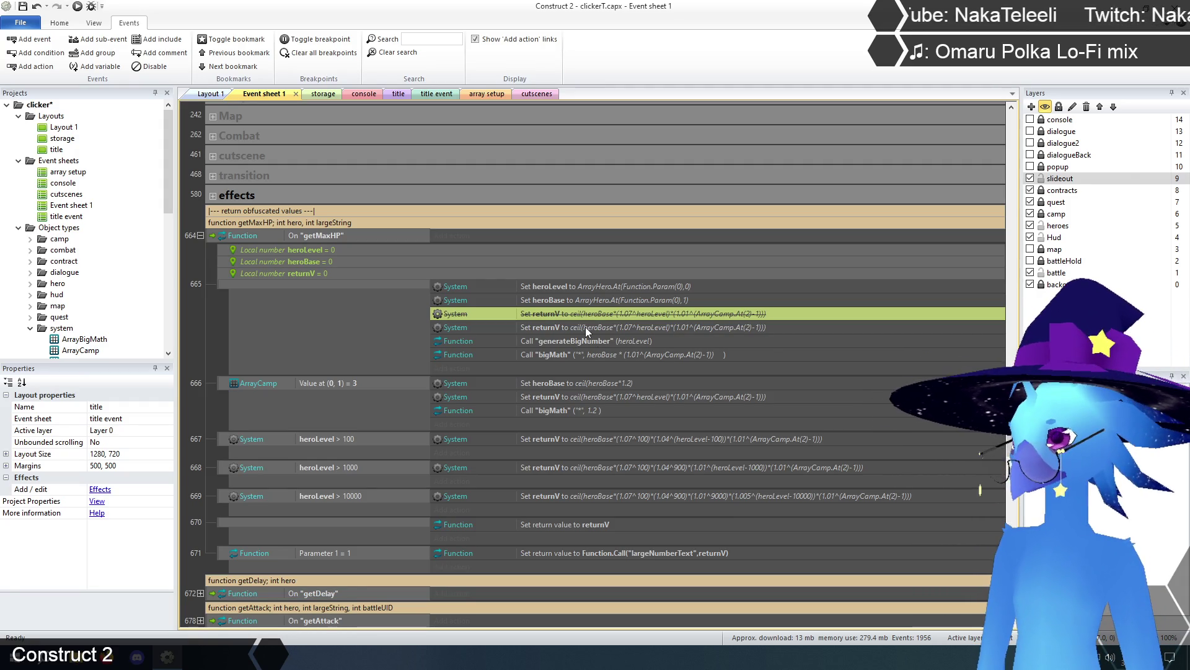
# Replace the second getMaxHP returnV value with Function.Call("generateBigNumber",heroLevel).
pyautogui.doubleClick(585, 326)
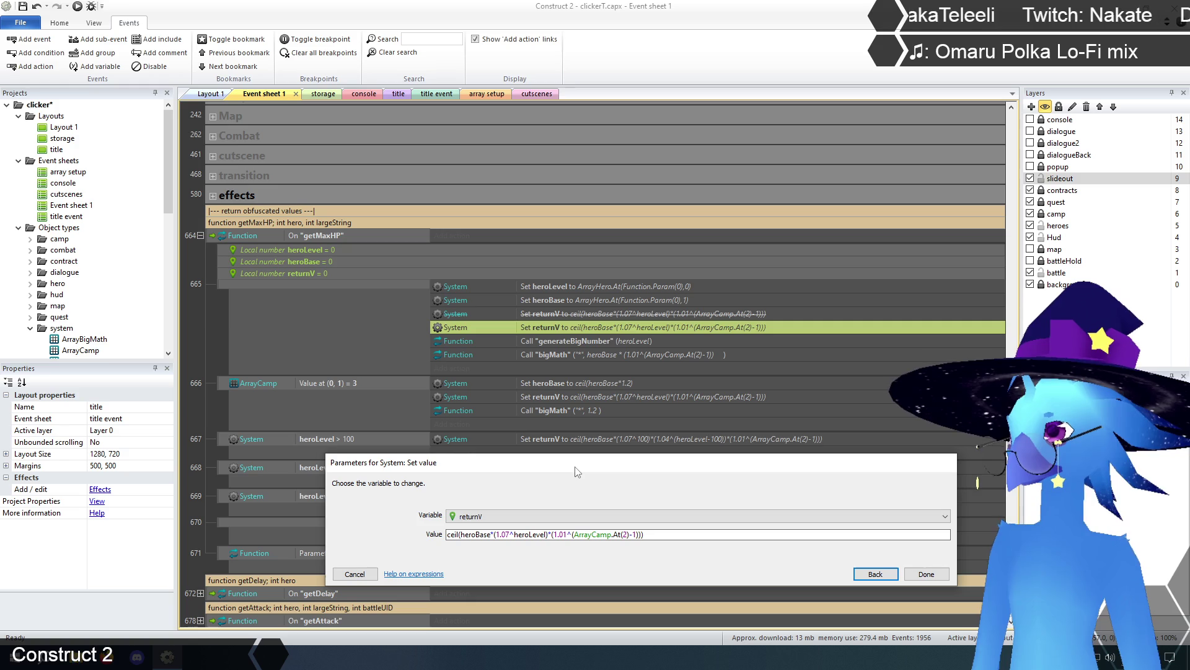
pyautogui.click(670, 535)
pyautogui.hotkey('ctrl', 'a')
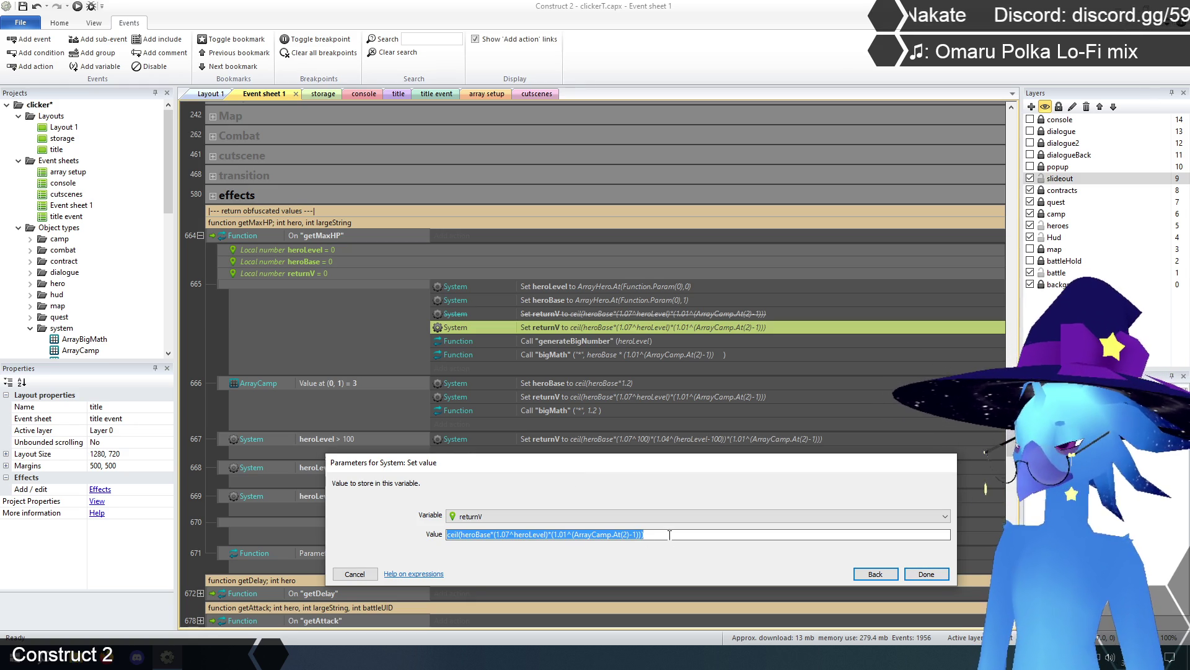
pyautogui.write('Function.cal')
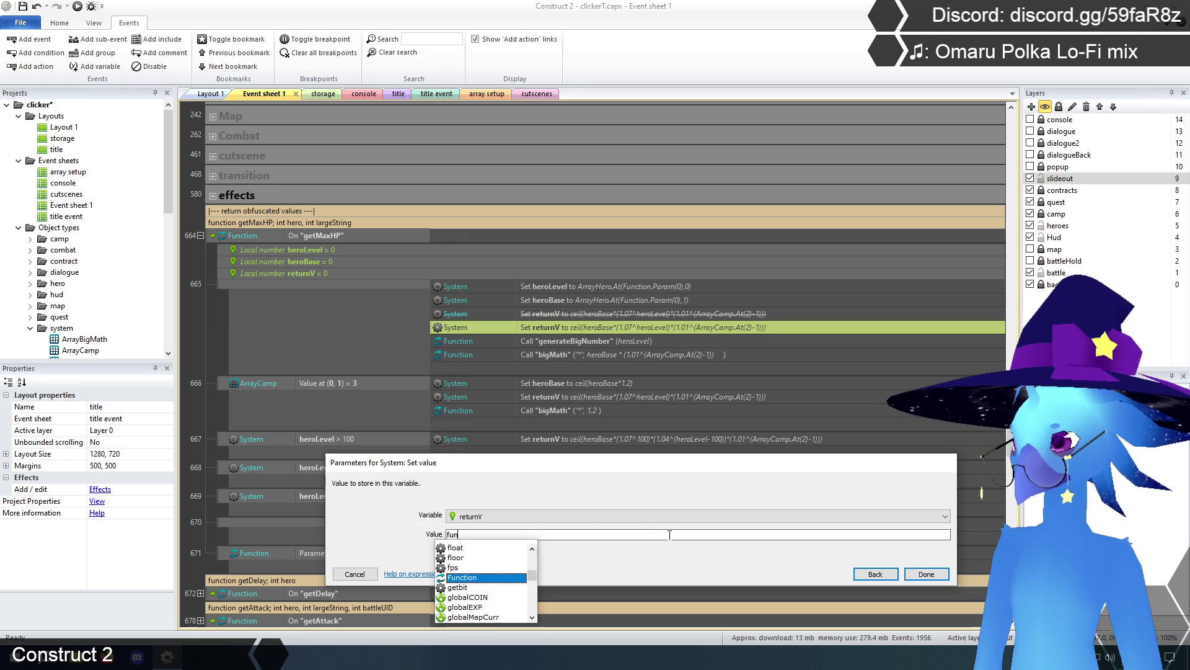
pyautogui.press('Tab')
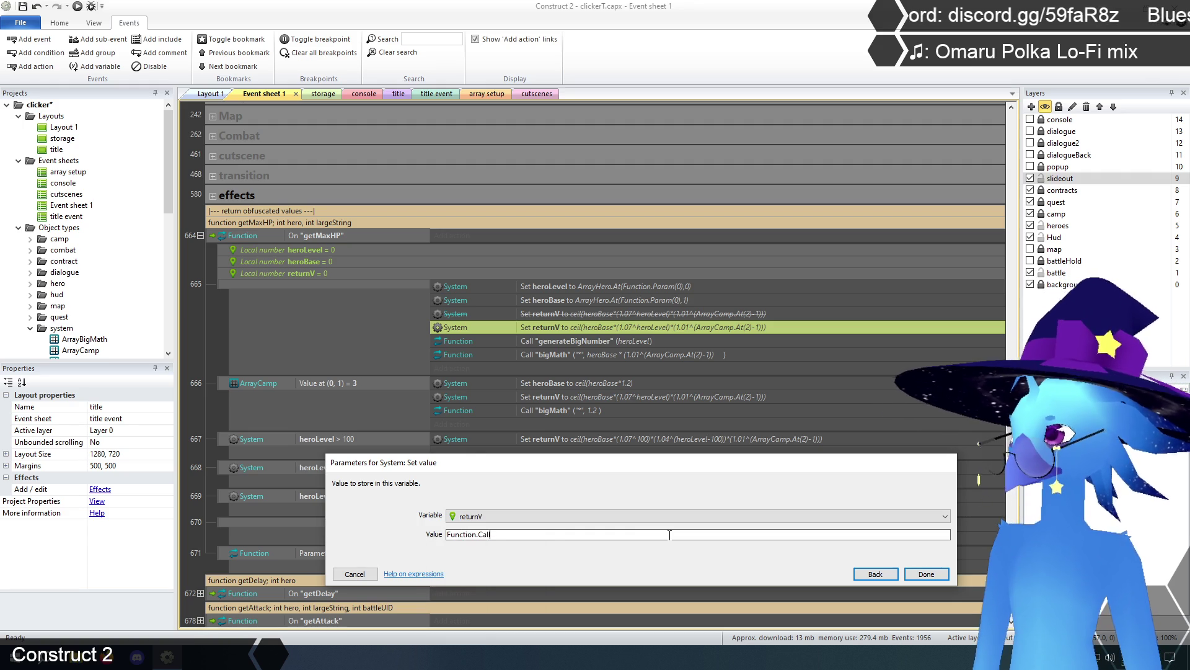
pyautogui.write('("generate')
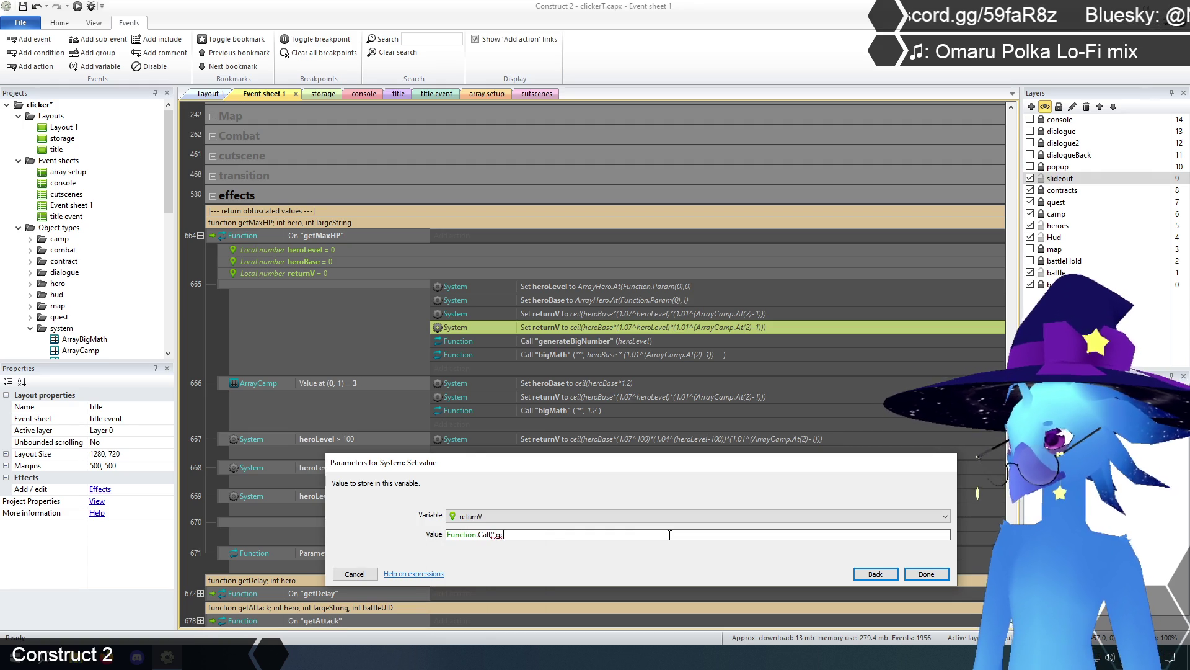
pyautogui.write('BigNumb')
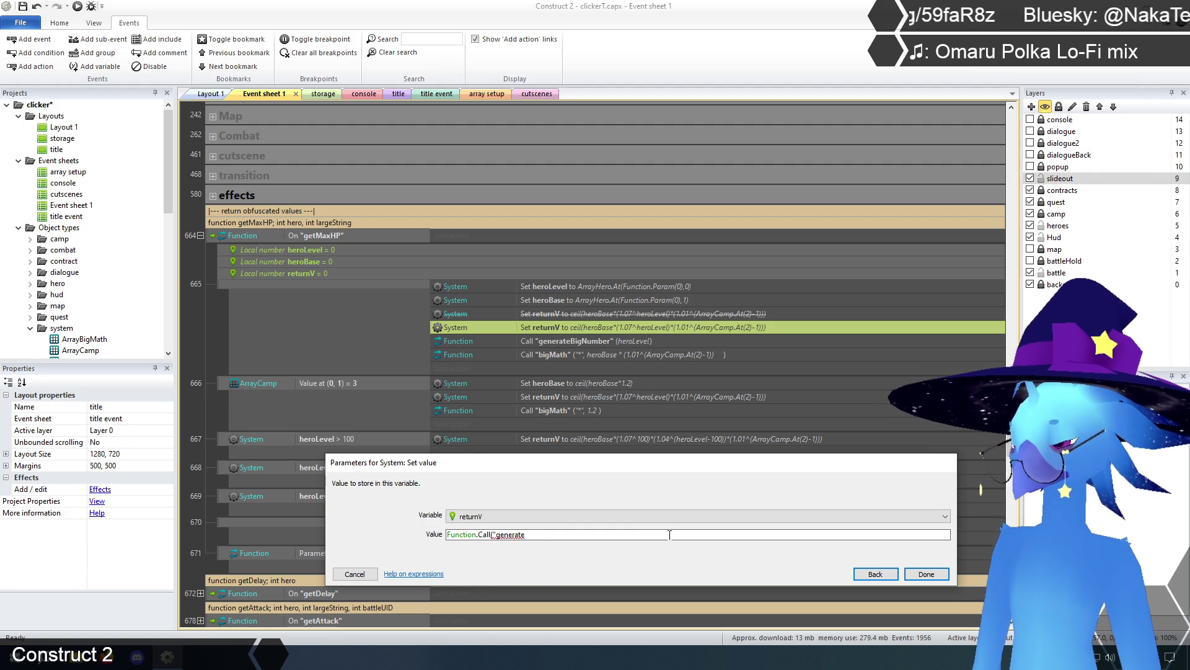
pyautogui.write('er"')
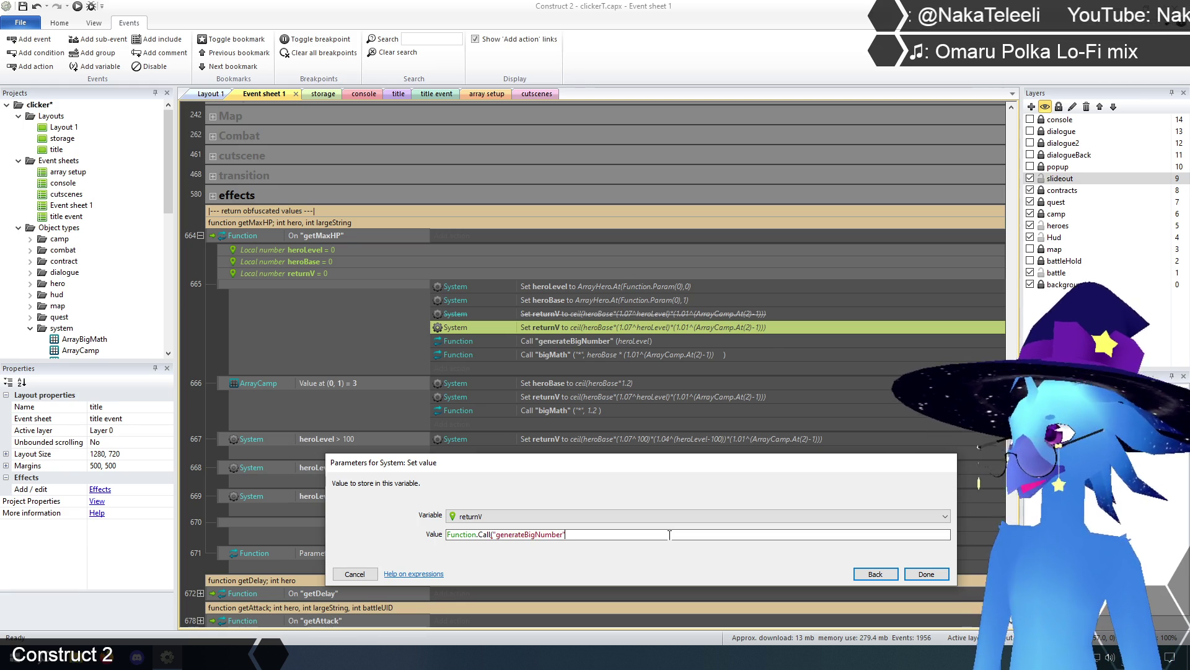
pyautogui.write(',')
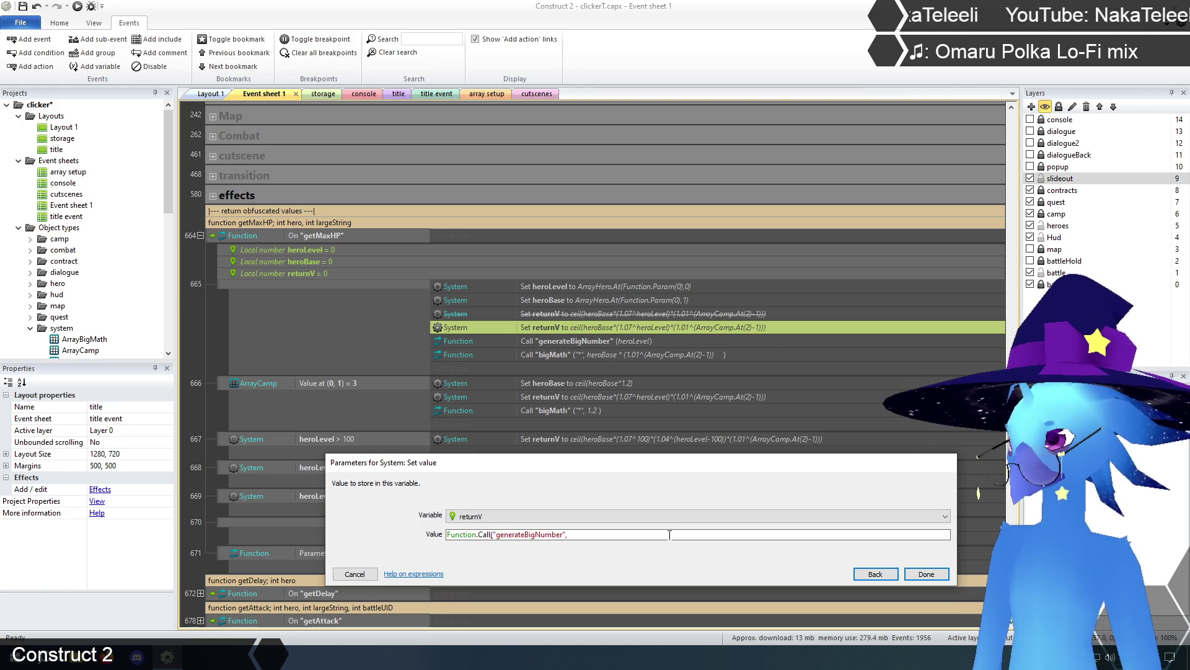
pyautogui.write('hero')
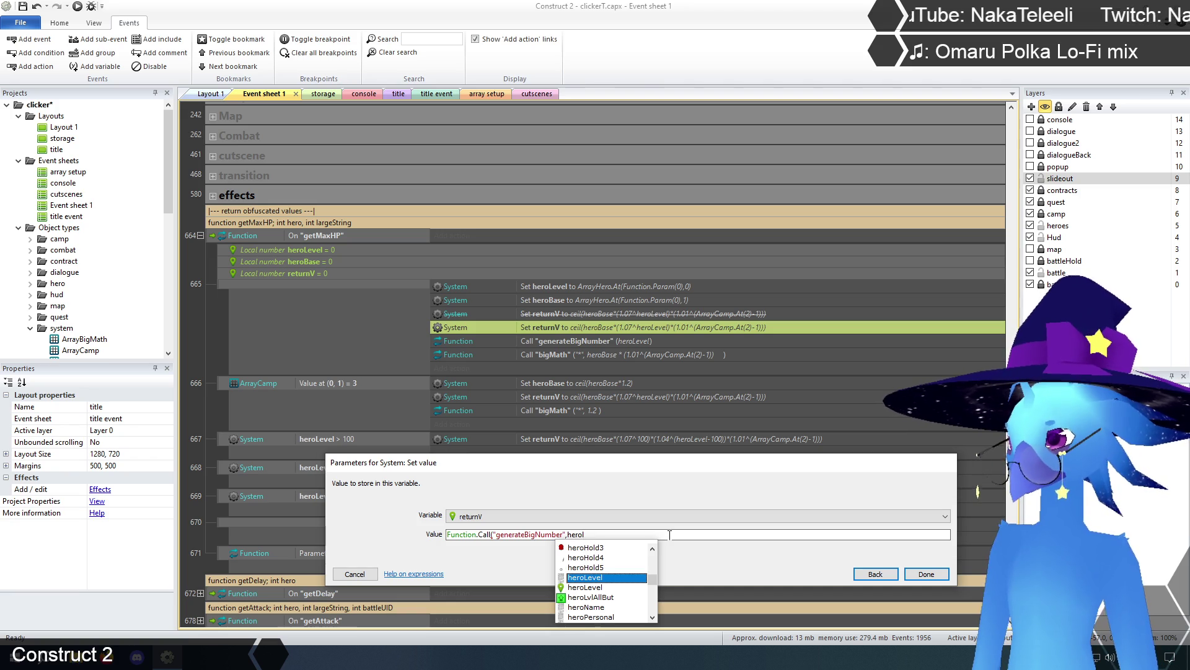
pyautogui.write('l')
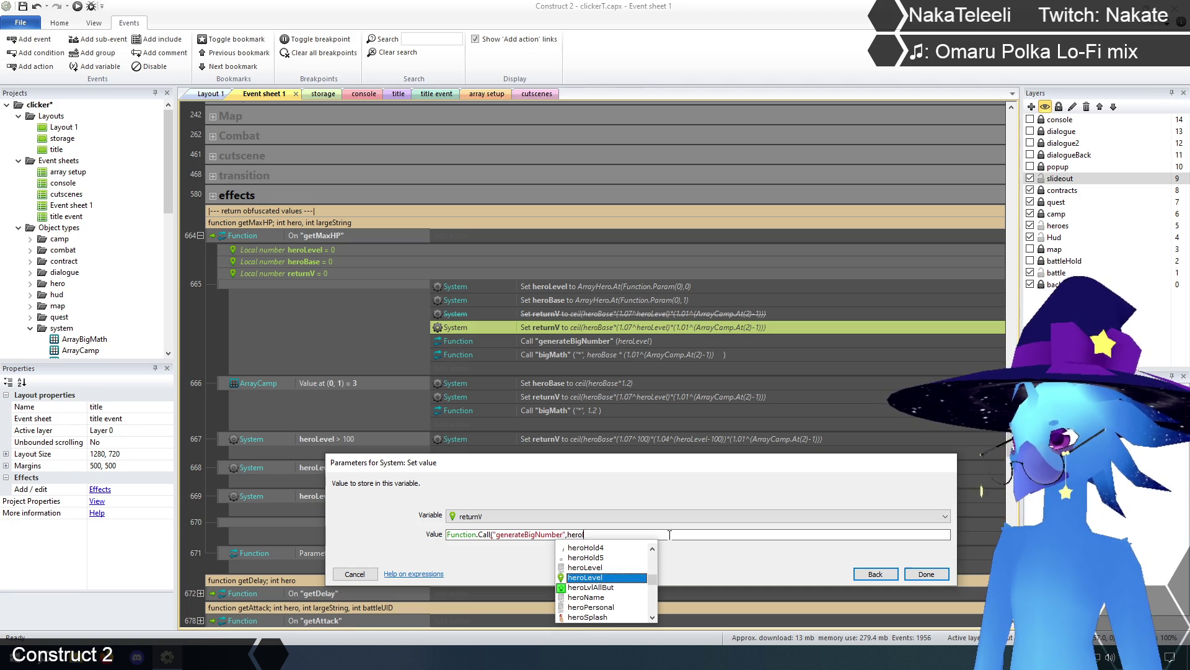
pyautogui.press('Return')
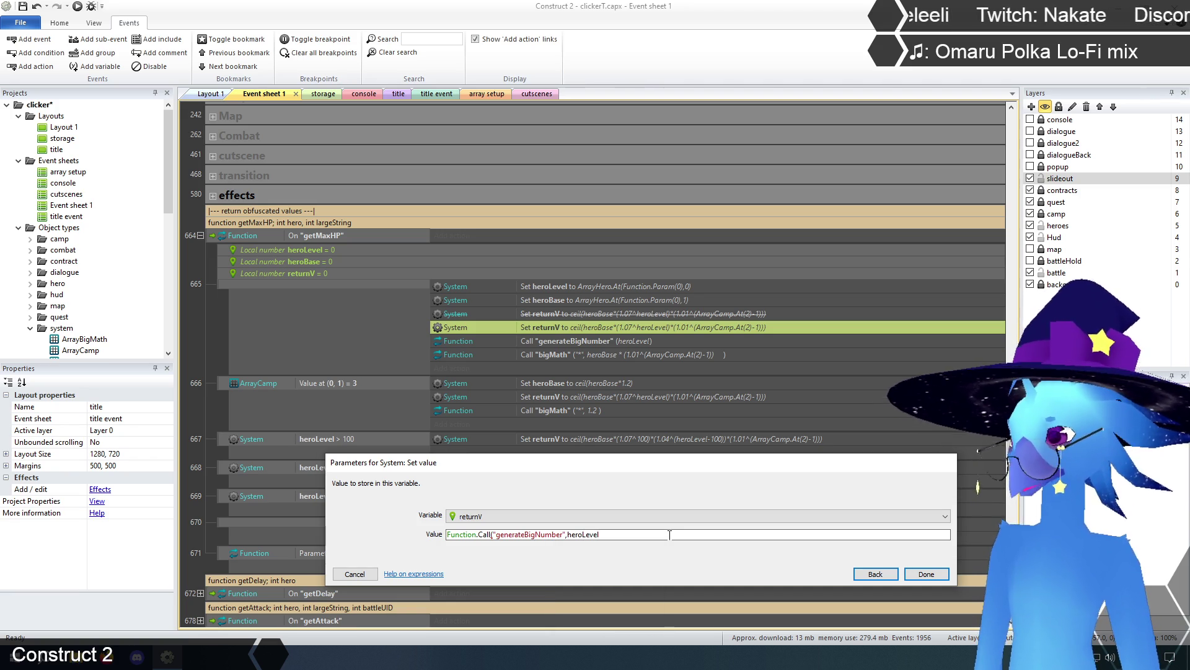
pyautogui.write(')')
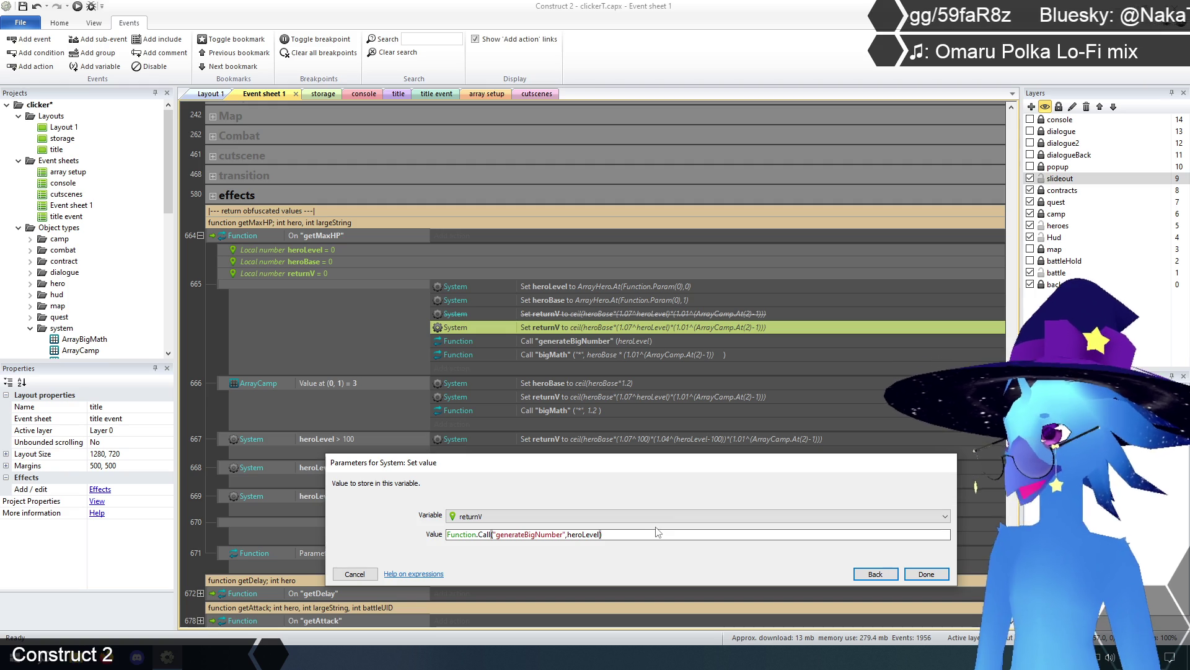
# Wrap the generateBigNumber call inside Function.Call("bigMath", …) and begin the following "*" argument.
pyautogui.click(449, 534)
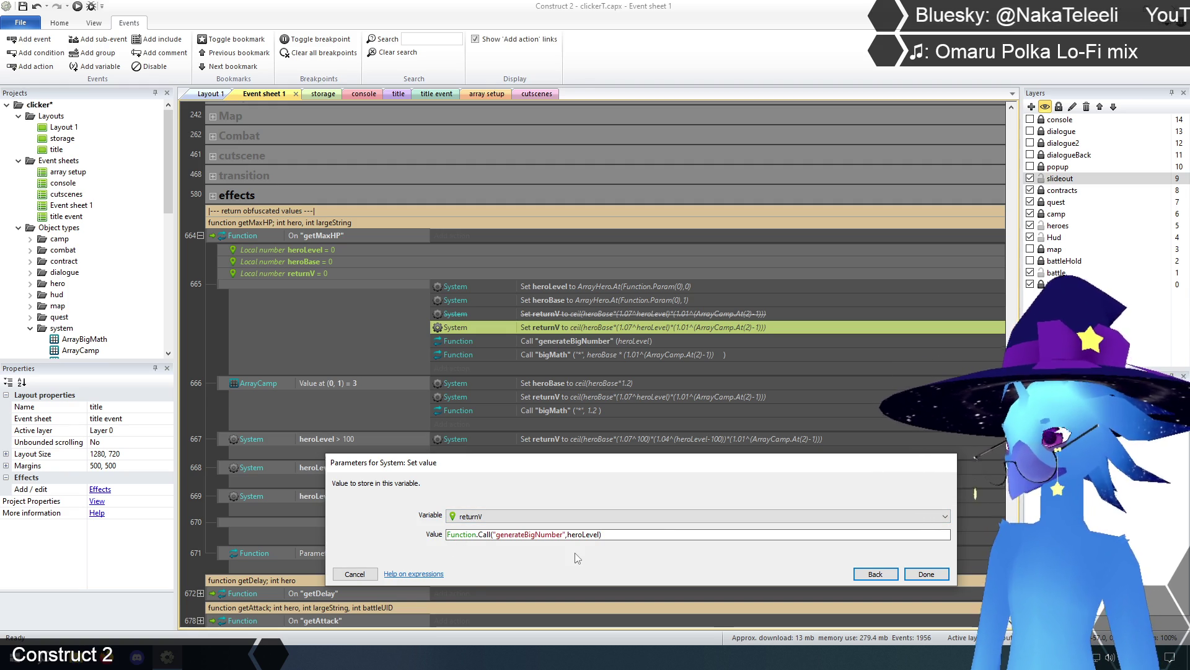
pyautogui.write('func')
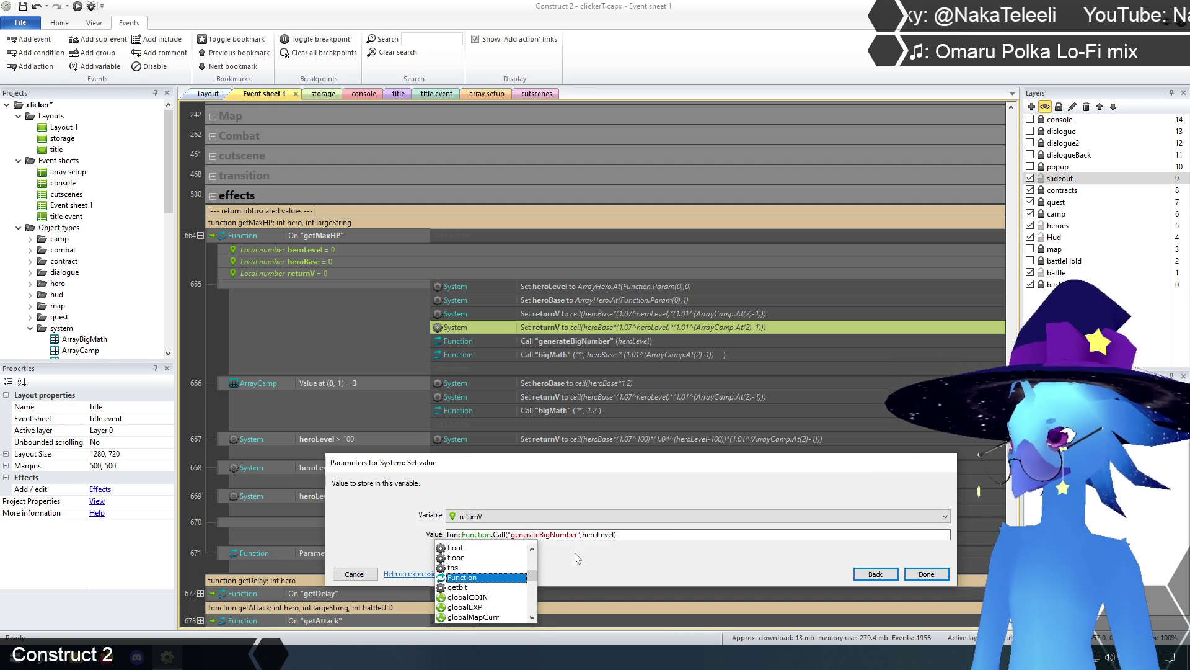
pyautogui.press('Return')
pyautogui.write('.Call')
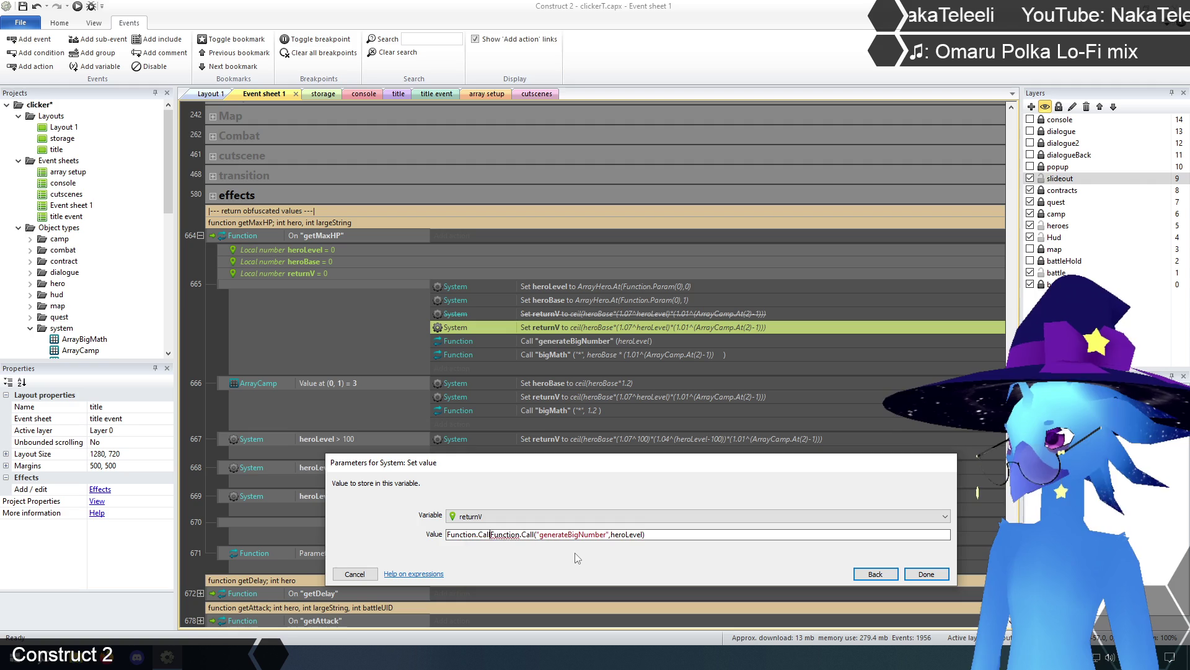
pyautogui.write('("')
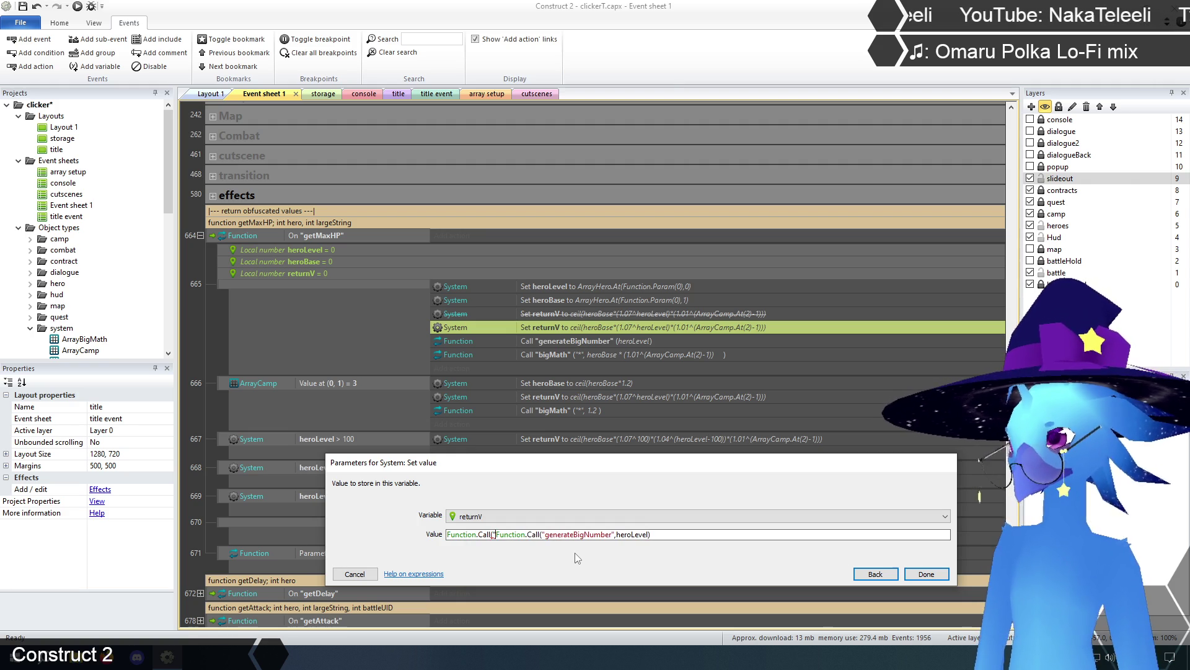
pyautogui.write('bigMath')
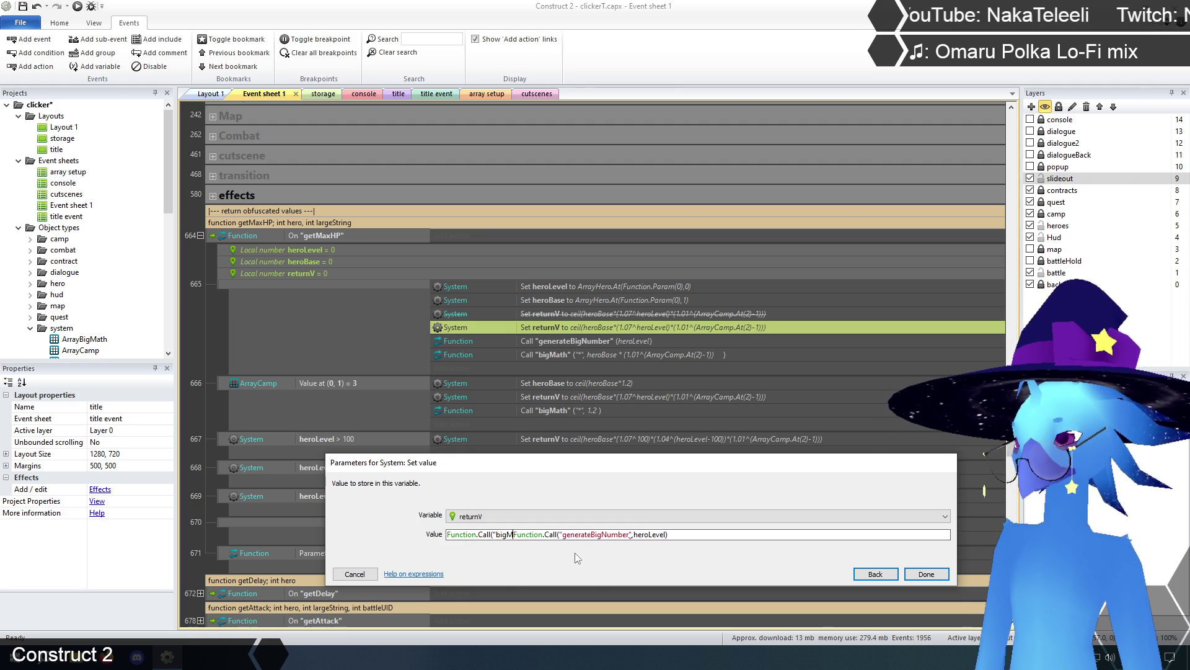
pyautogui.write('"')
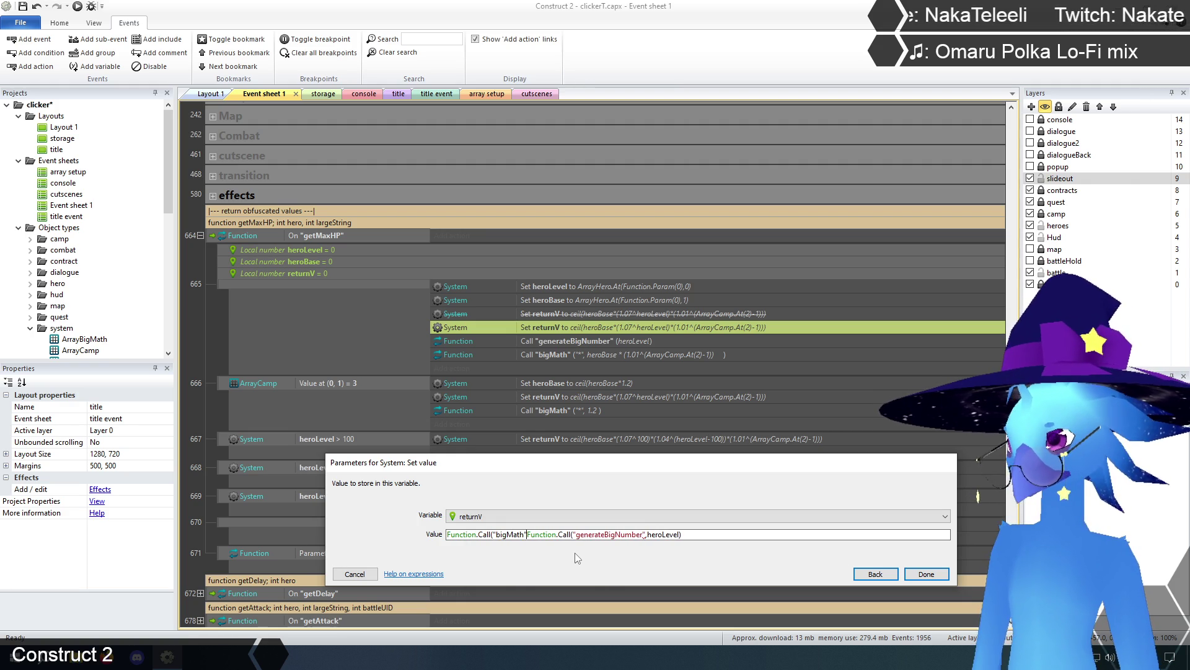
pyautogui.write(',')
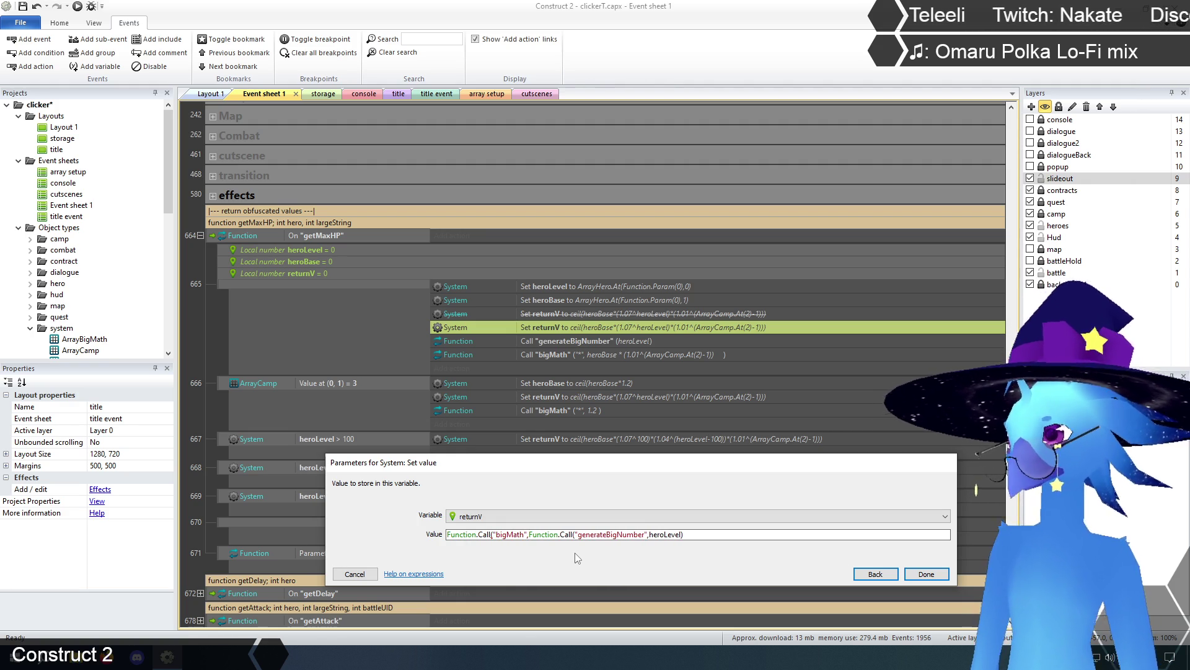
pyautogui.click(714, 536)
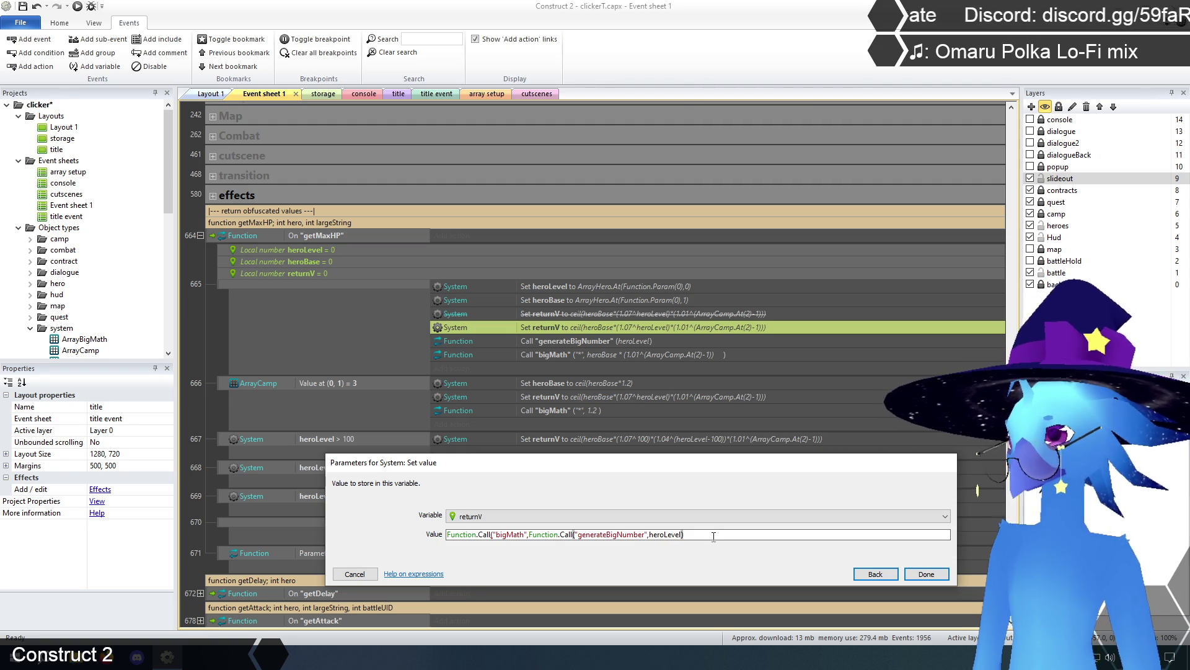
pyautogui.write(',"*",')
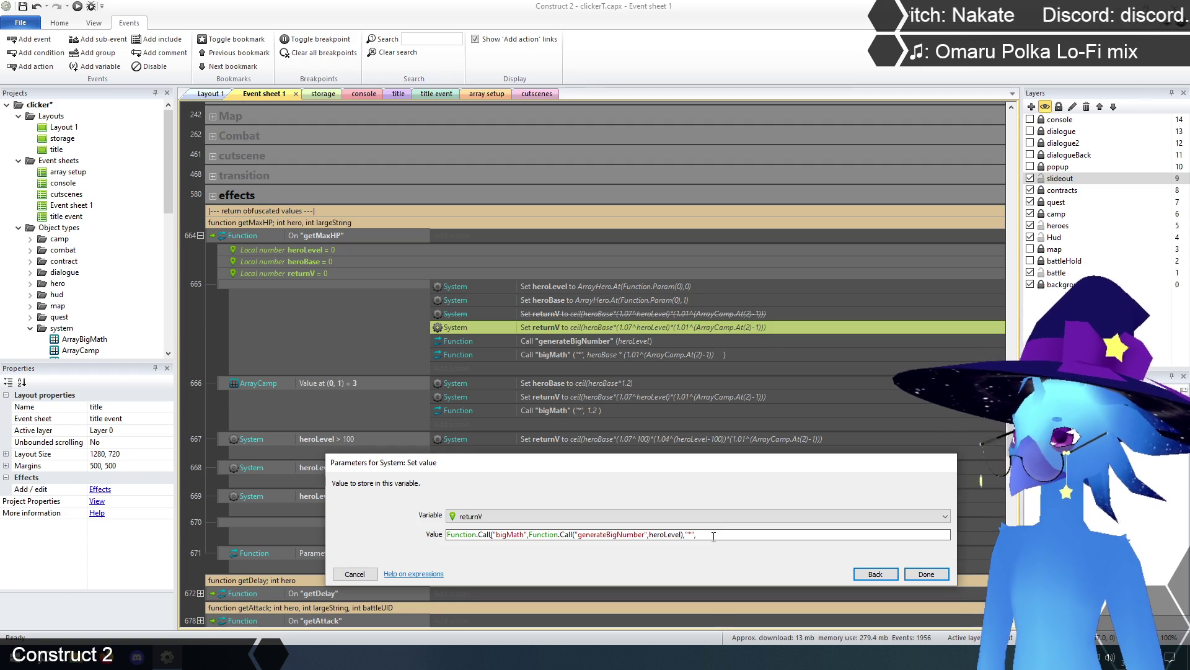
pyautogui.press('BackSpace')
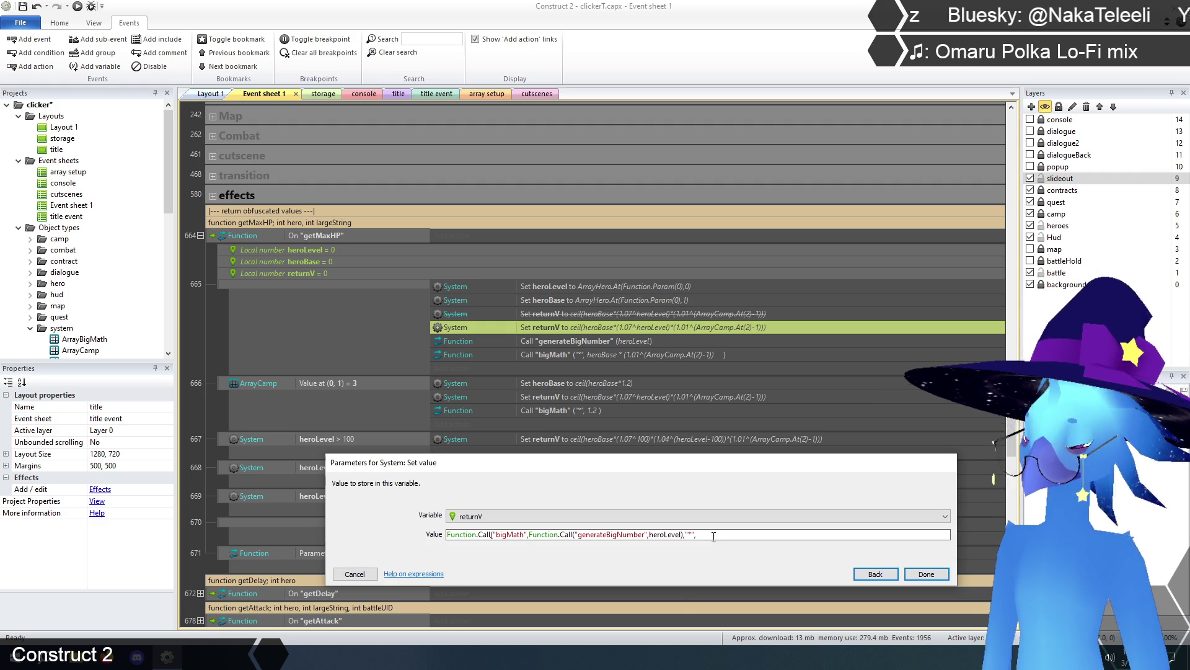
# Finish the expression with heroBase * (1.01^(ArrayCamp.At(2)-1)) and confirm it.
pyautogui.write('hero')
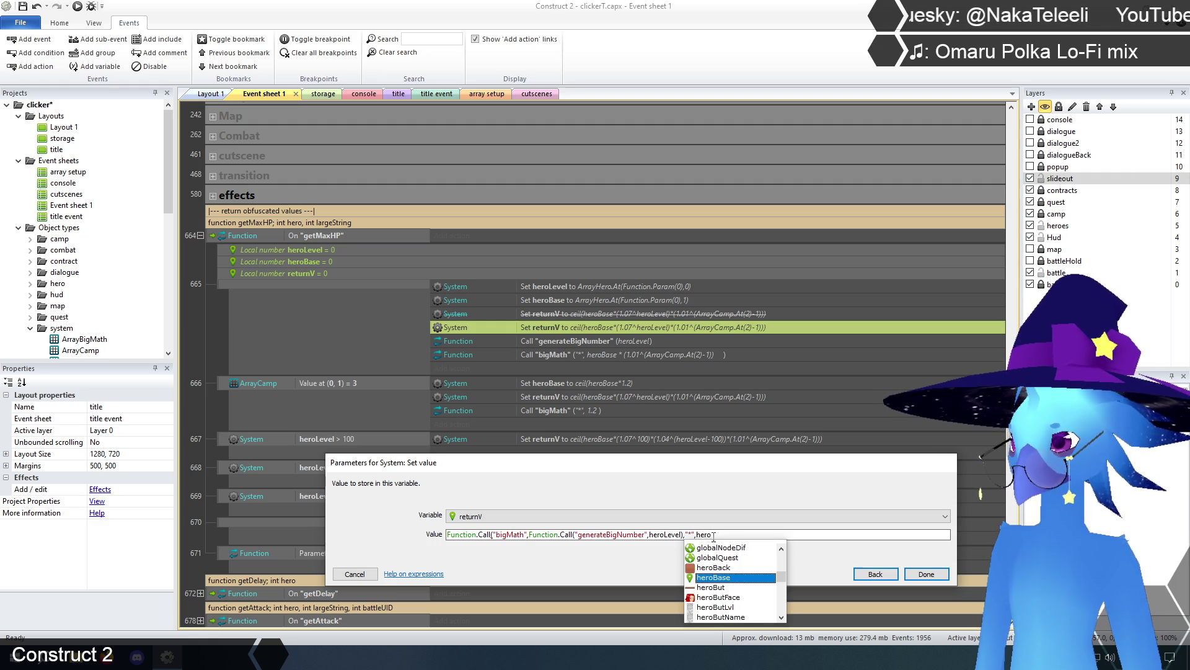
pyautogui.press('Return')
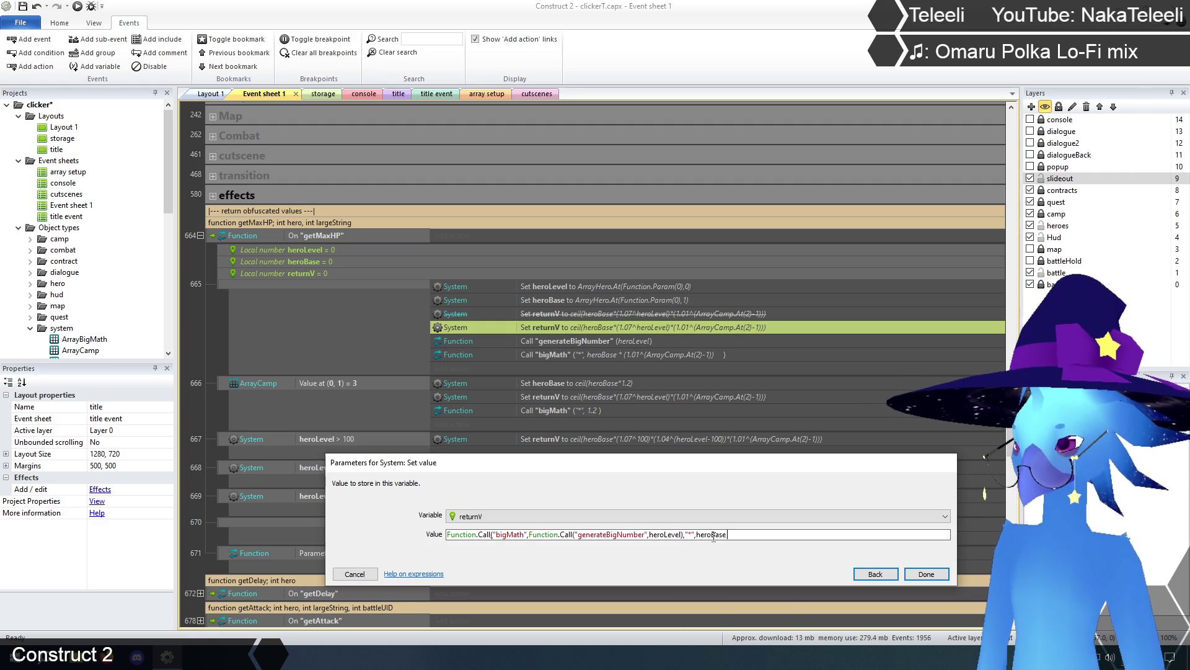
pyautogui.write('*')
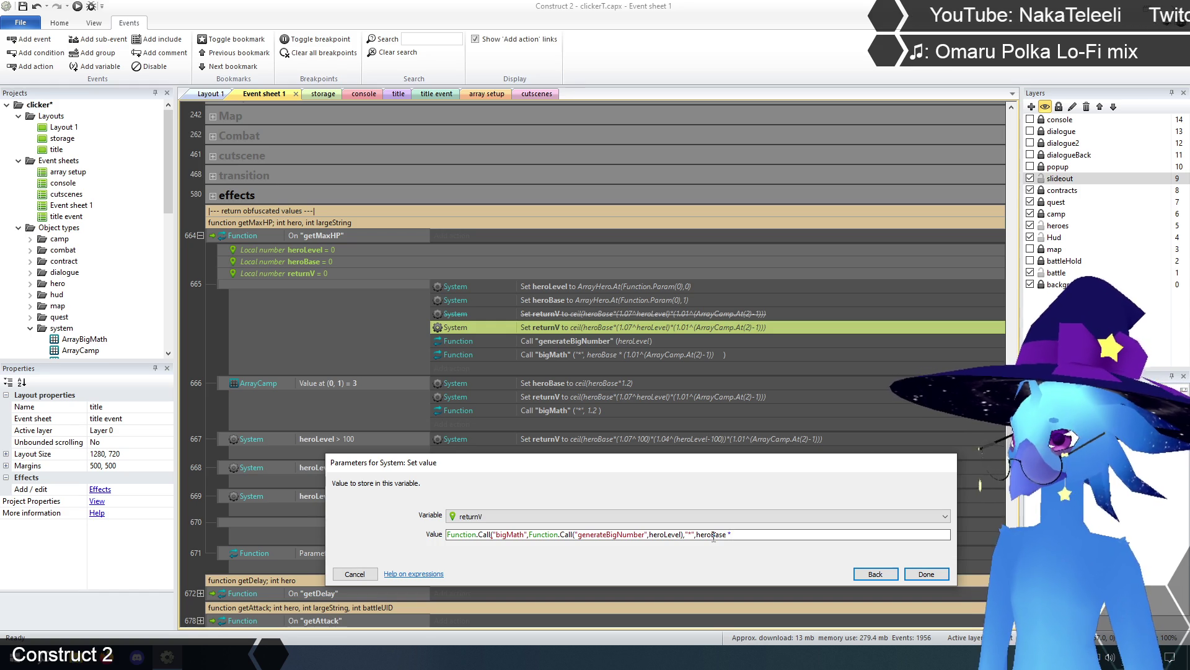
pyautogui.write(' (1.0')
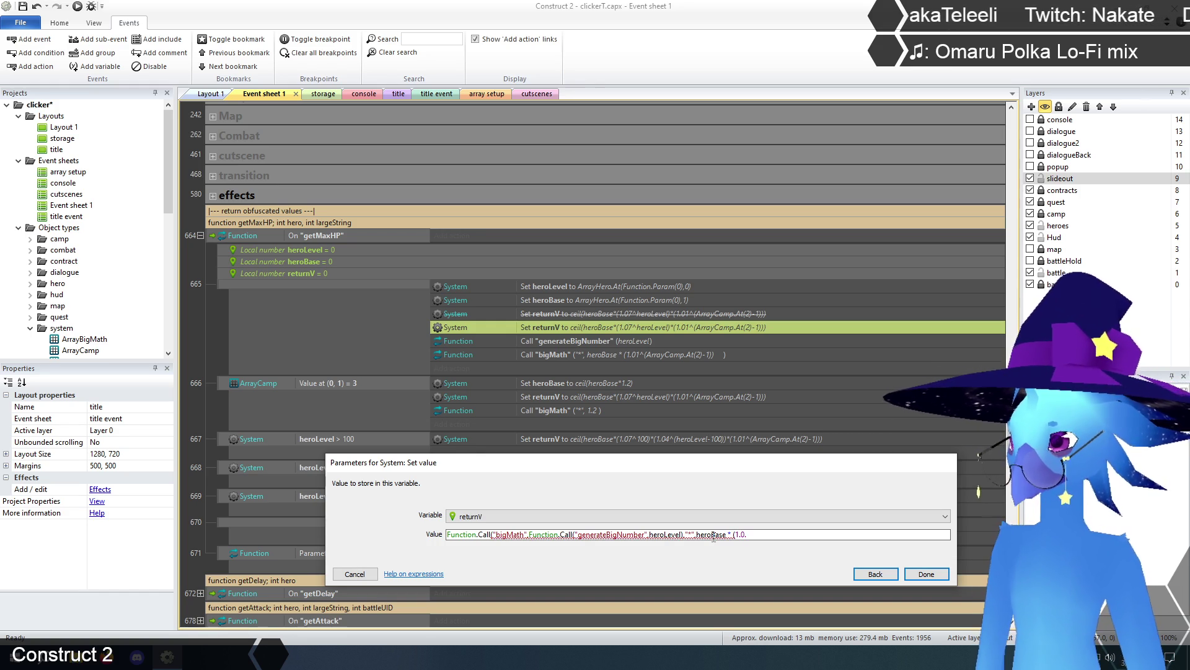
pyautogui.write('1')
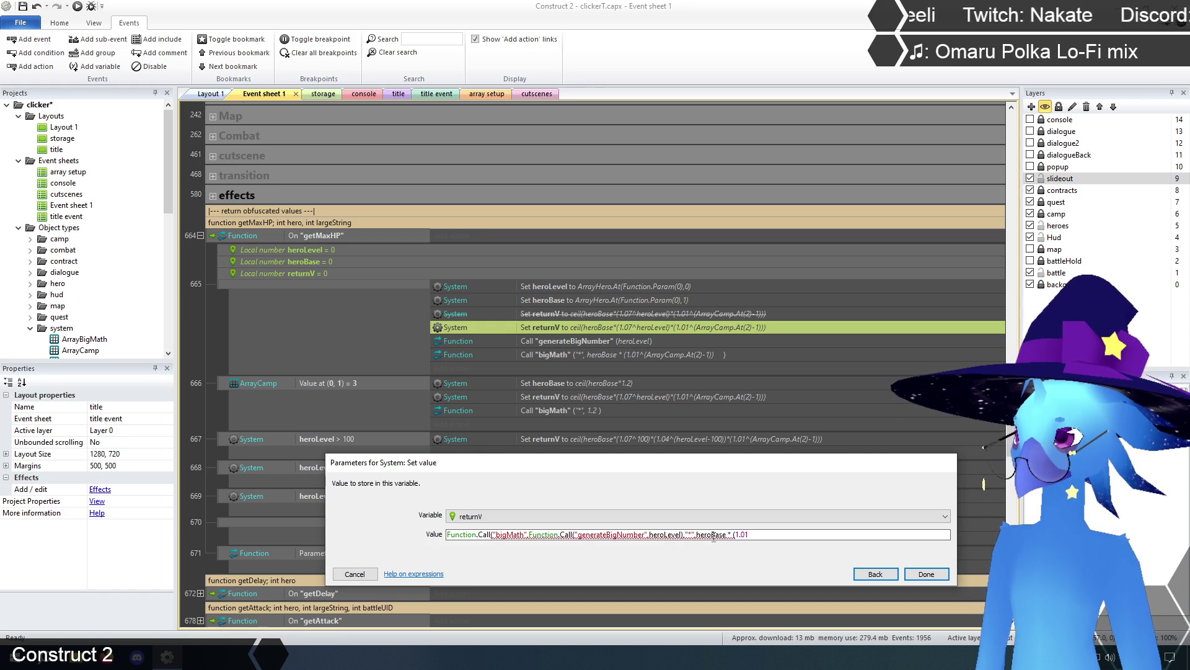
pyautogui.write('^')
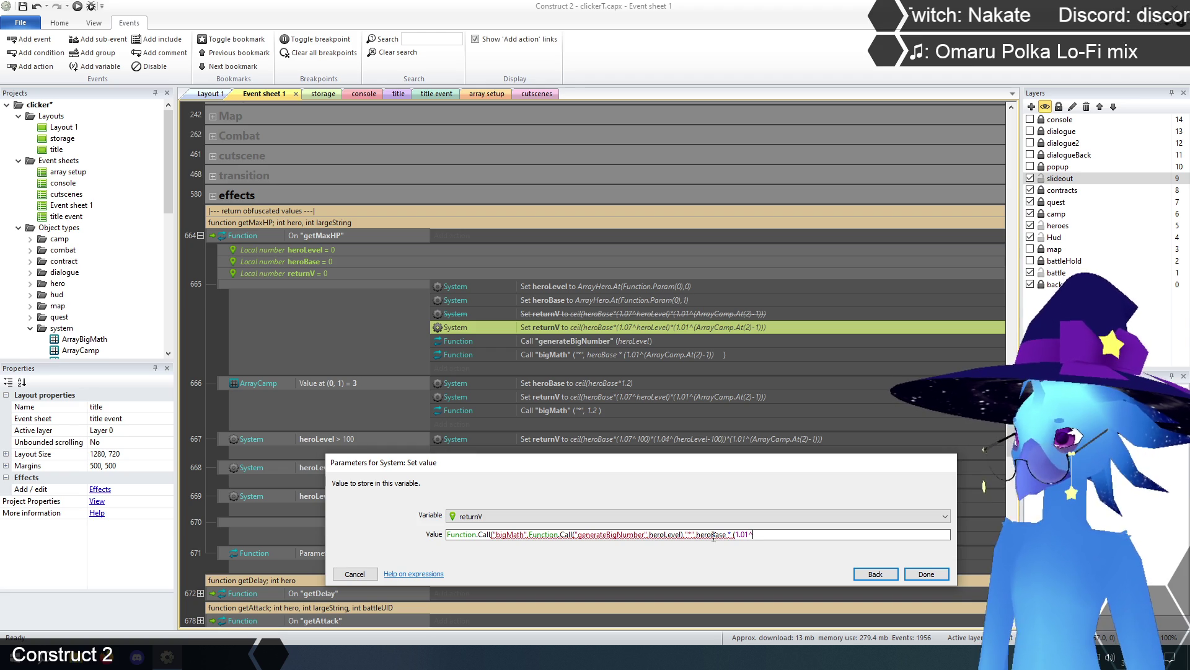
pyautogui.write('(array')
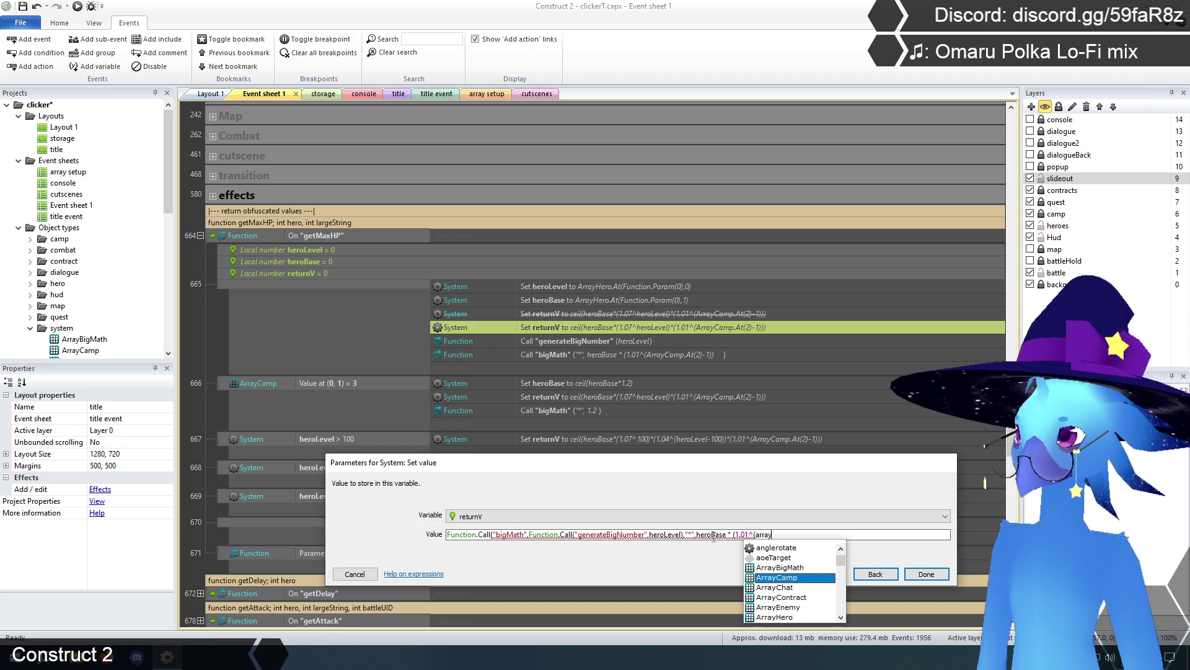
pyautogui.press('Tab')
pyautogui.write('.at')
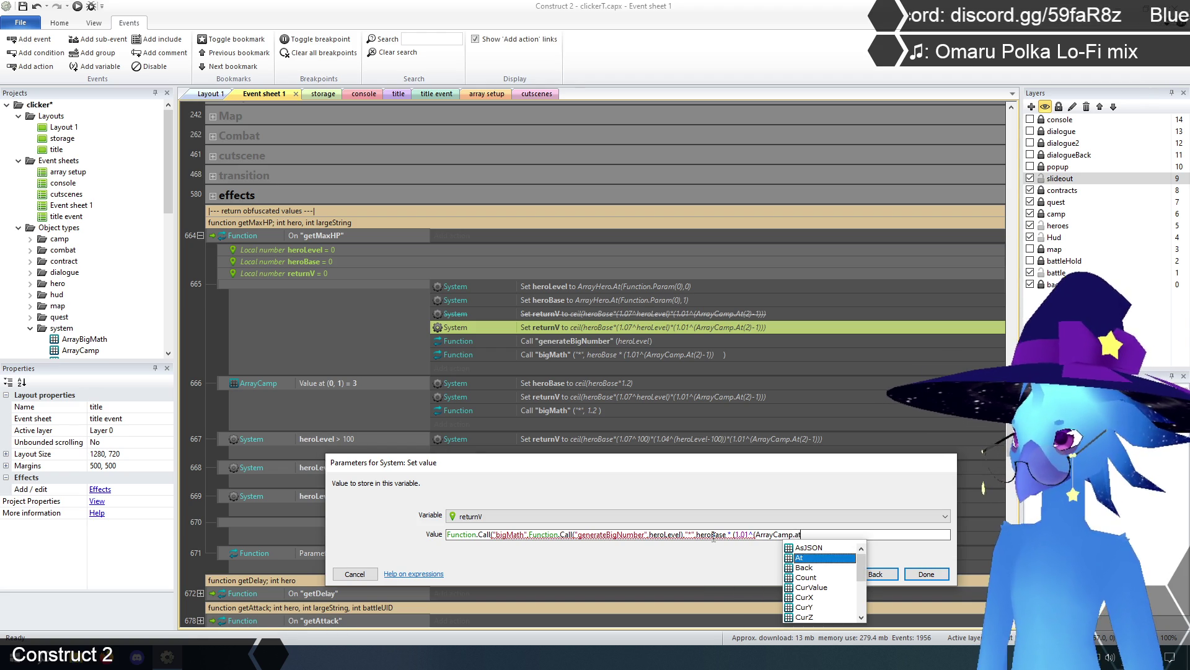
pyautogui.press('Tab')
pyautogui.write('(2)')
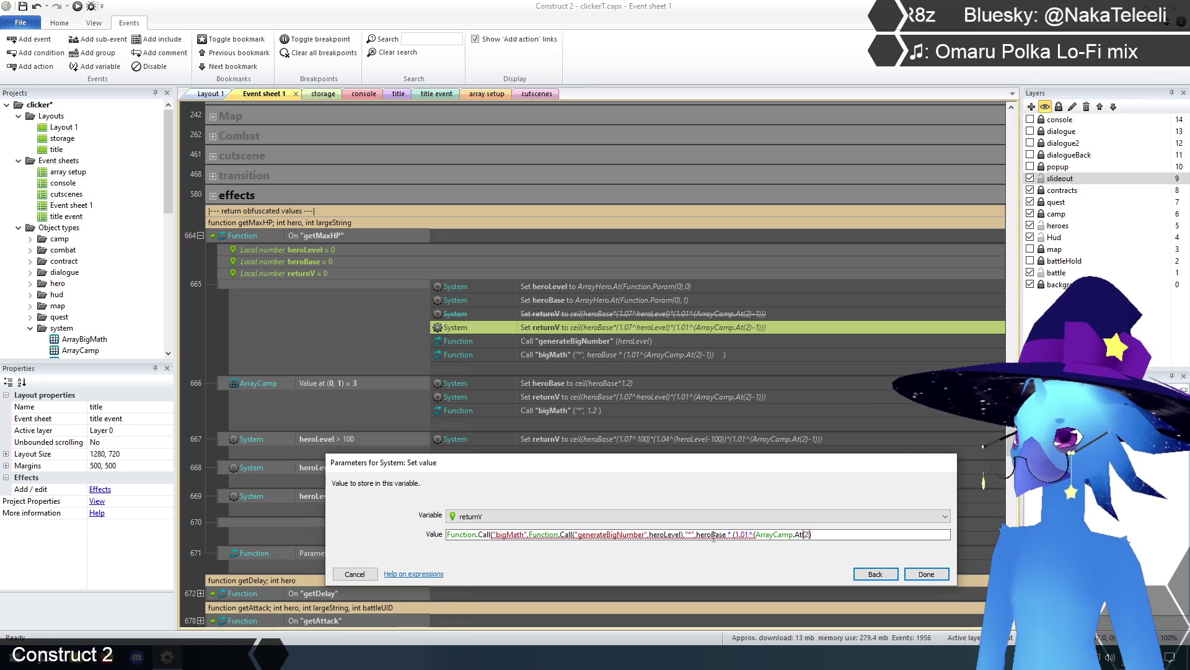
pyautogui.write('-1')
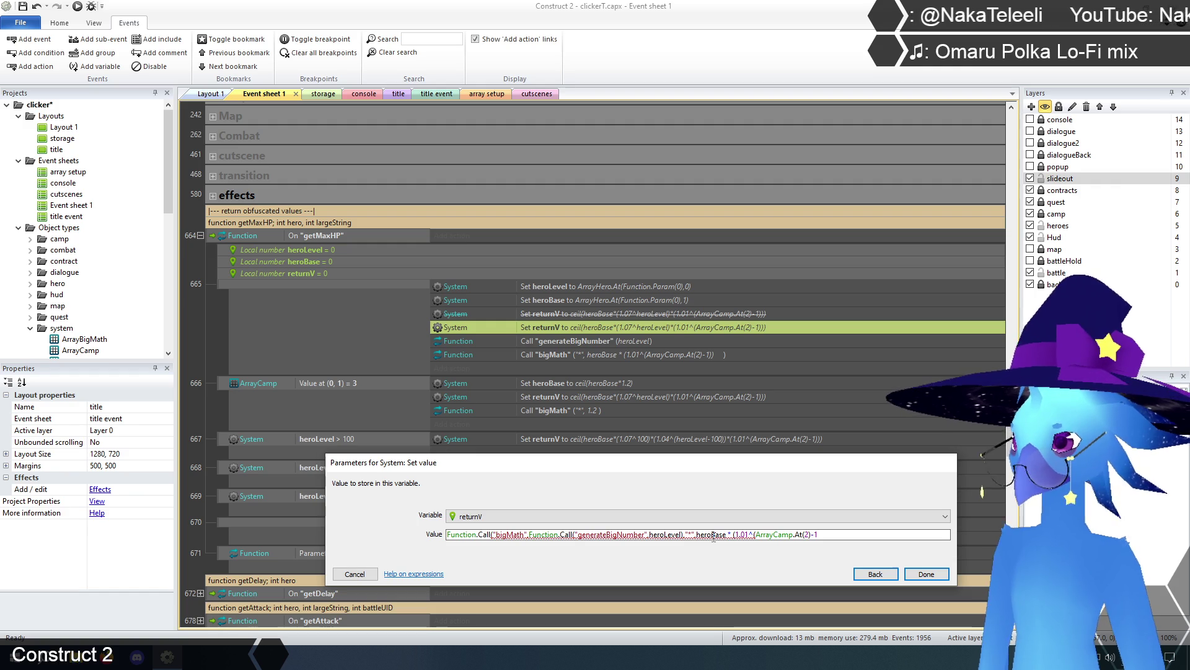
pyautogui.write('))')
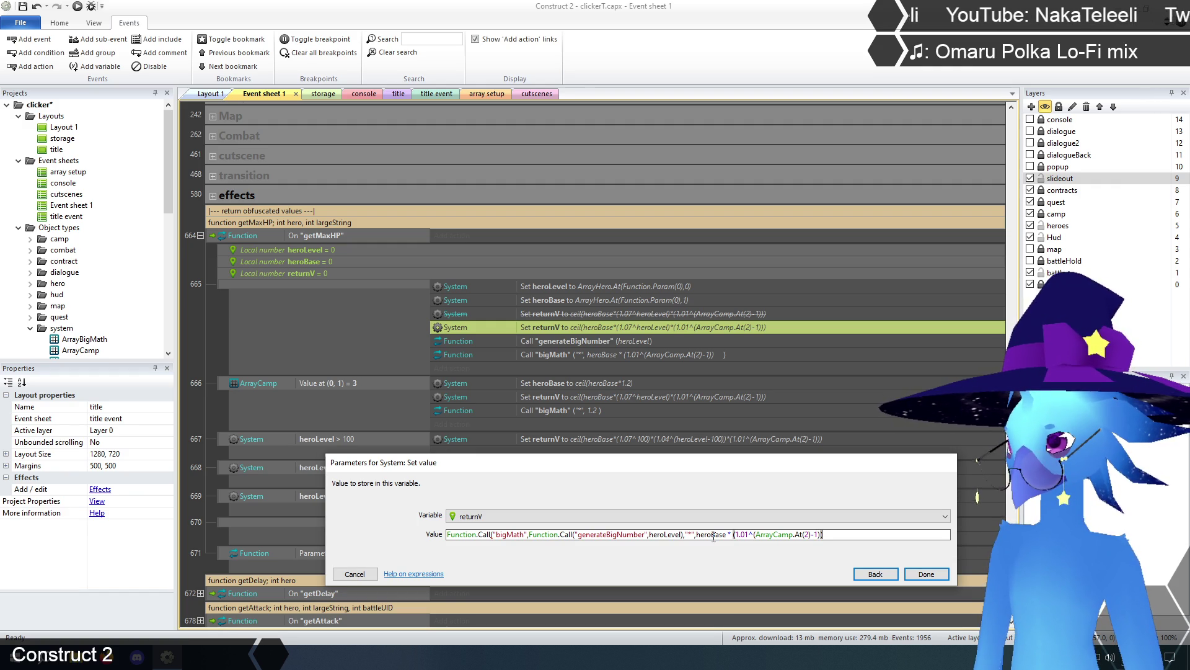
pyautogui.write(')')
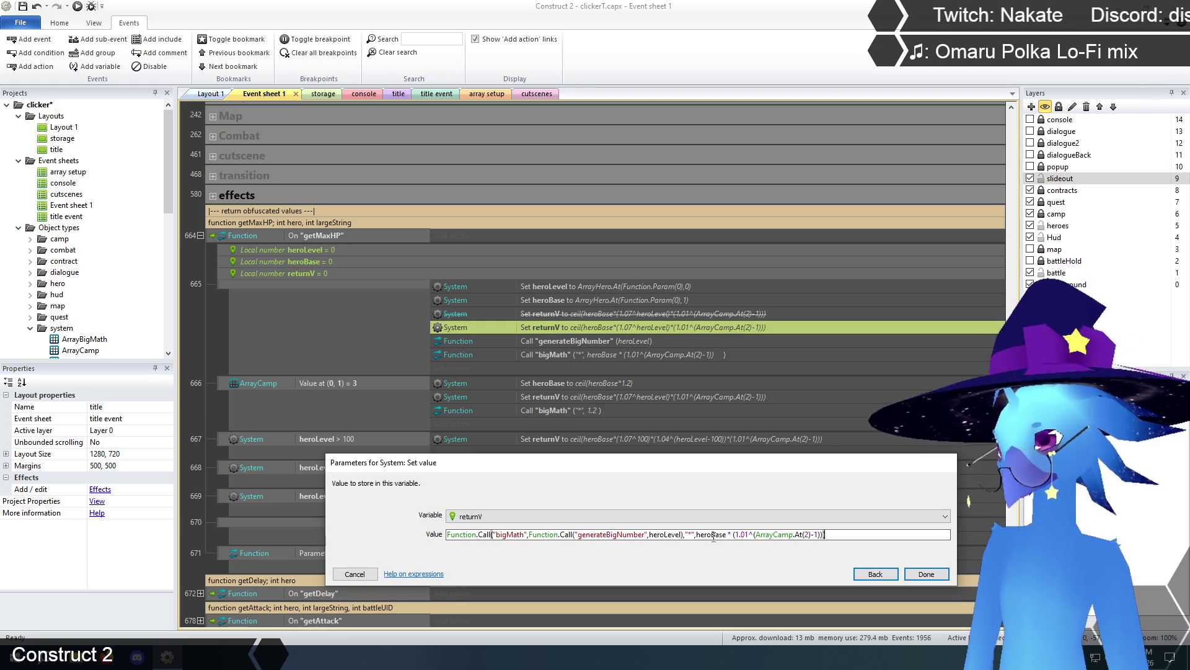
pyautogui.click(937, 575)
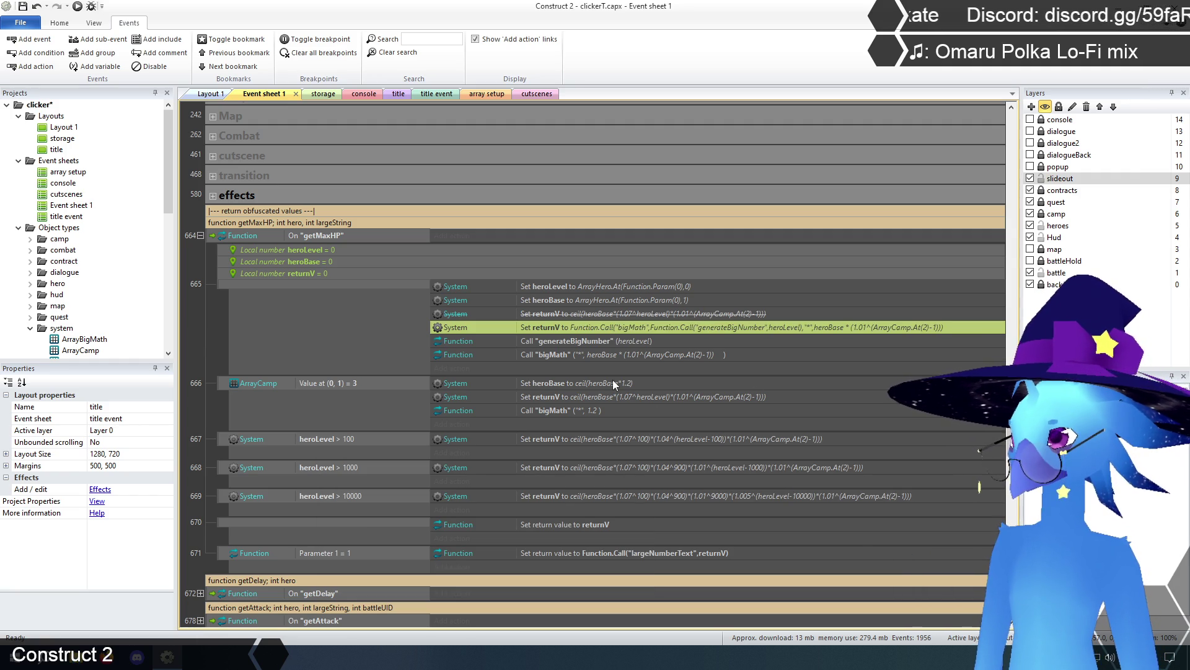
# Delete the Call generateBigNumber and Call bigMath actions from event 665.
pyautogui.click(561, 344)
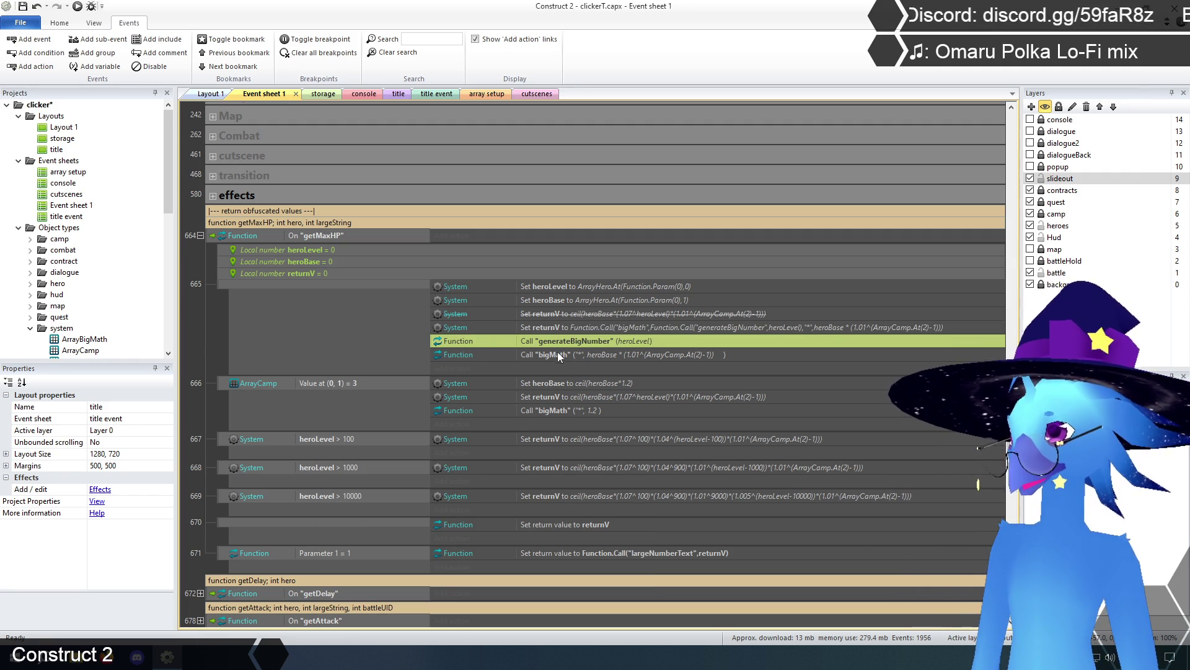
pyautogui.keyDown('shift'); pyautogui.click(556, 351); pyautogui.keyUp('shift')
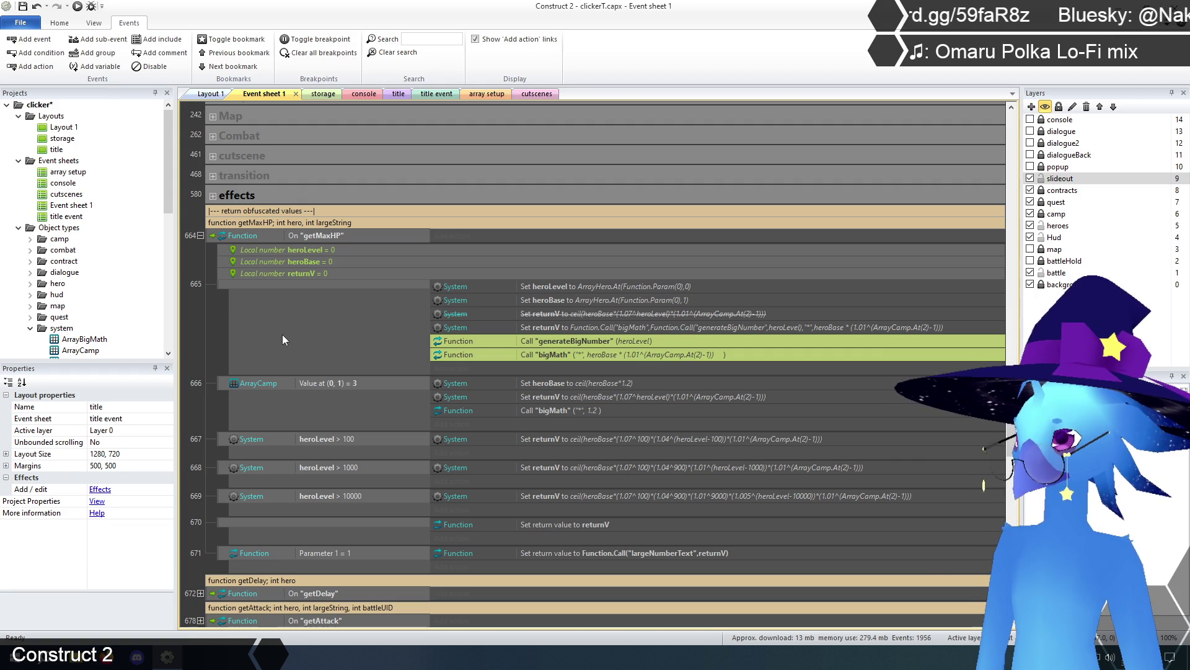
pyautogui.press('Delete')
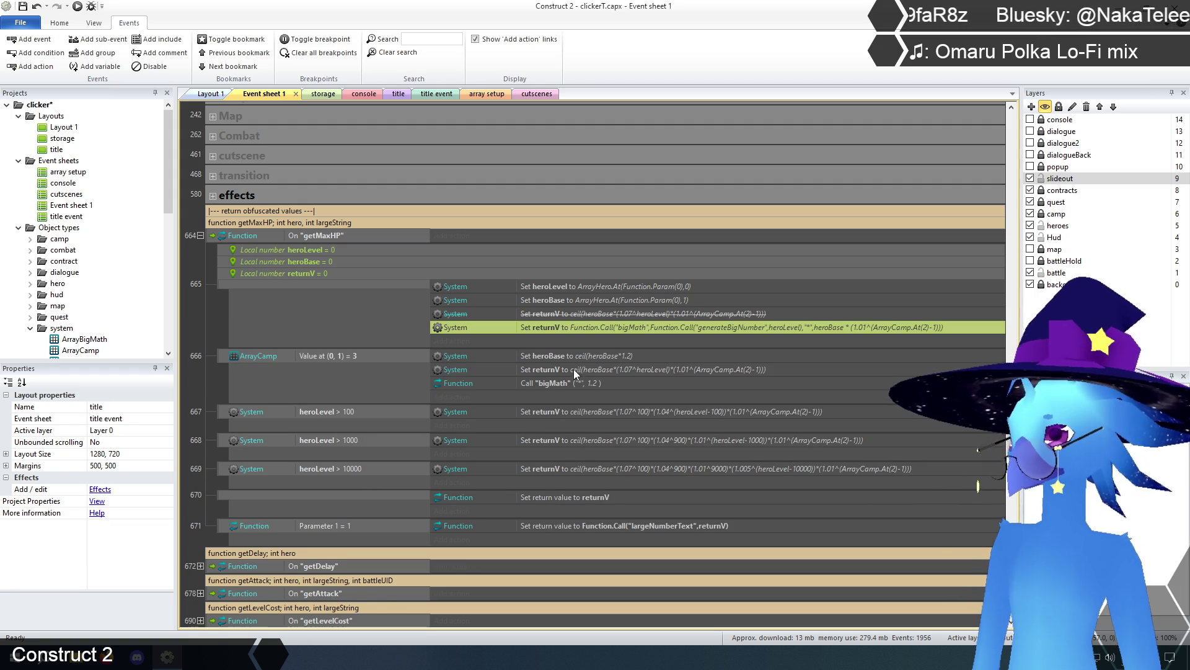
# Review the remaining heroBase and returnV actions in events 665–667.
pyautogui.click(573, 369)
pyautogui.click(565, 307)
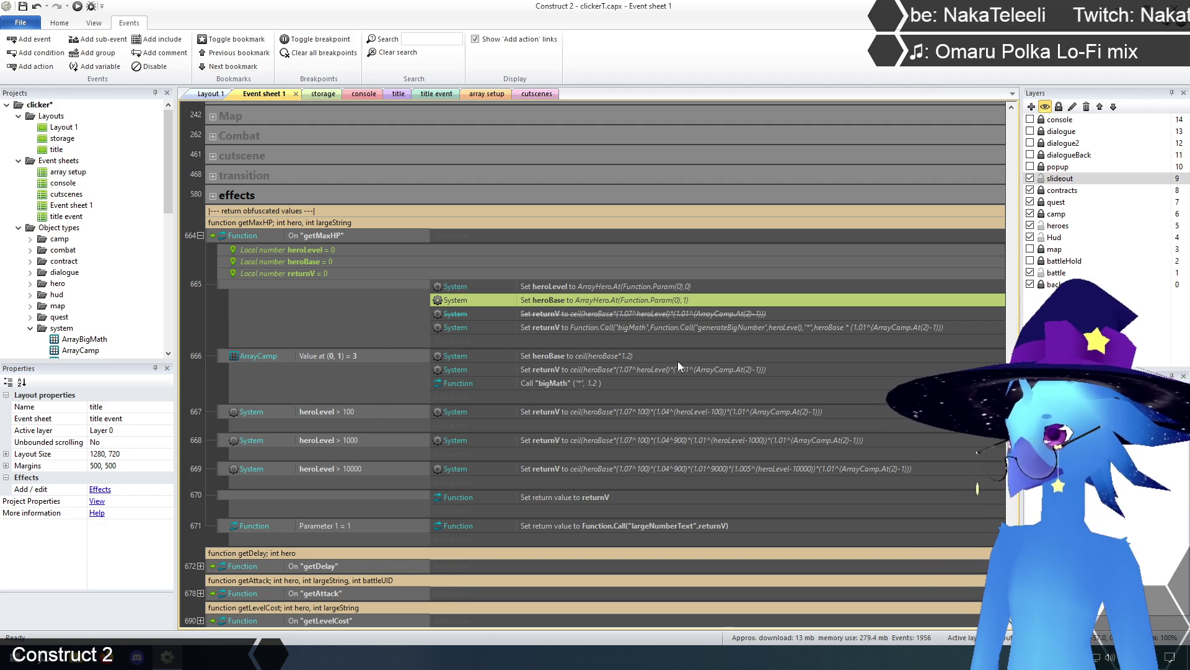
pyautogui.click(585, 359)
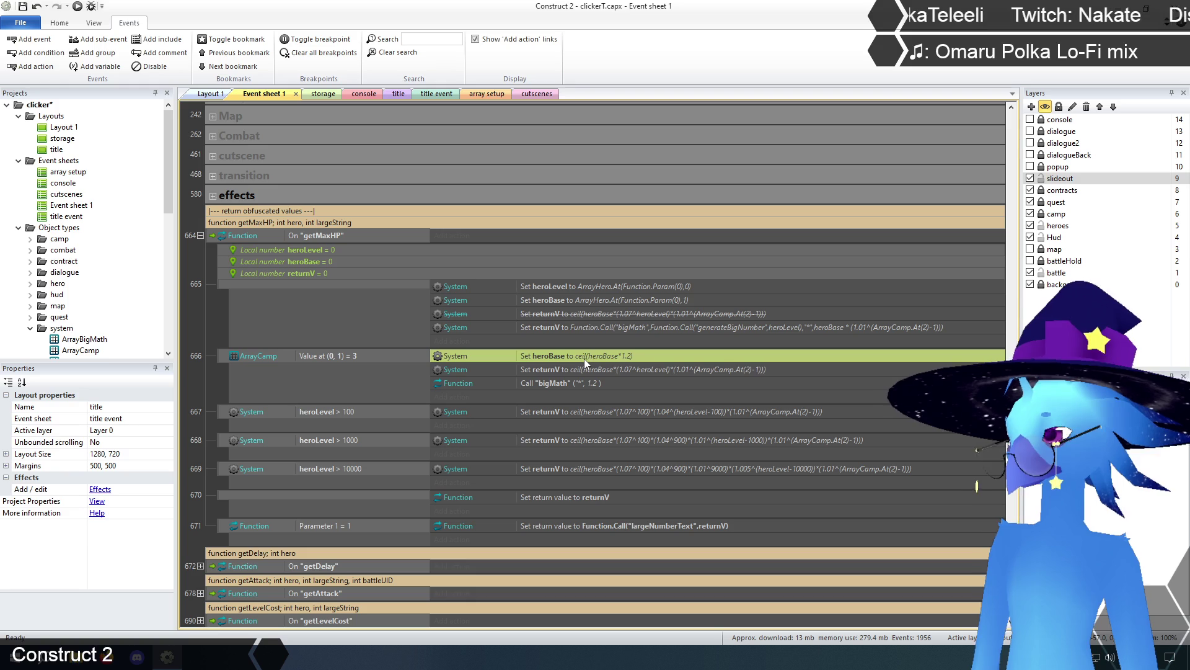
pyautogui.click(590, 370)
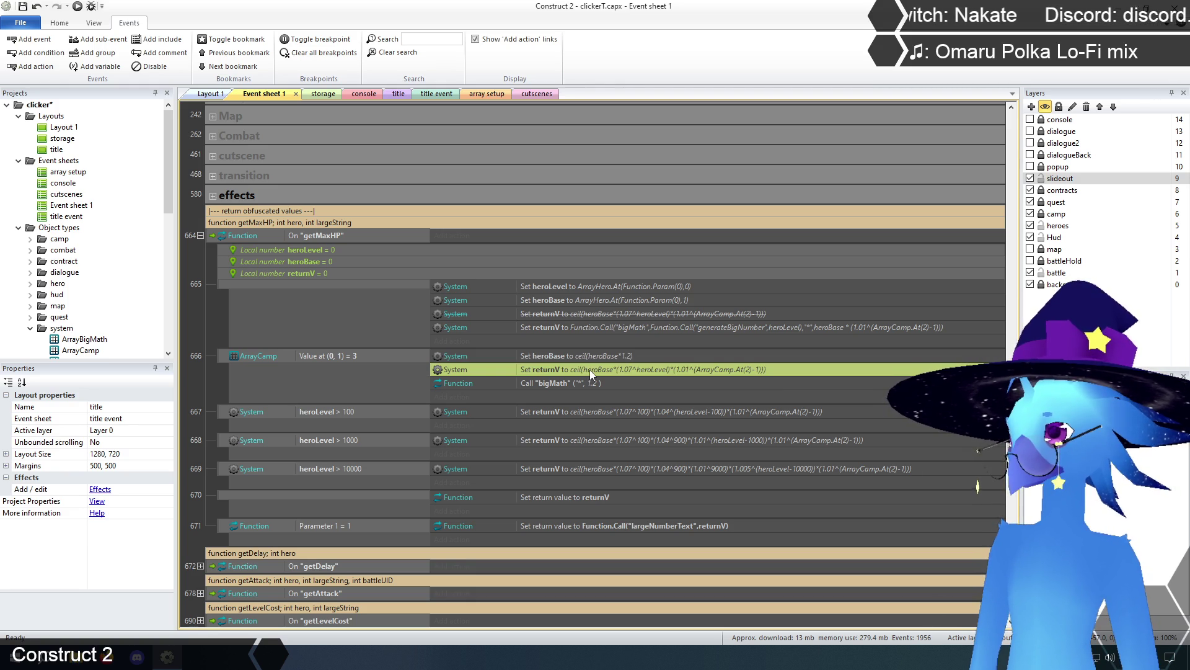
pyautogui.click(586, 411)
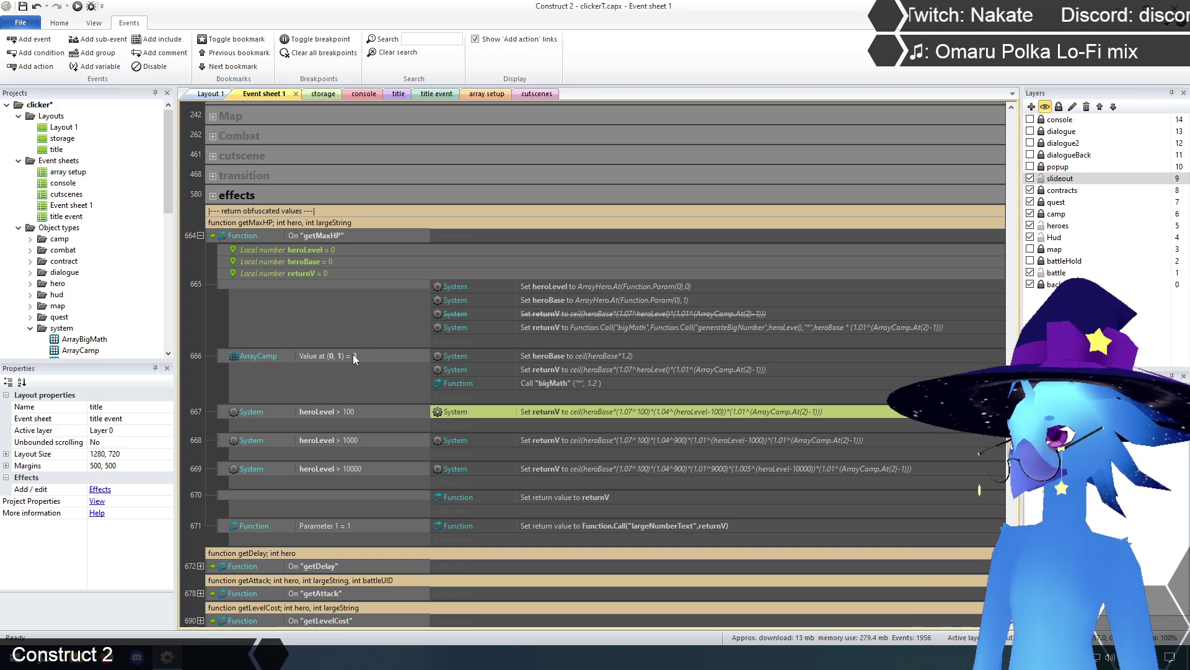
pyautogui.click(604, 314)
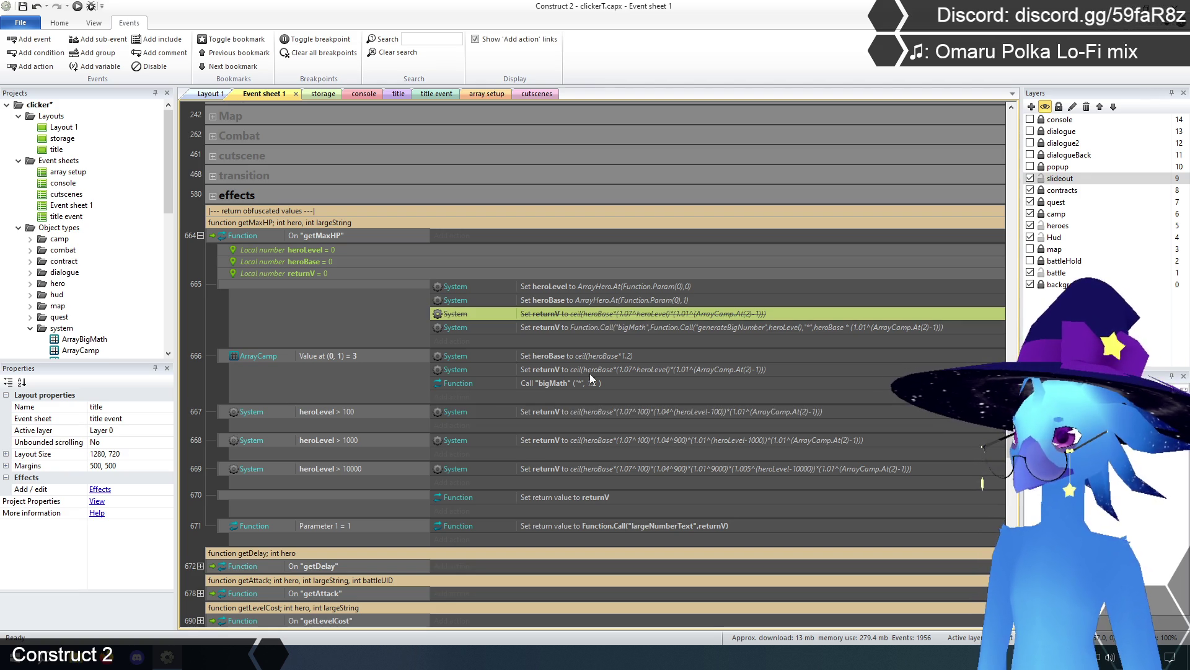
# Delete the struck-out old returnV action and check the returnV actions in events 666–669.
pyautogui.press('Delete')
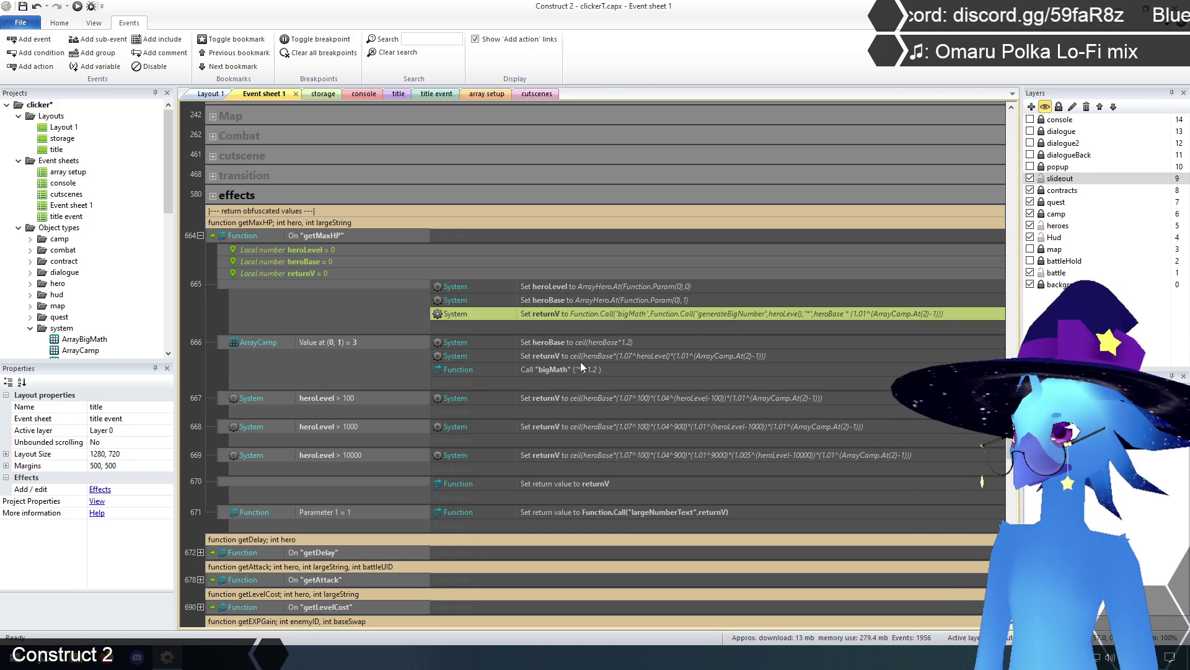
pyautogui.click(580, 362)
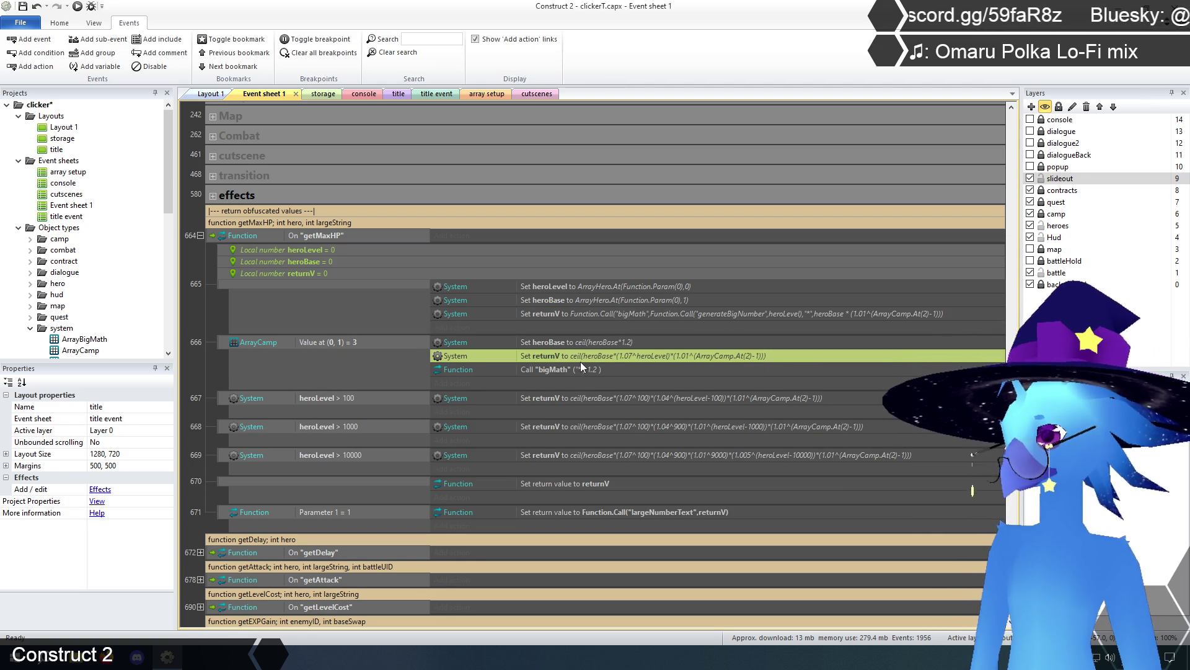
pyautogui.click(577, 424)
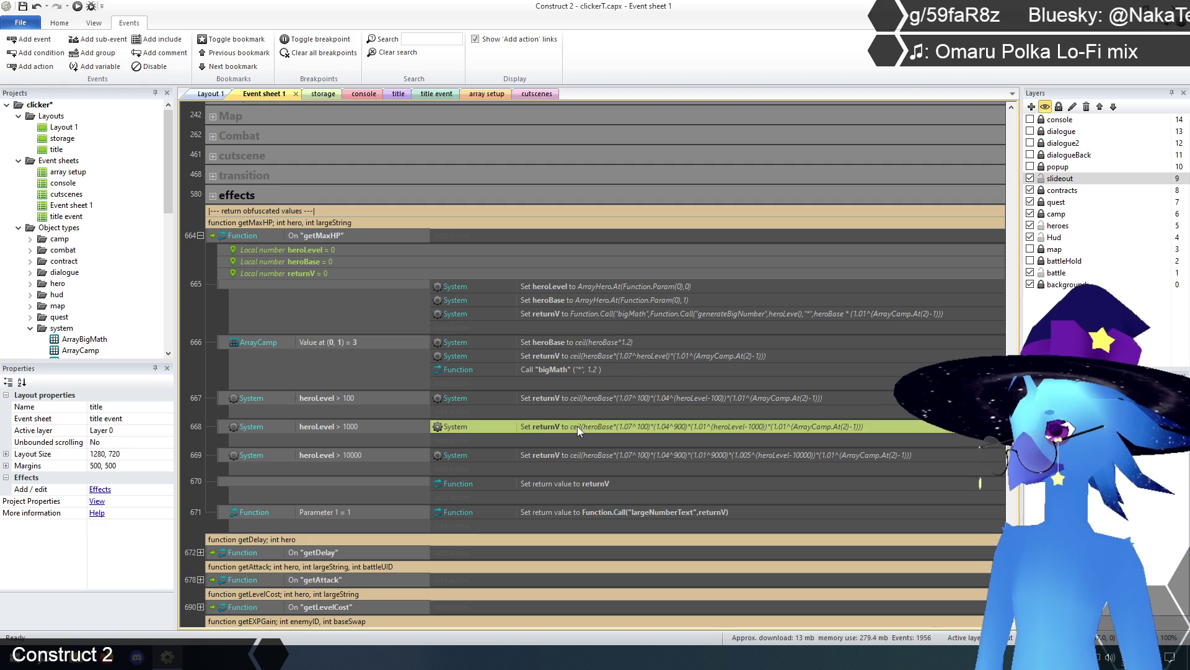
pyautogui.click(575, 457)
# Delete the heroLevel > 100, > 1000 and > 10000 events.
pyautogui.click(218, 394)
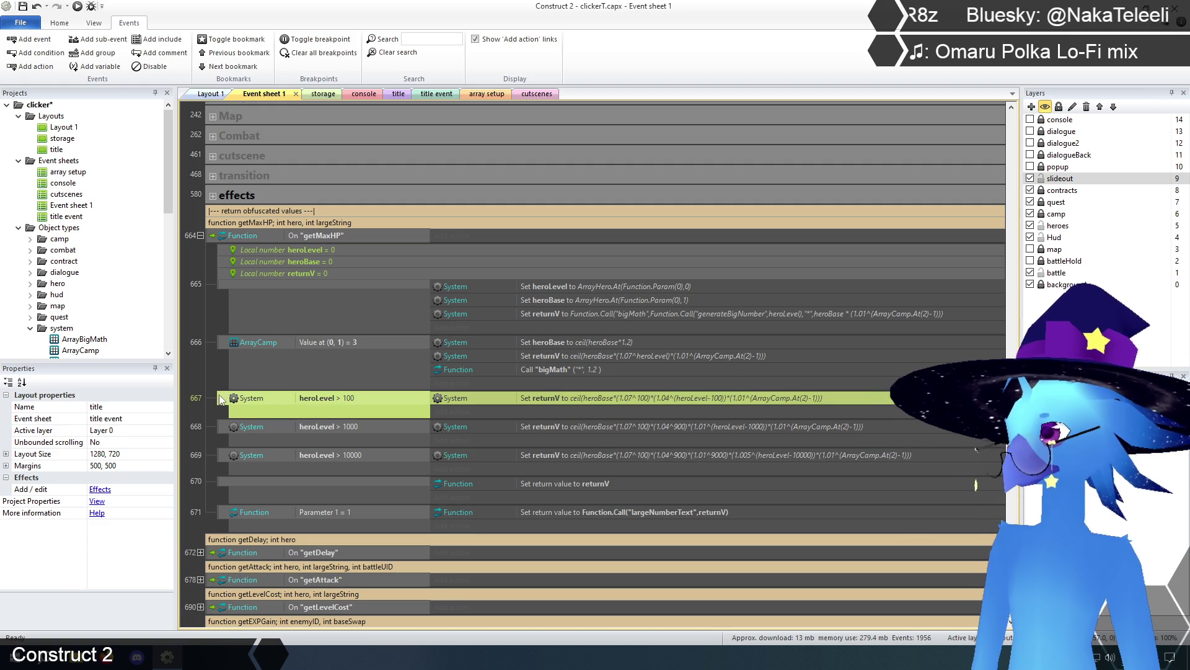
pyautogui.keyDown('shift'); pyautogui.click(222, 456); pyautogui.keyUp('shift')
pyautogui.press('Delete')
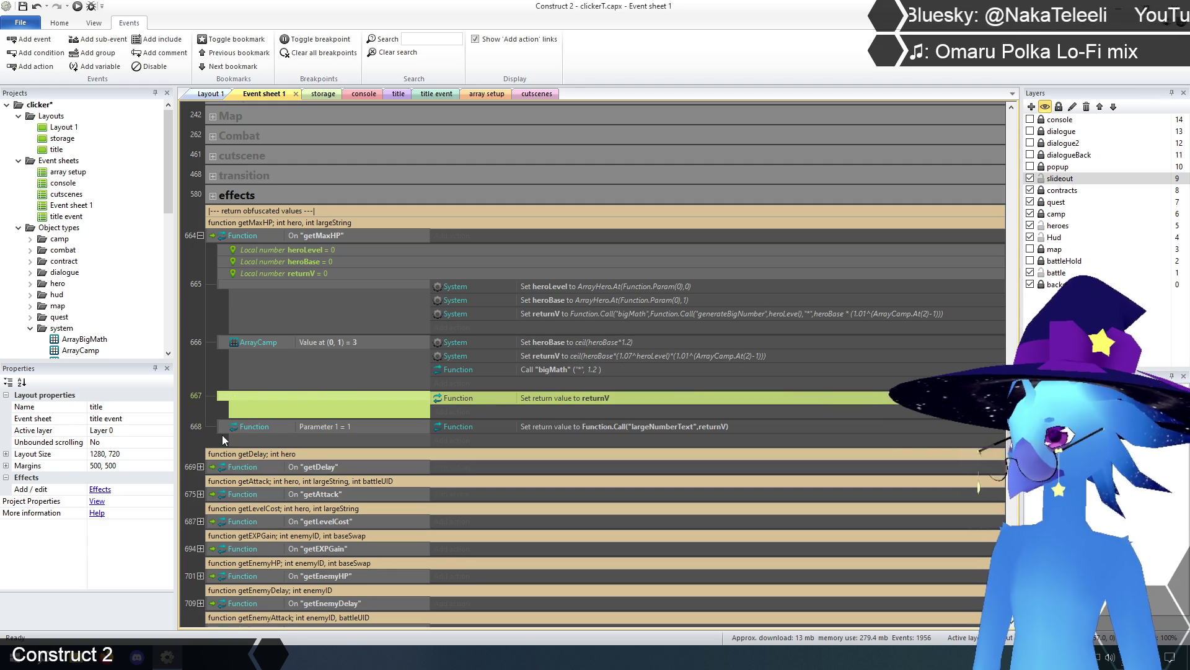
pyautogui.press('Escape')
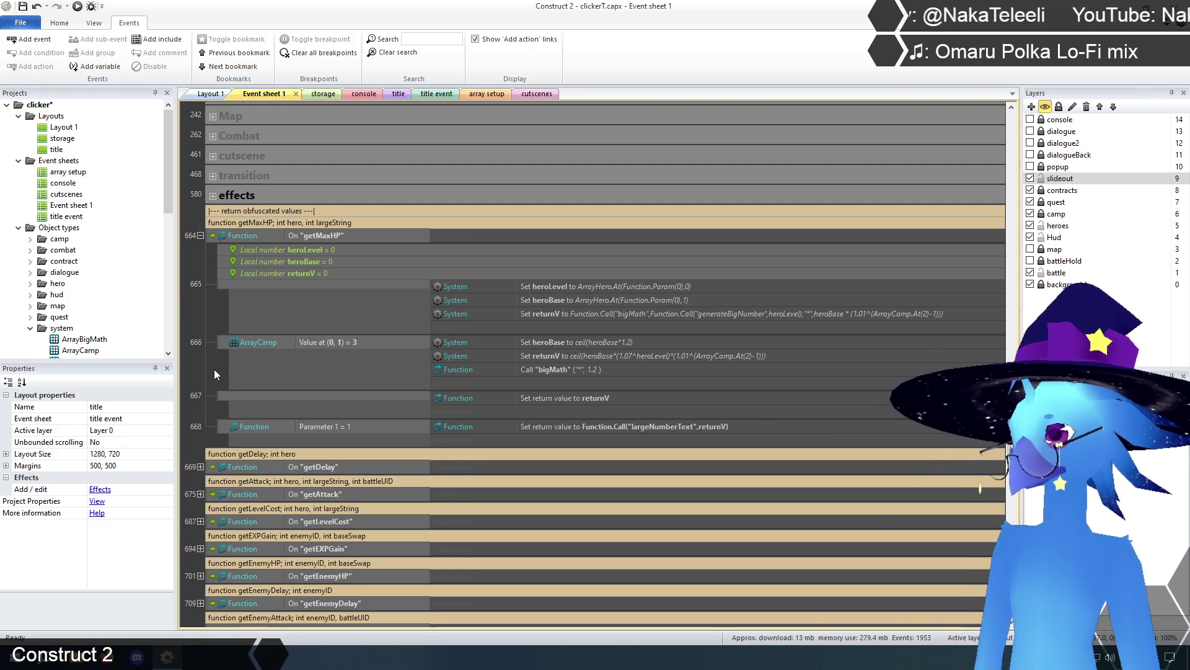
pyautogui.scroll(3, 237, 445)
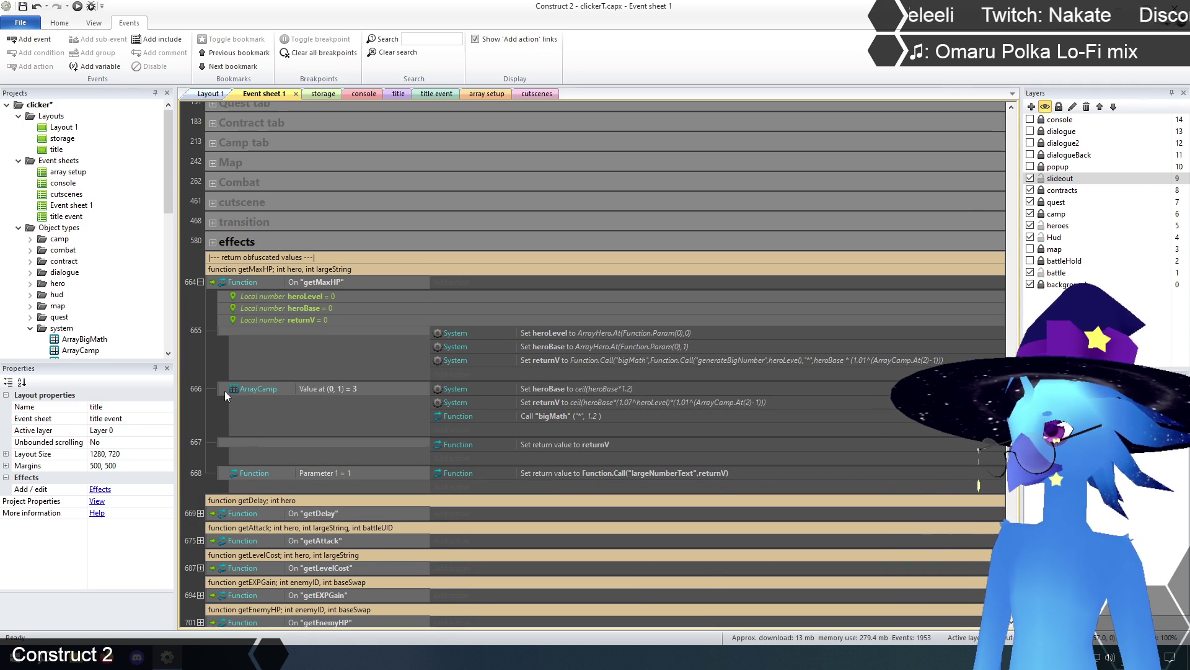
pyautogui.click(224, 391)
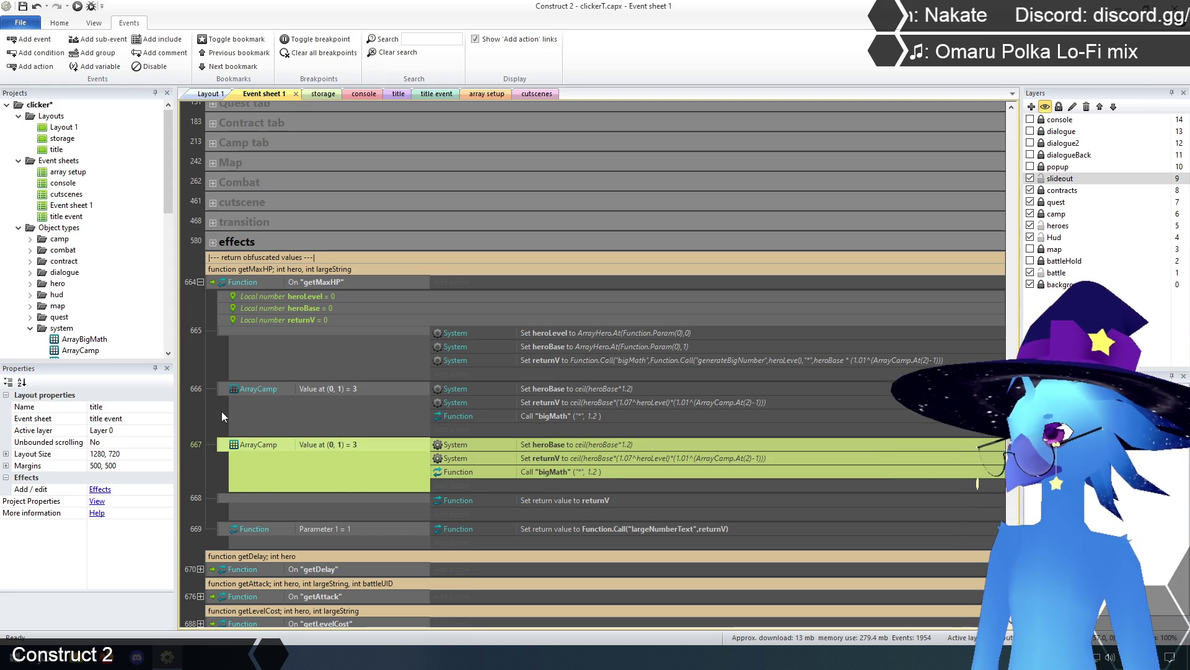
pyautogui.hotkey('ctrl', 'c')
pyautogui.hotkey('ctrl', 'v')
pyautogui.click(328, 389)
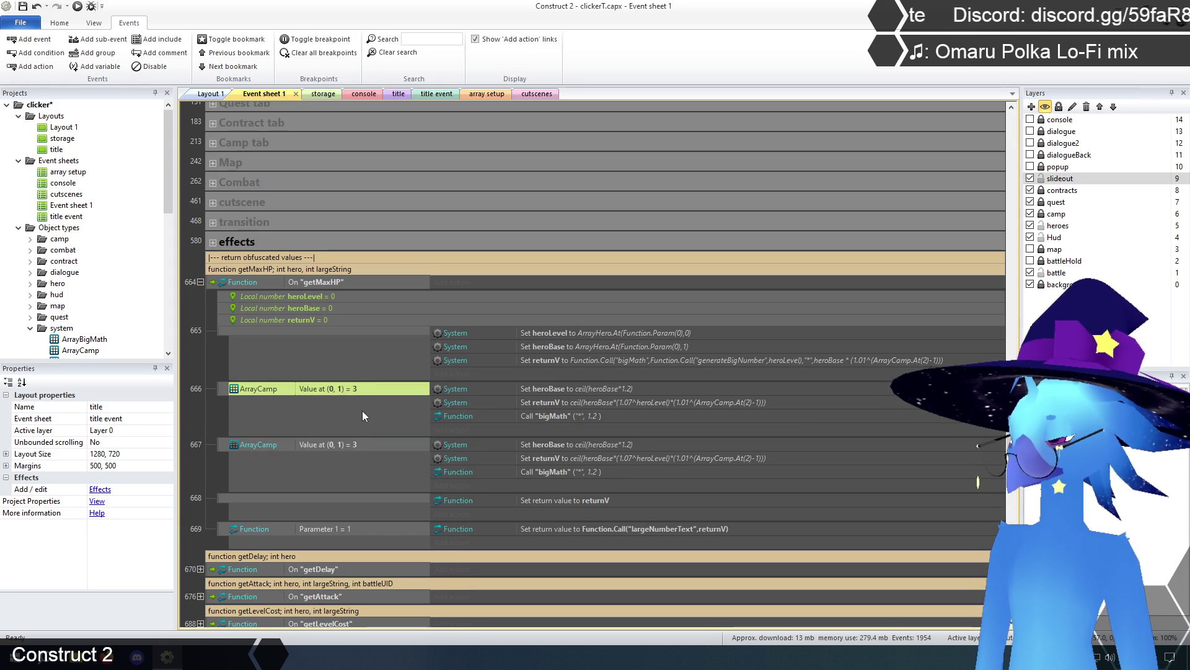
pyautogui.press('Delete')
pyautogui.click(562, 407)
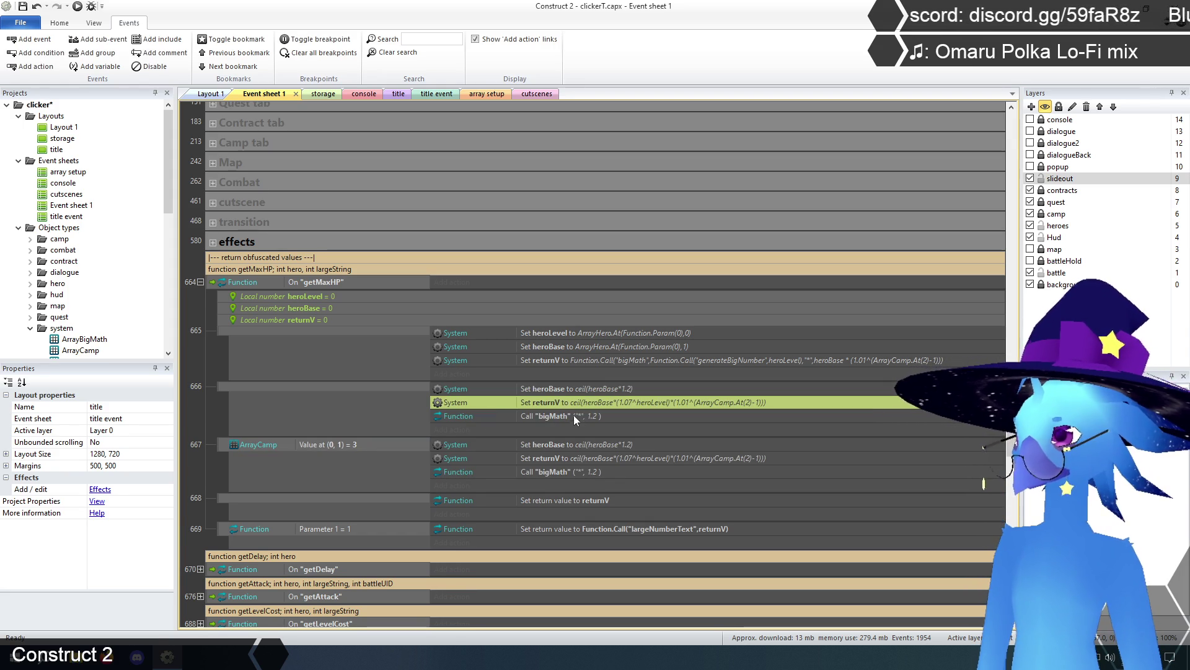
pyautogui.moveTo(567, 404)
pyautogui.mouseDown()
pyautogui.moveTo(565, 388)
pyautogui.moveTo(567, 402)
pyautogui.mouseUp()
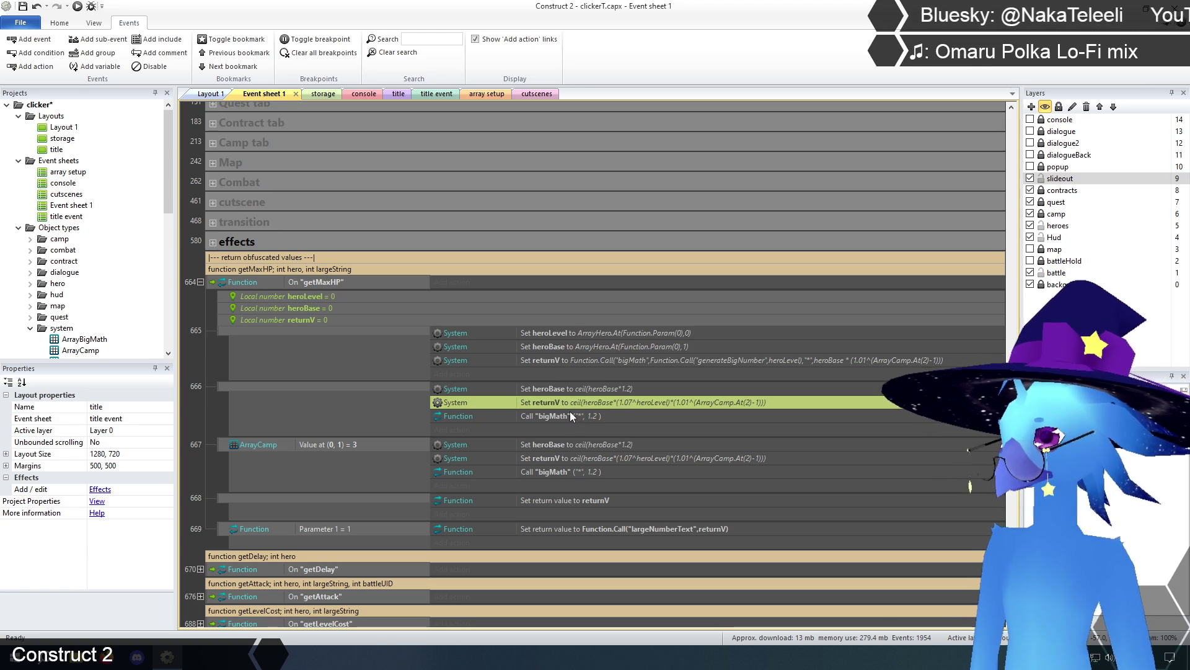
pyautogui.click(573, 448)
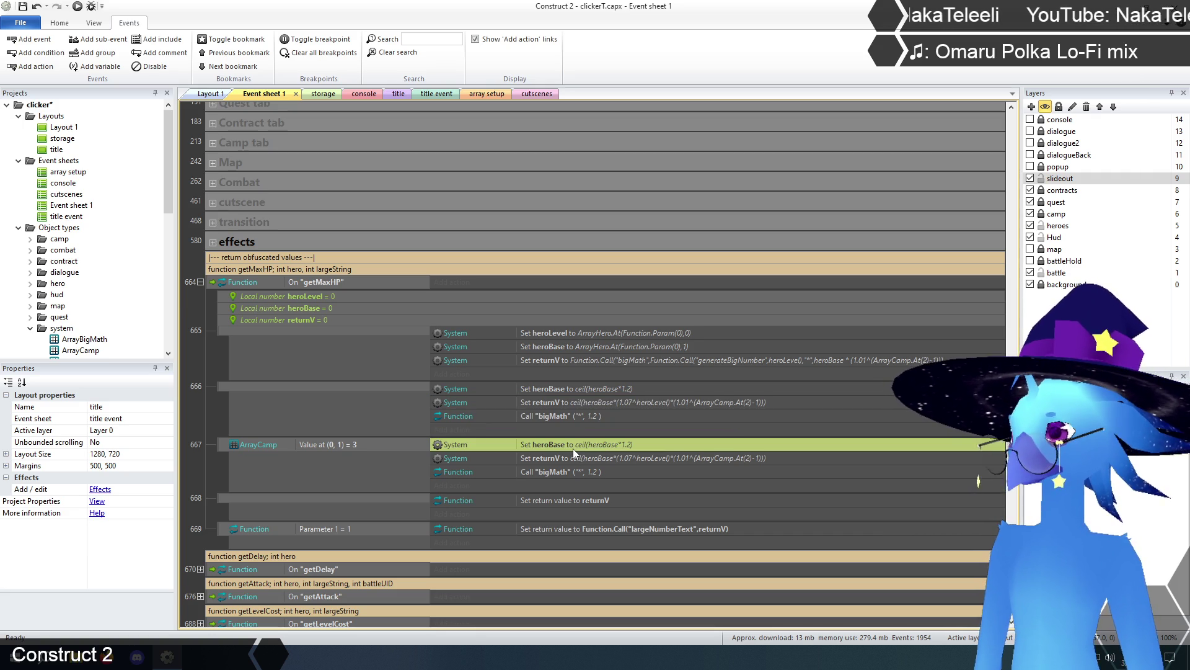
pyautogui.click(563, 416)
pyautogui.click(564, 403)
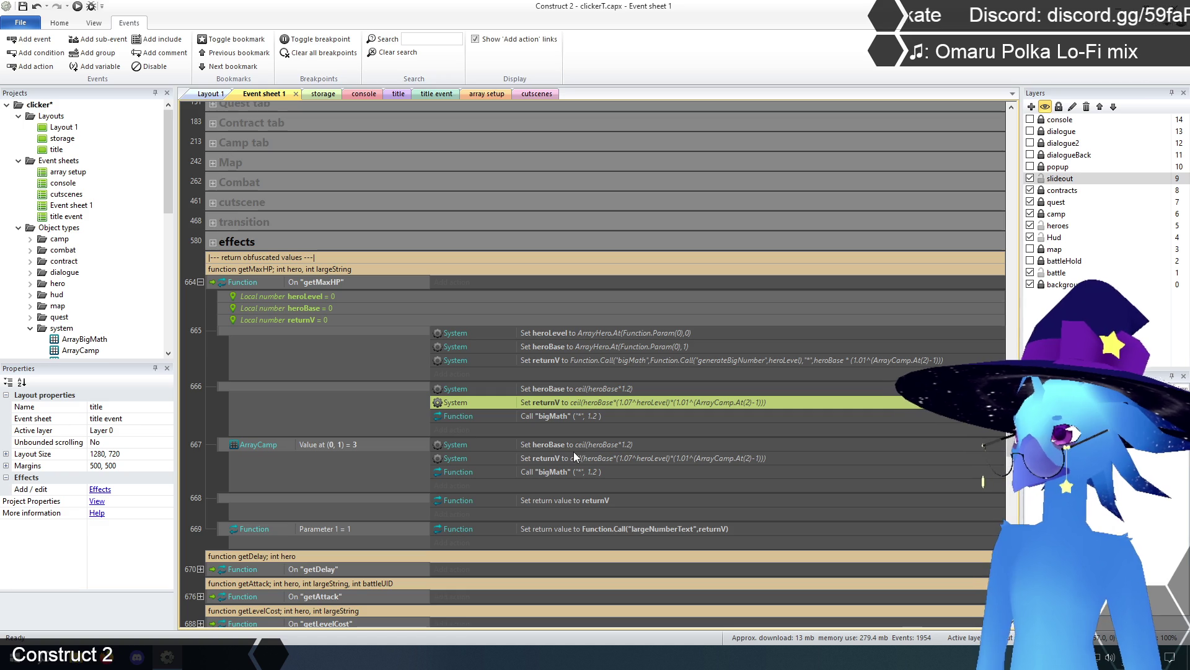
pyautogui.click(222, 384)
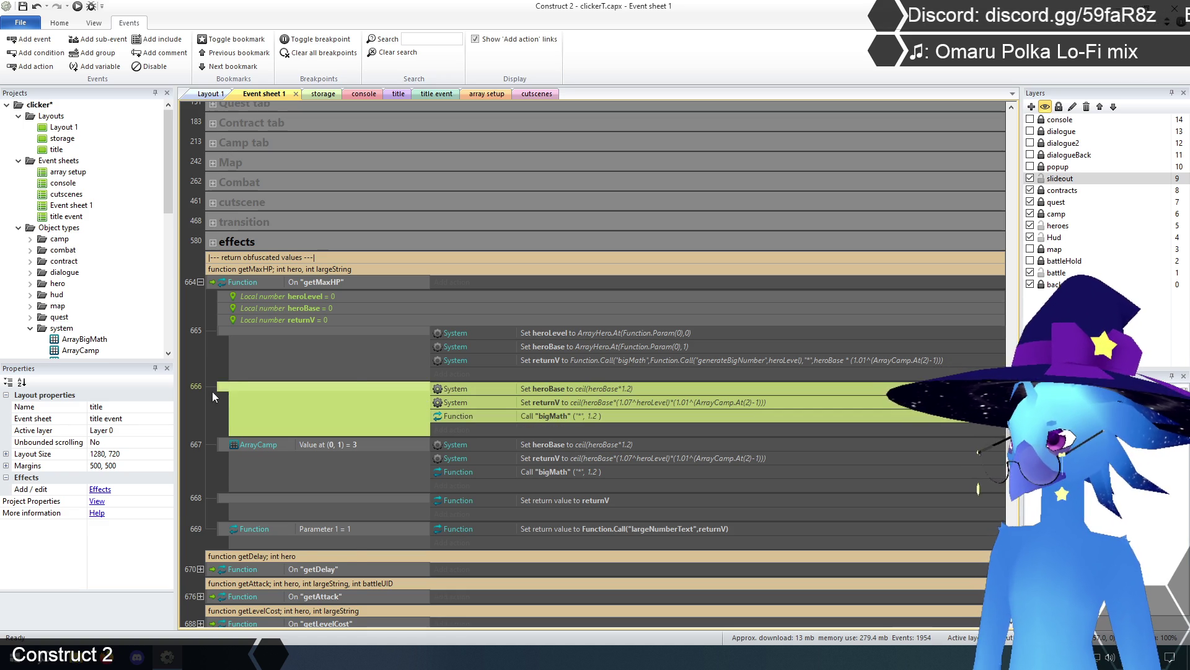
pyautogui.press('Delete')
pyautogui.click(211, 367)
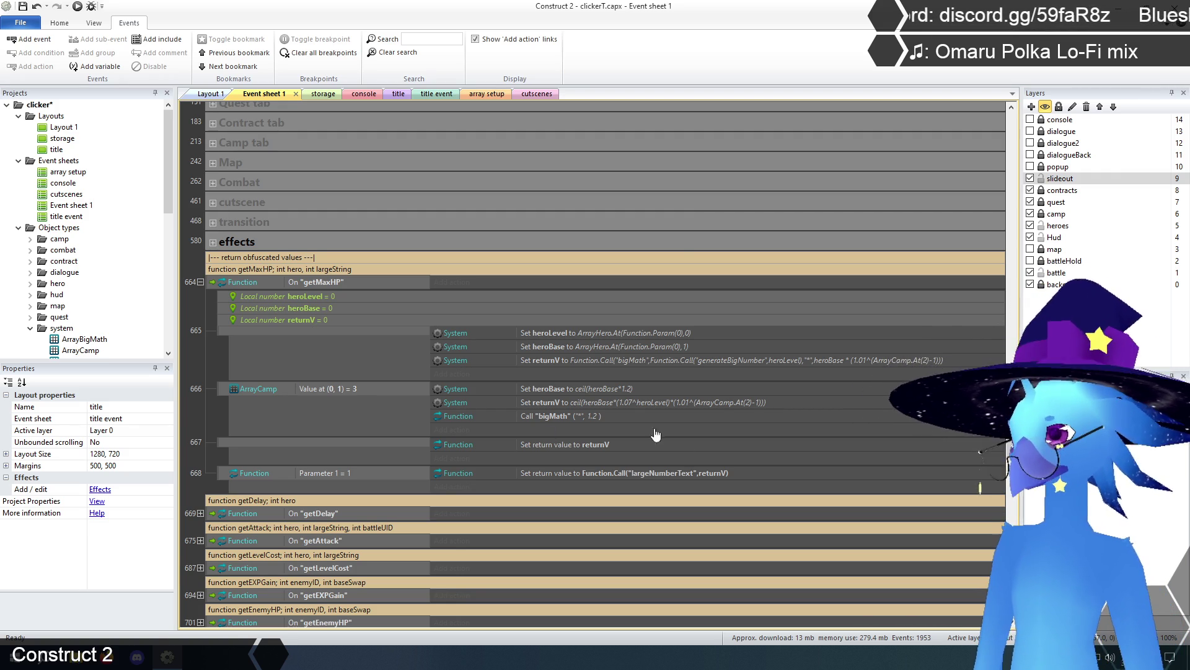
# Delete the ceil heroBase and ceil returnV actions from event 666.
pyautogui.click(566, 388)
pyautogui.press('Delete')
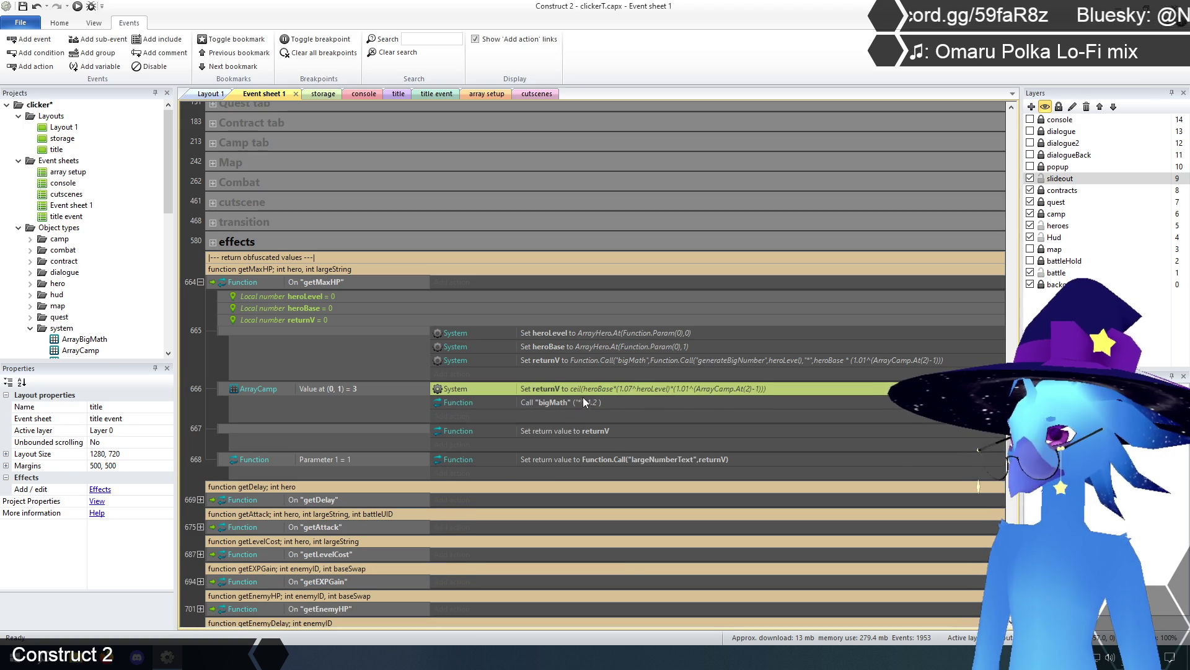
pyautogui.press('Delete')
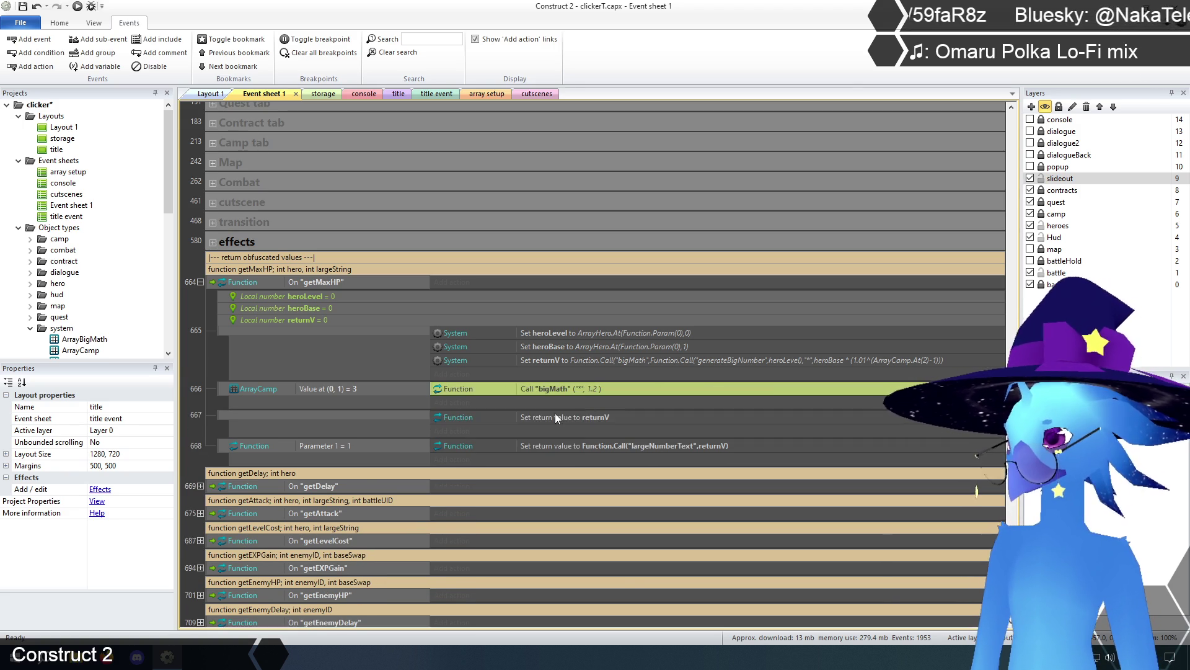
pyautogui.click(555, 412)
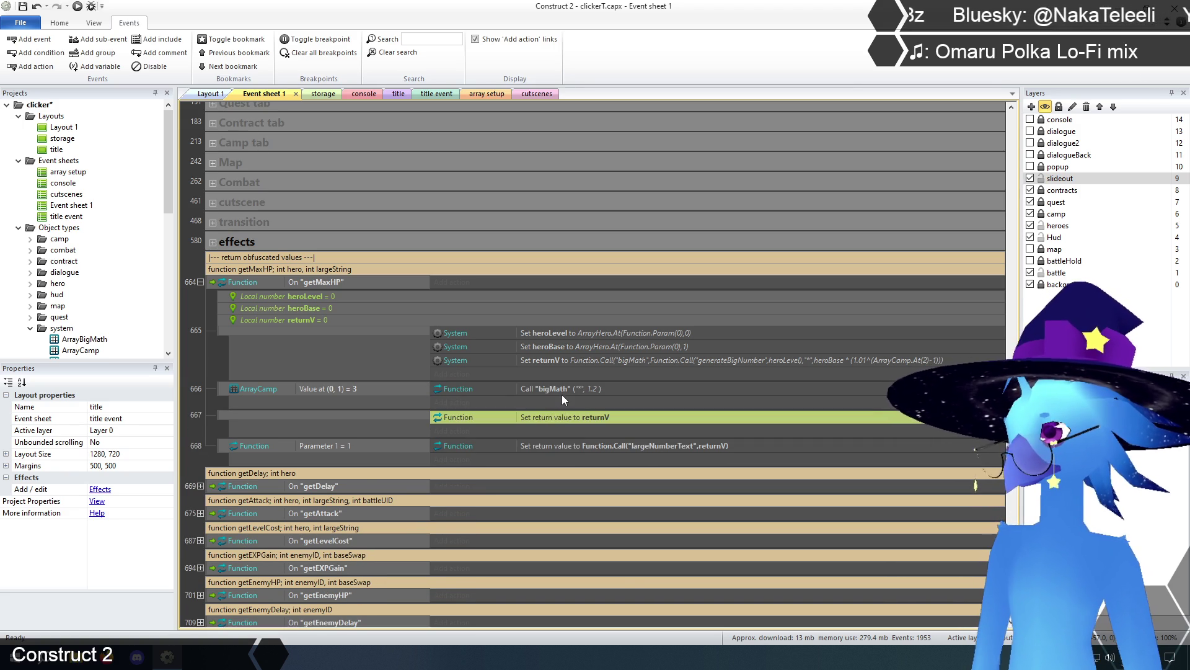
pyautogui.click(545, 387)
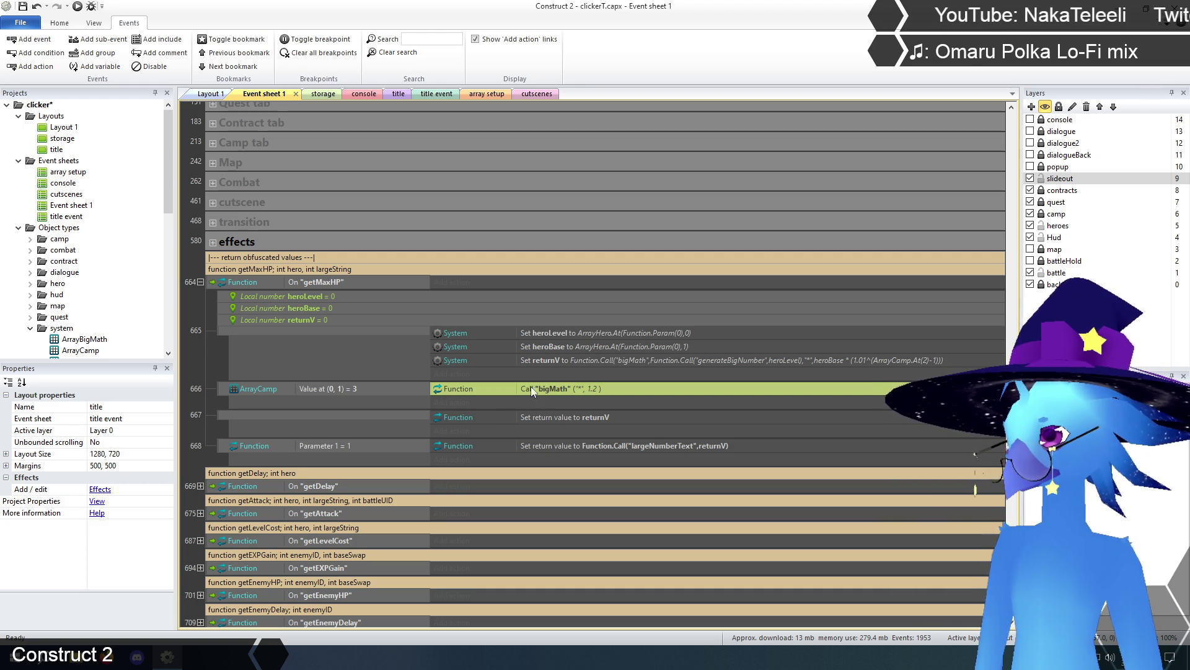
# Copy event 665's Set returnV action into event 666 below Call "bigMath".
pyautogui.click(598, 361)
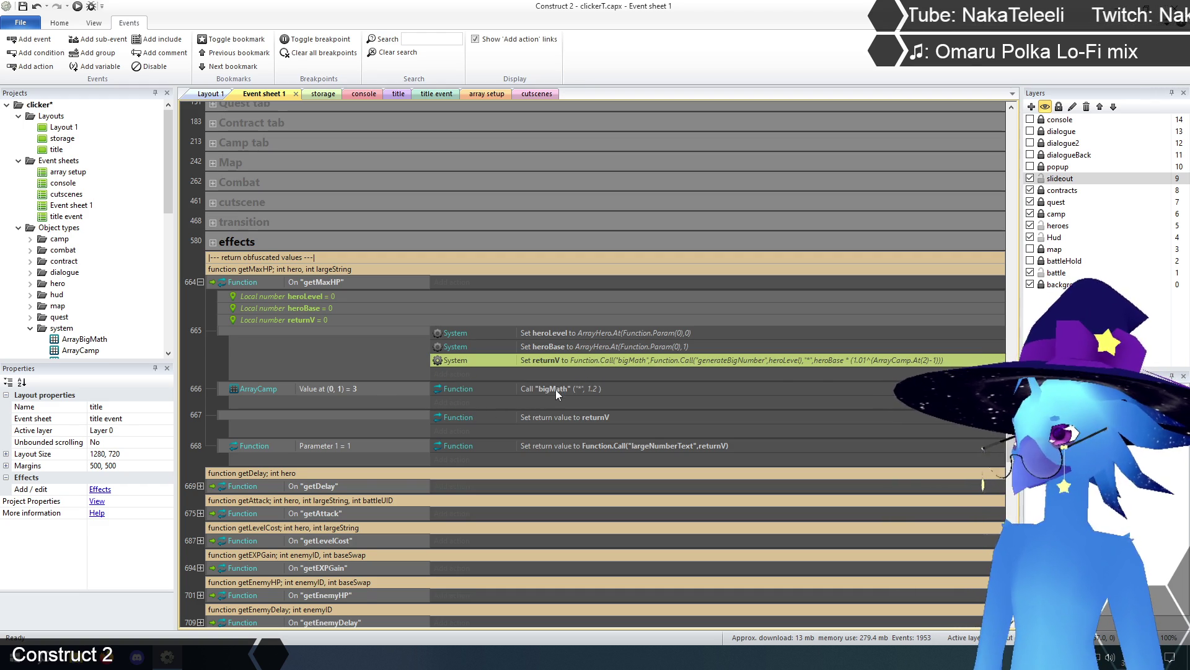
pyautogui.click(555, 389)
pyautogui.hotkey('ctrl', 'v')
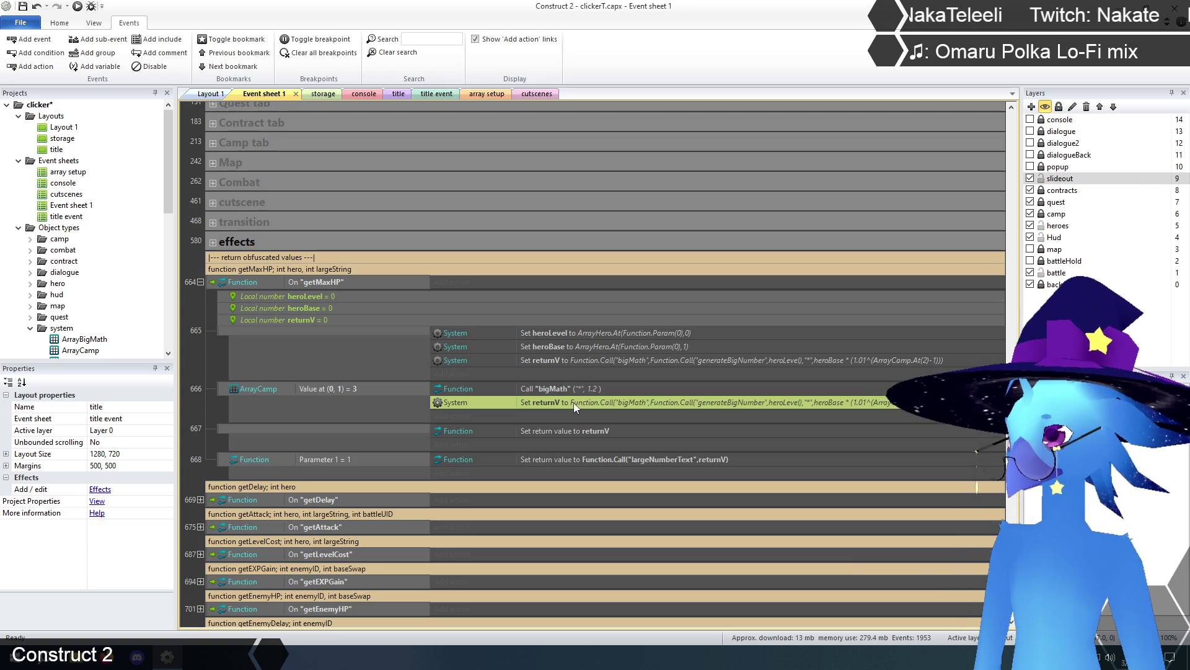
# Change the copied action's value to Function.Call("bigMath",returnV,"*",1.2).
pyautogui.doubleClick(574, 403)
pyautogui.moveTo(541, 471)
pyautogui.mouseDown()
pyautogui.moveTo(525, 476)
pyautogui.moveTo(530, 461)
pyautogui.mouseUp()
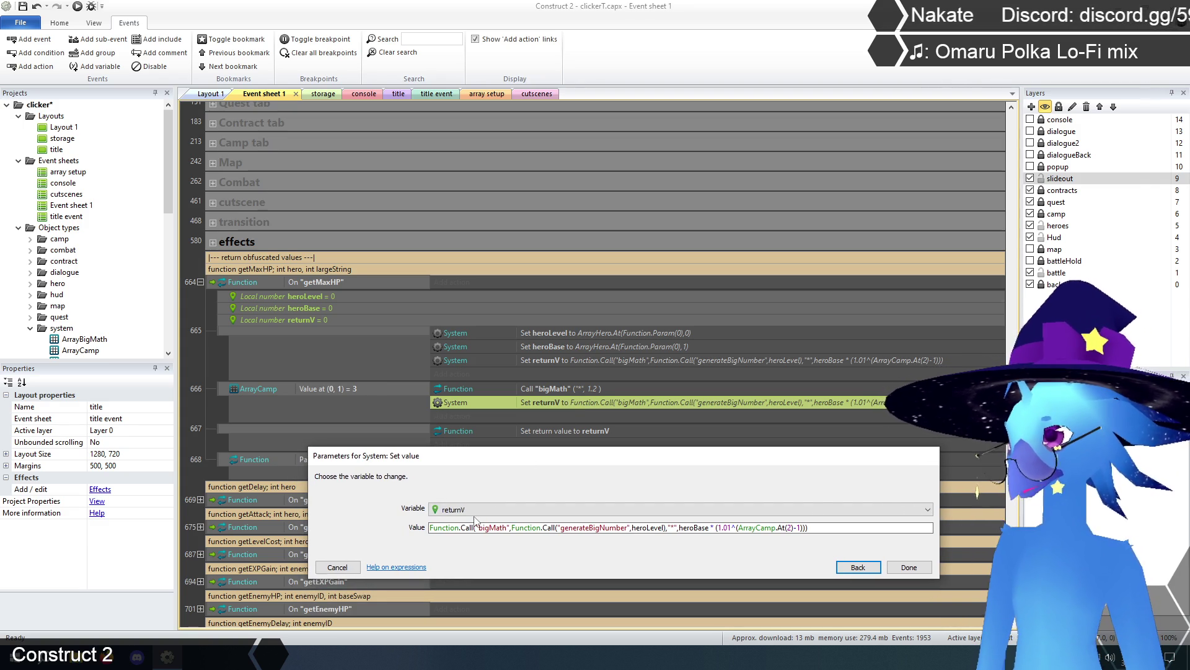
pyautogui.click(546, 528)
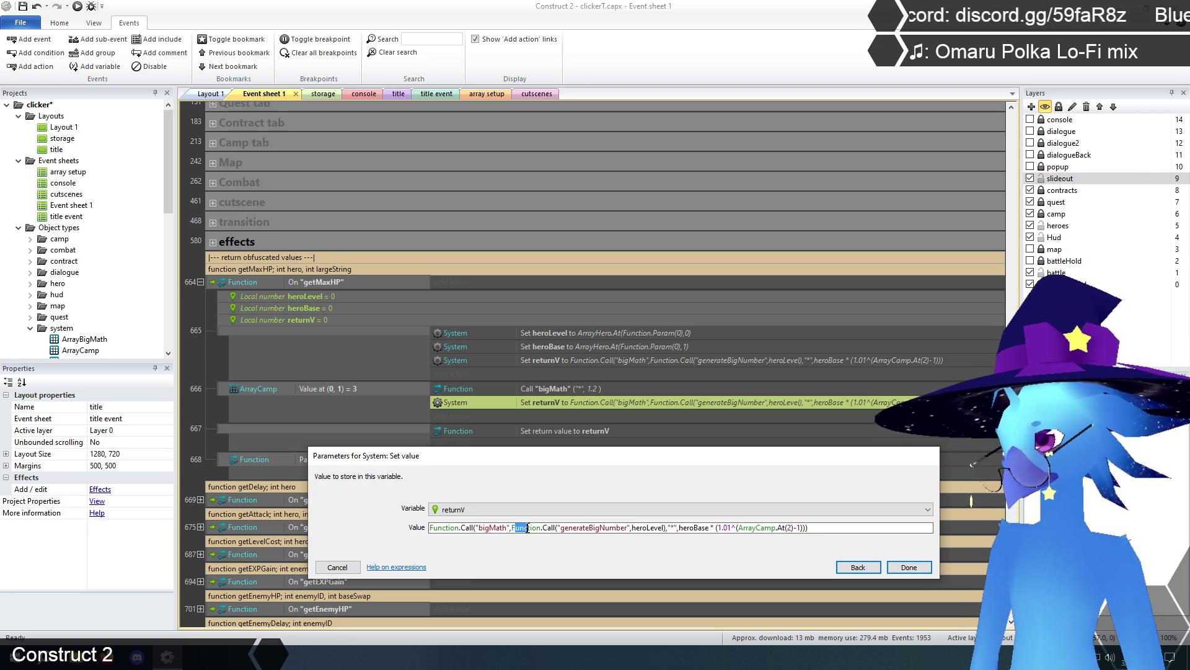
pyautogui.moveTo(512, 528); pyautogui.dragTo(667, 528)
pyautogui.press('Delete')
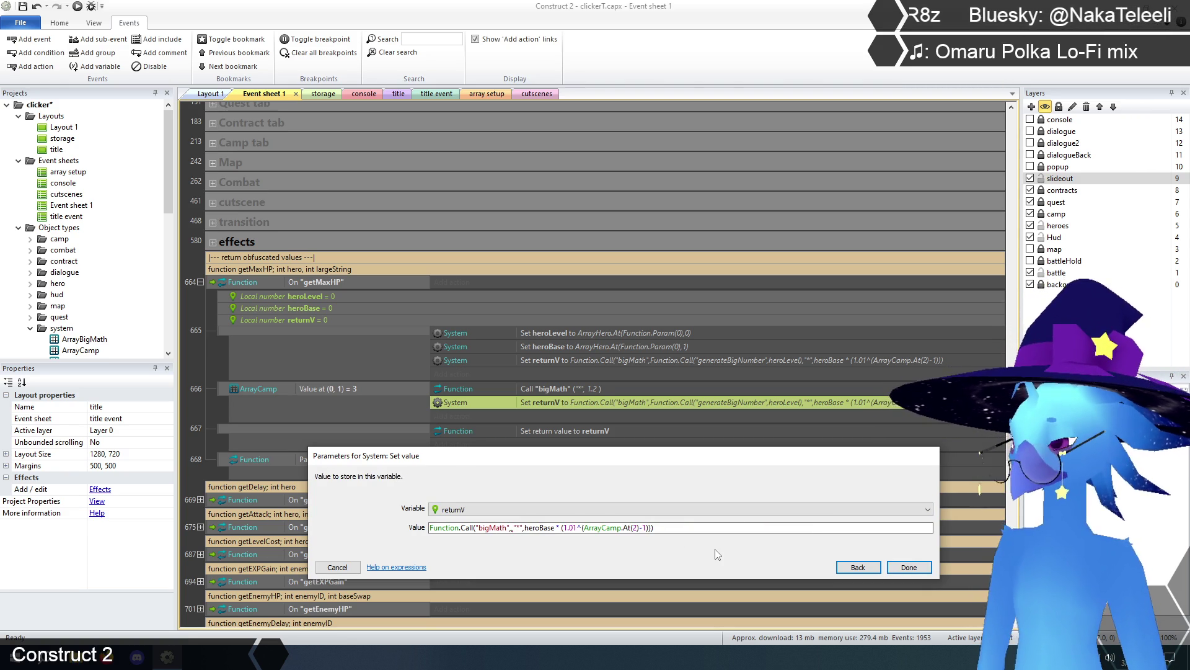
pyautogui.write('retur')
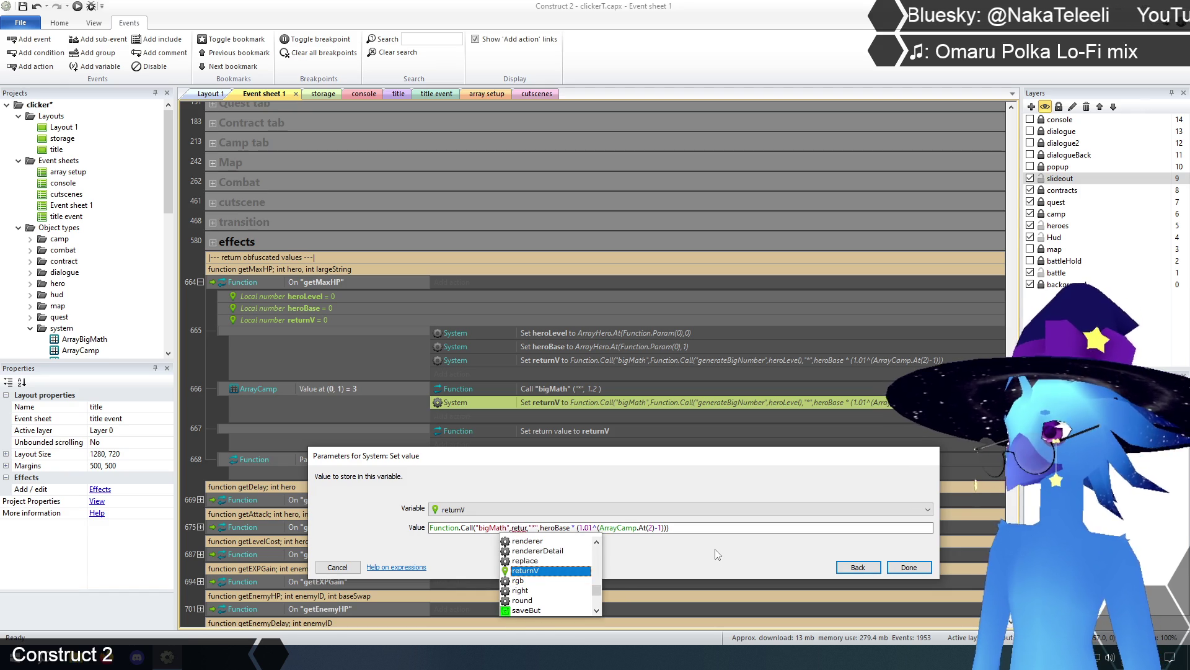
pyautogui.press('Return')
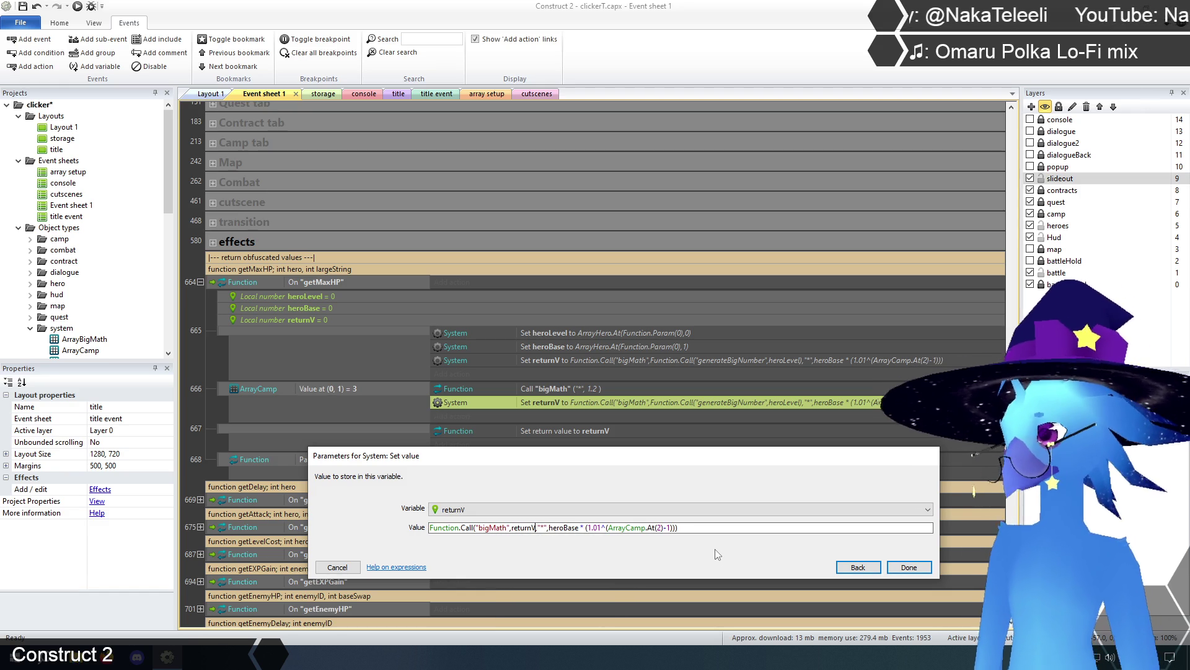
pyautogui.moveTo(548, 528); pyautogui.dragTo(691, 526)
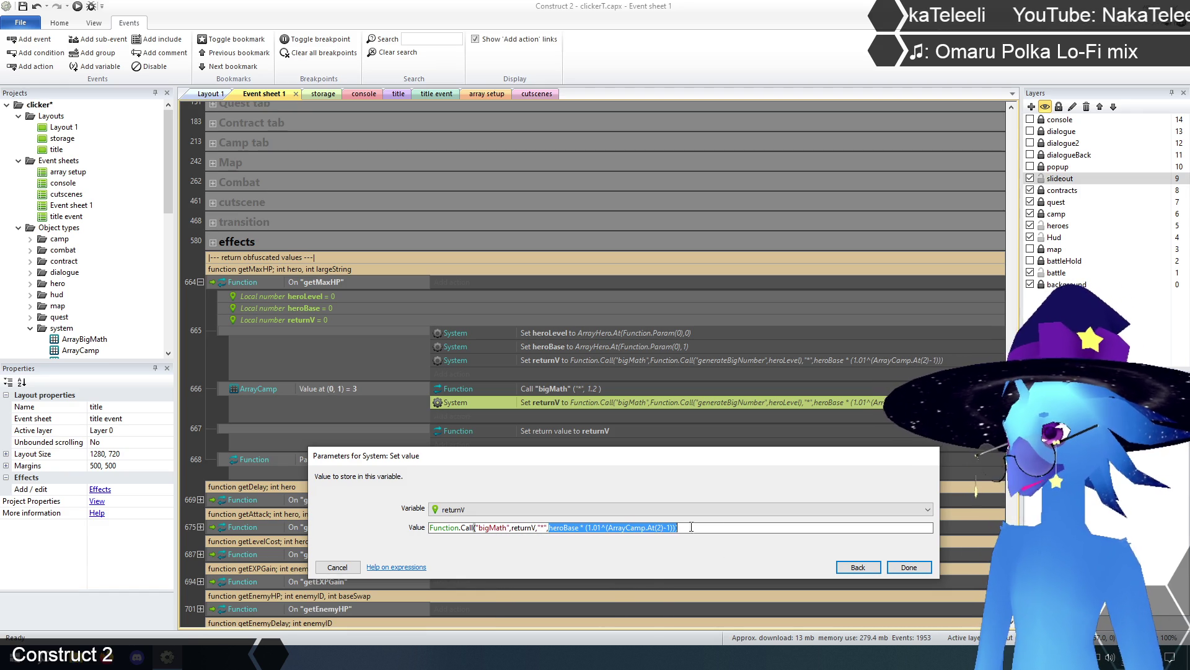
pyautogui.write('1.2')
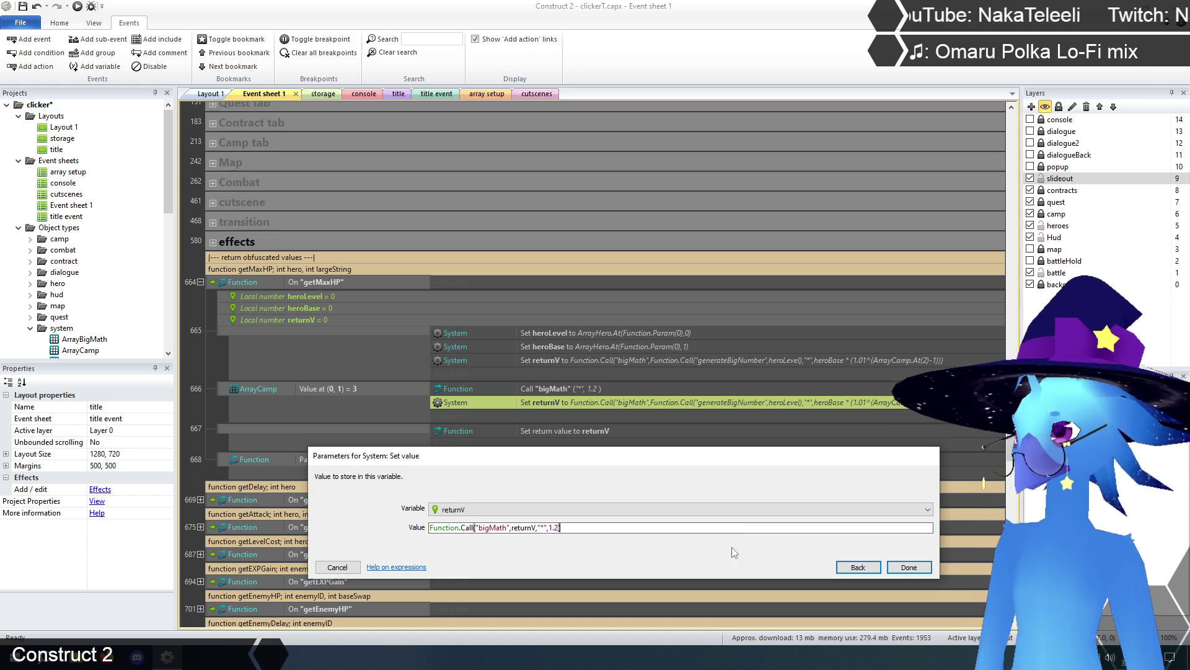
pyautogui.click(906, 568)
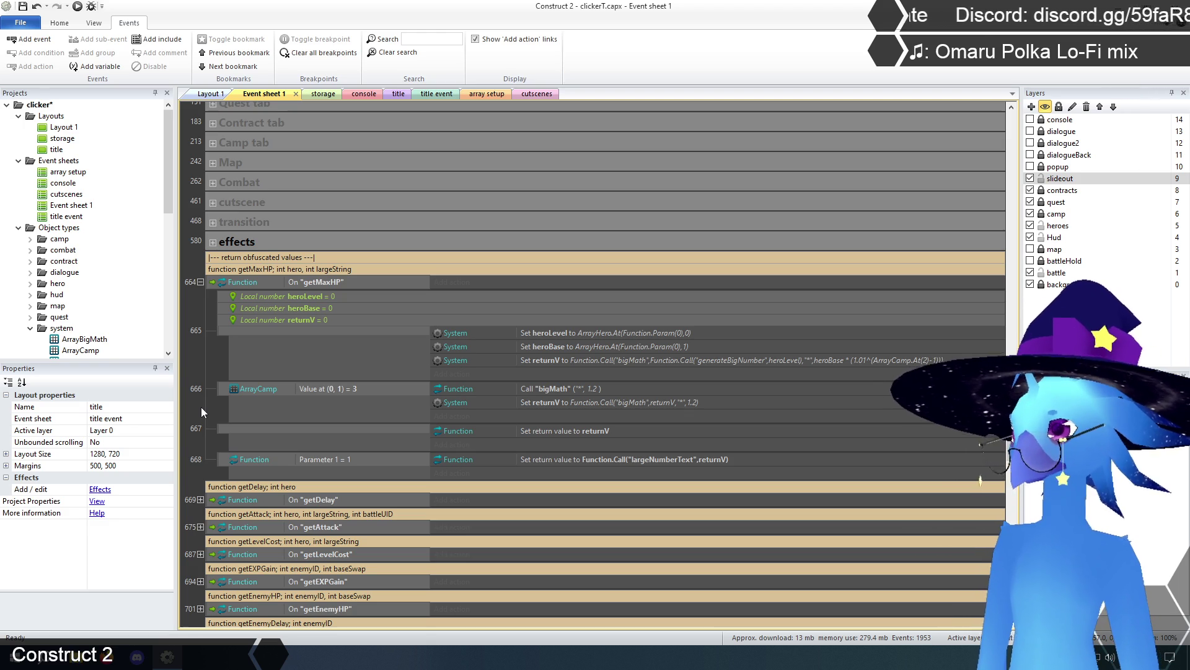
# Delete the redundant Call "bigMath" action from event 666.
pyautogui.click(568, 388)
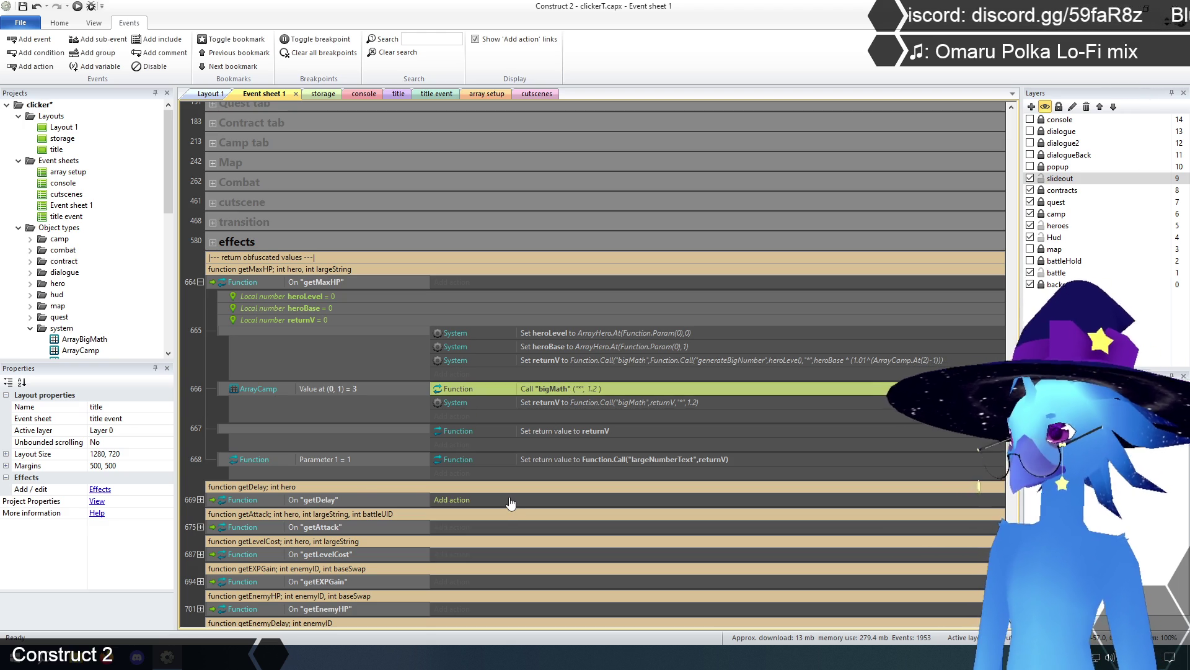
pyautogui.press('Delete')
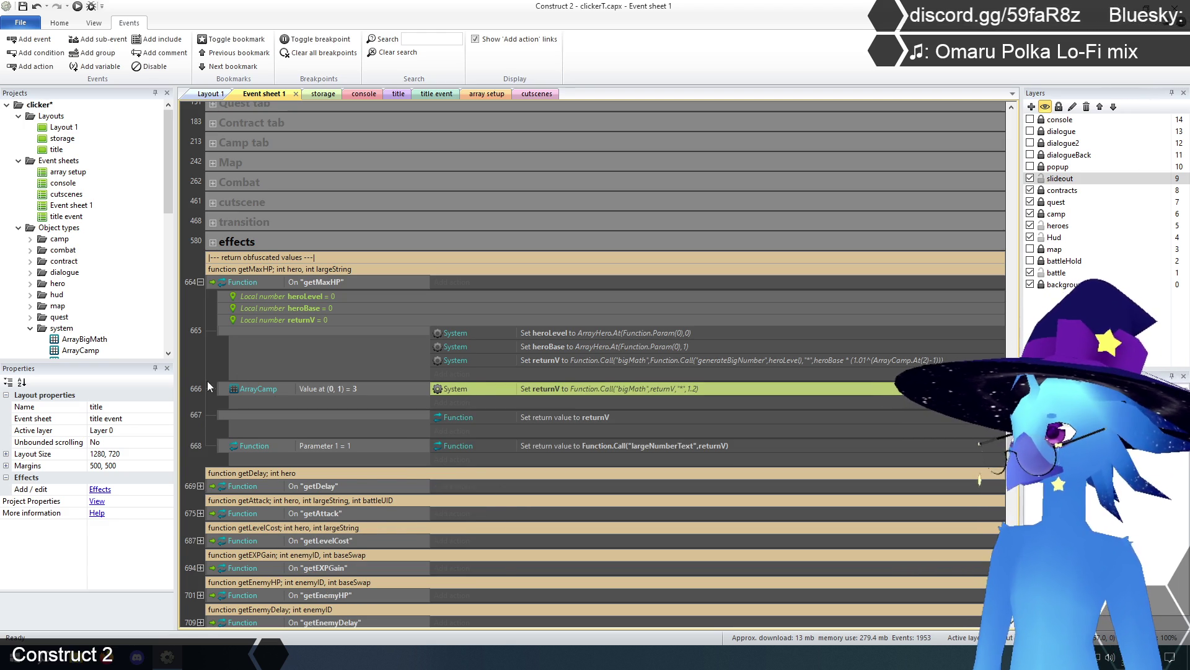
pyautogui.click(203, 357)
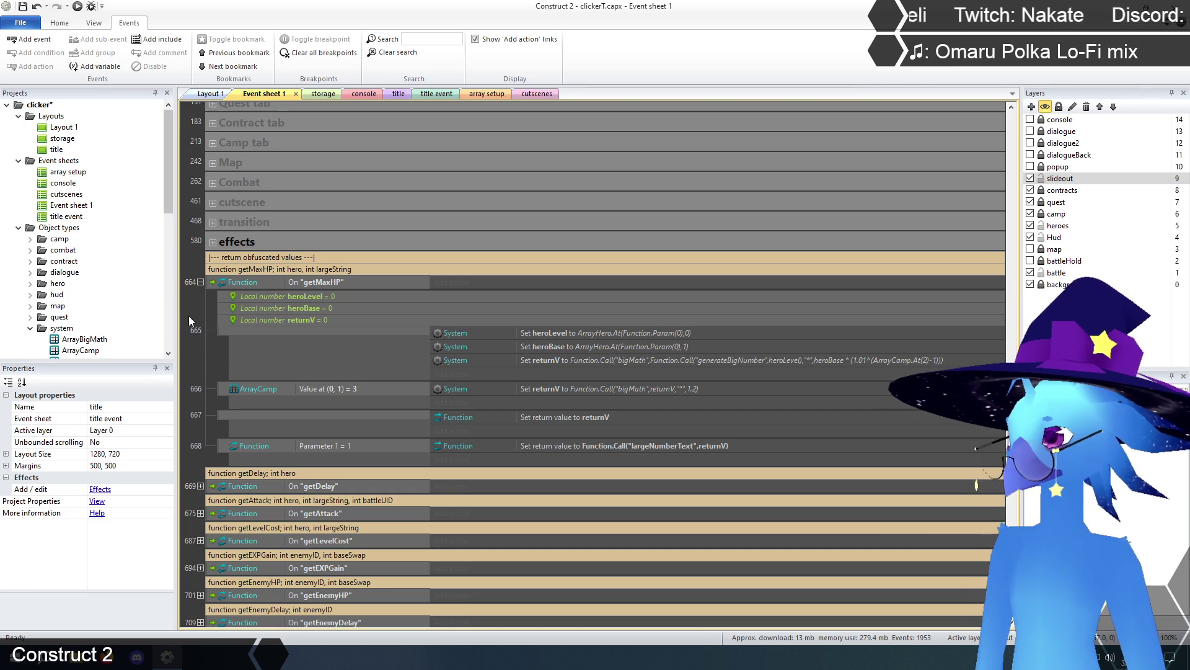
# Collapse getMaxHP, expand getDelay, and delete the crossed-out Set tempDelay action with its event 670.
pyautogui.click(200, 281)
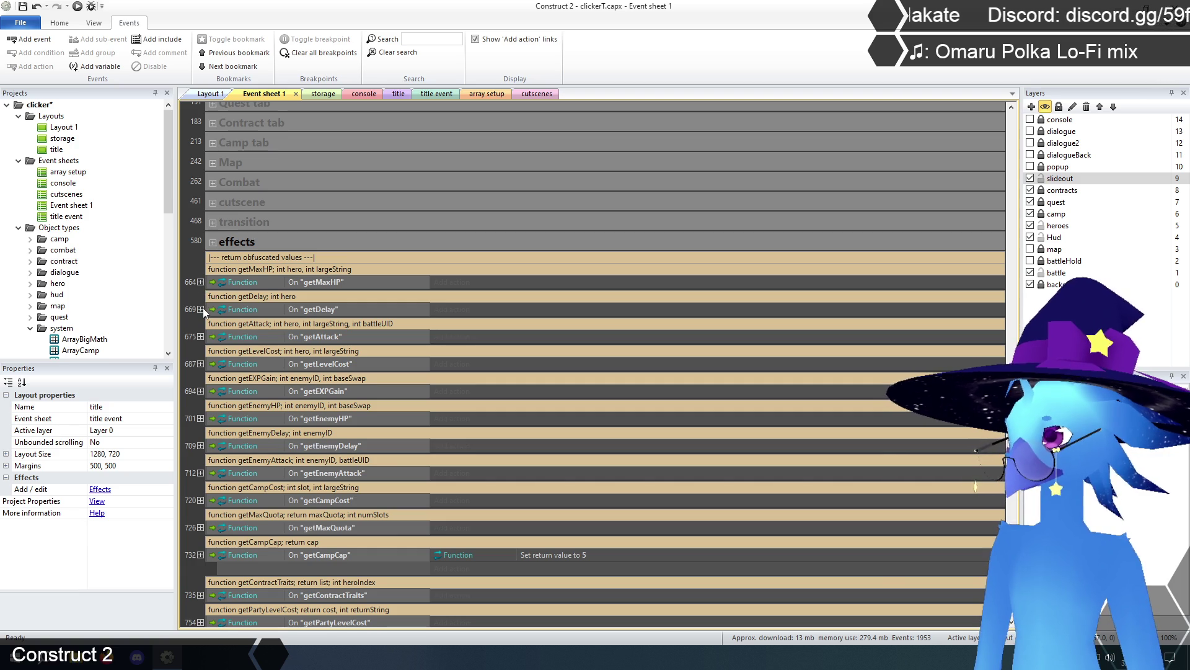
pyautogui.click(200, 309)
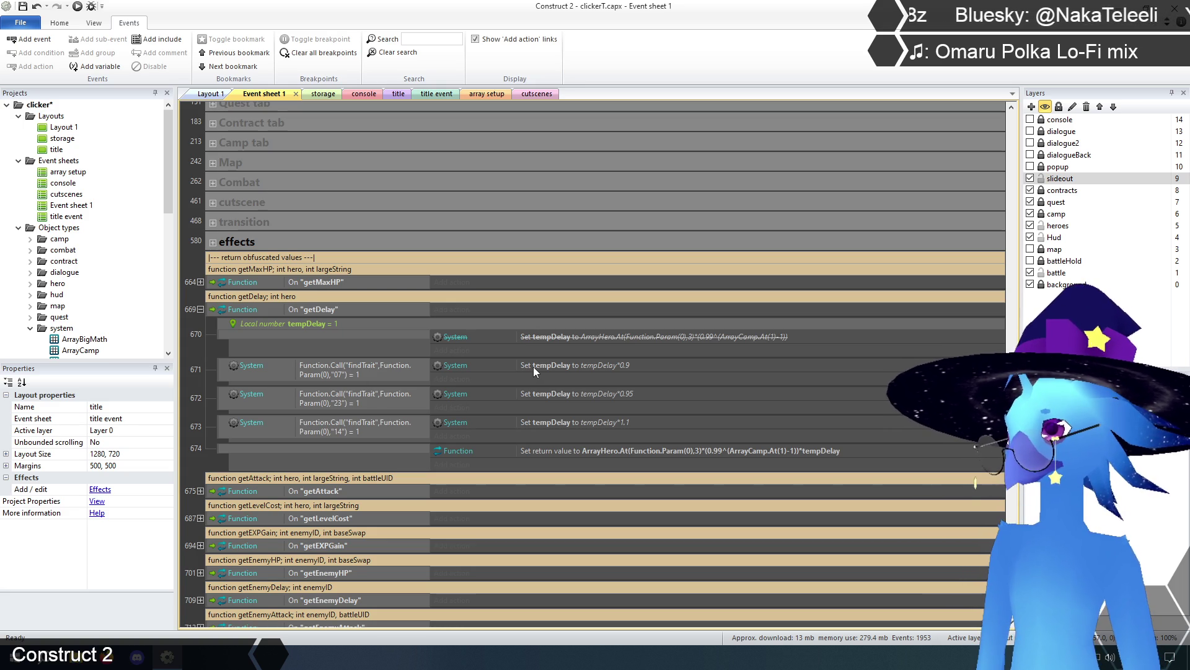
pyautogui.click(648, 336)
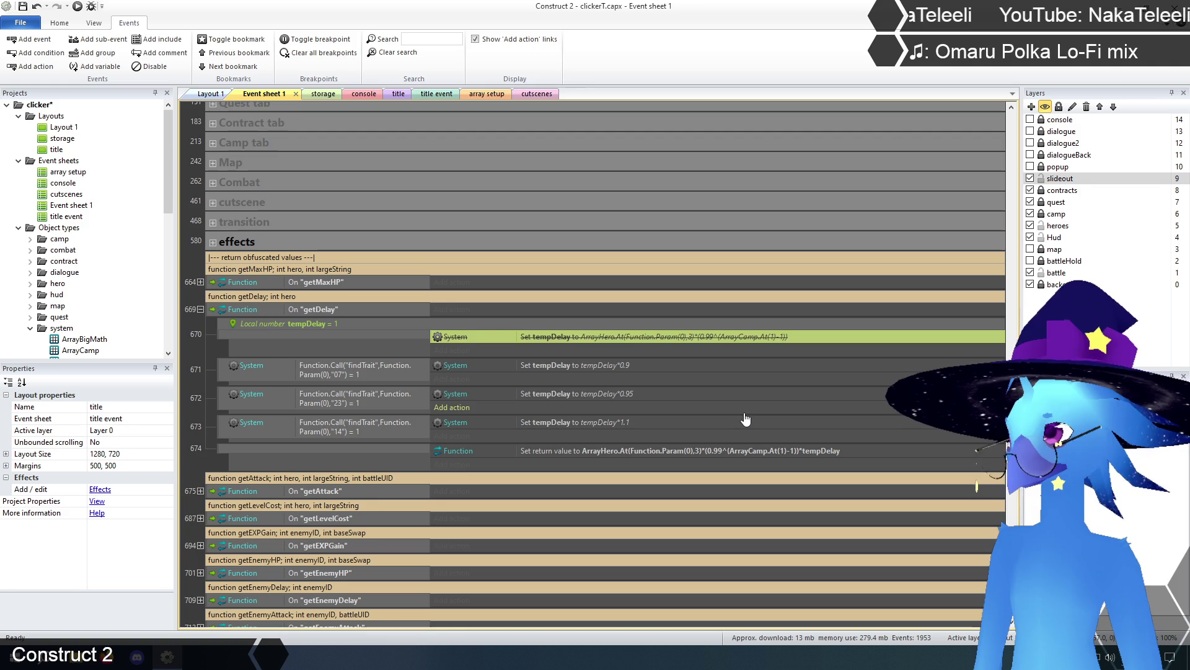
pyautogui.click(202, 355)
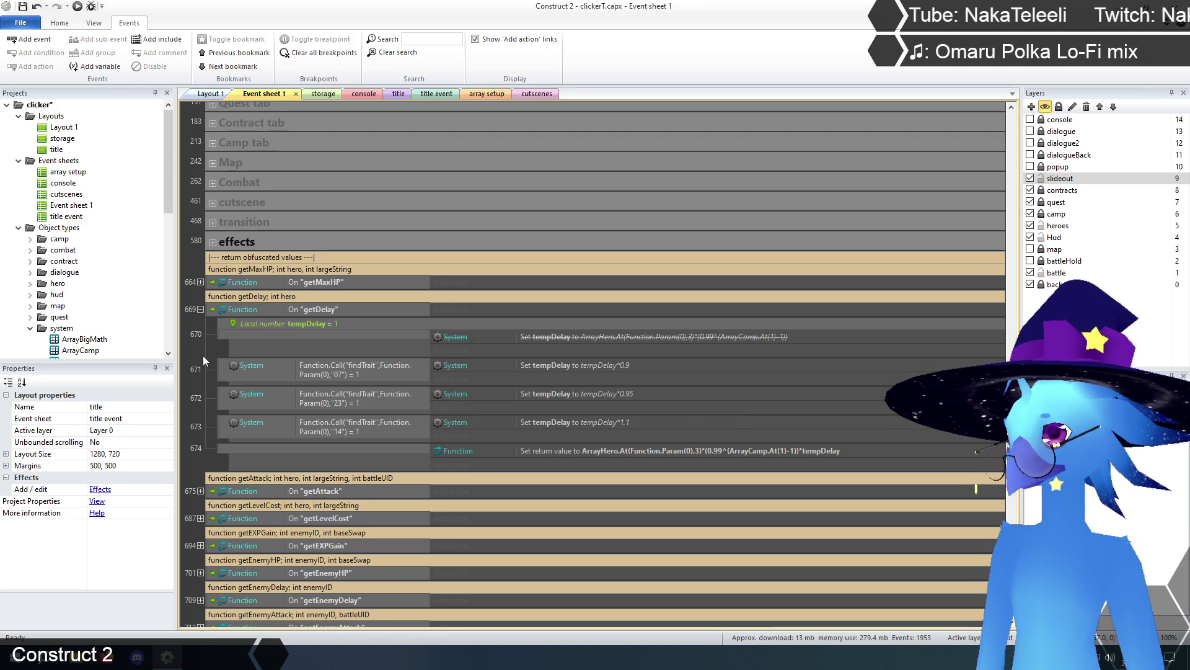
pyautogui.click(597, 333)
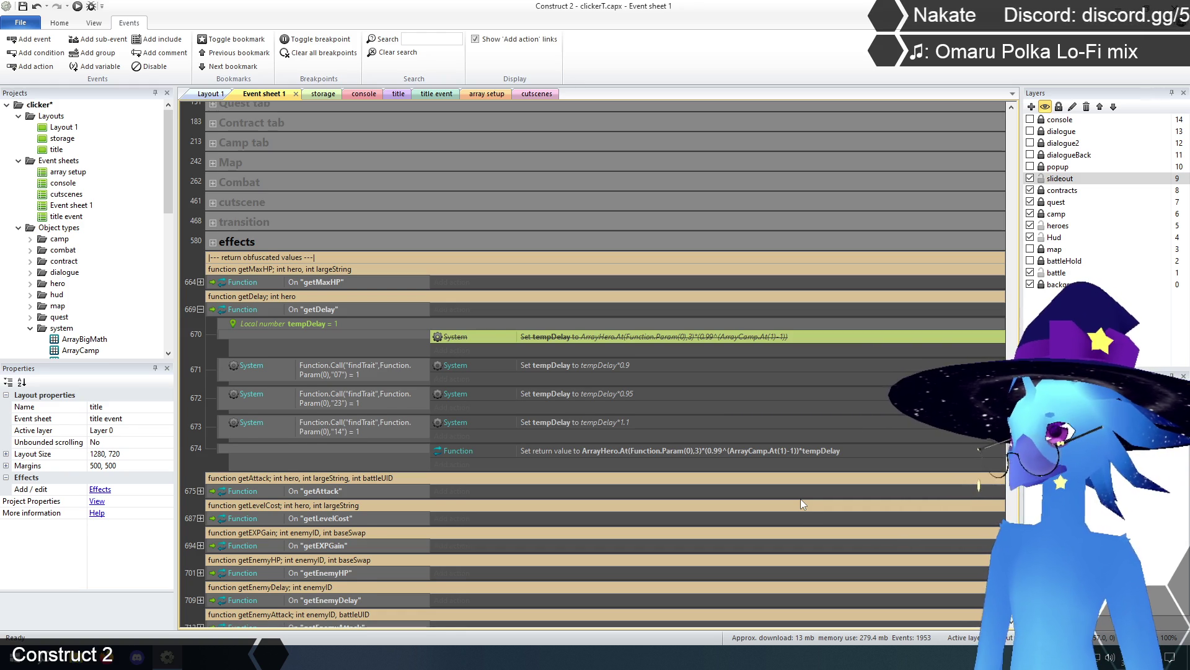
pyautogui.press('Delete')
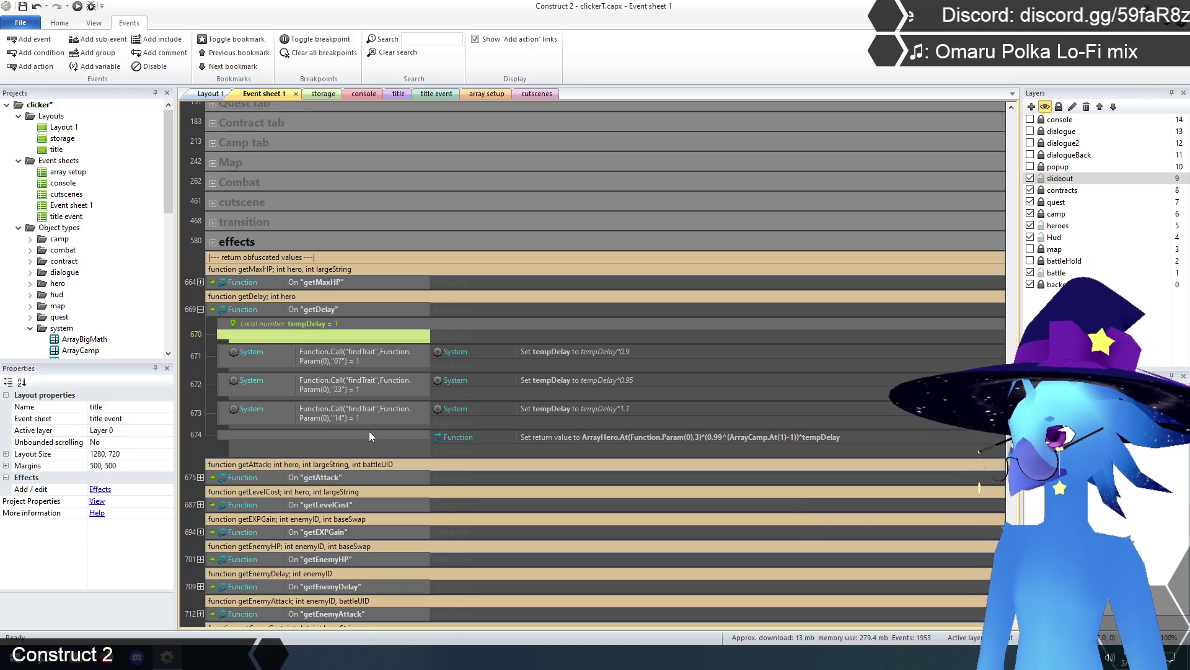
pyautogui.press('Delete')
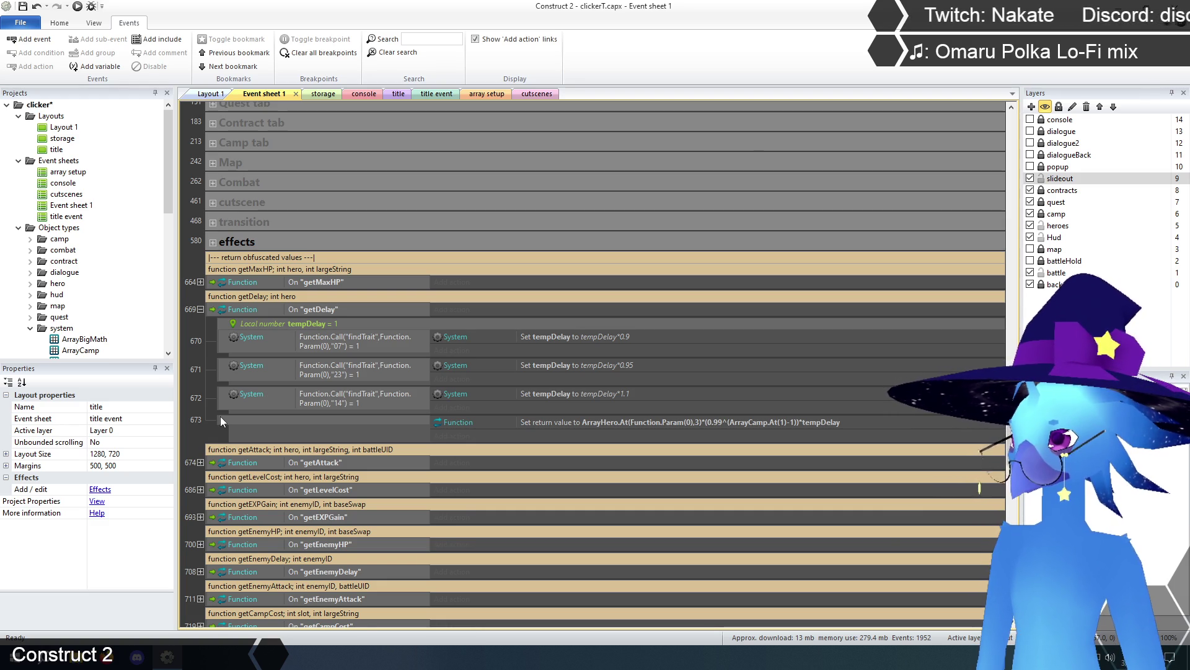
# Collapse getDelay and expand getAttack to show its events 674–685.
pyautogui.click(201, 310)
pyautogui.click(200, 337)
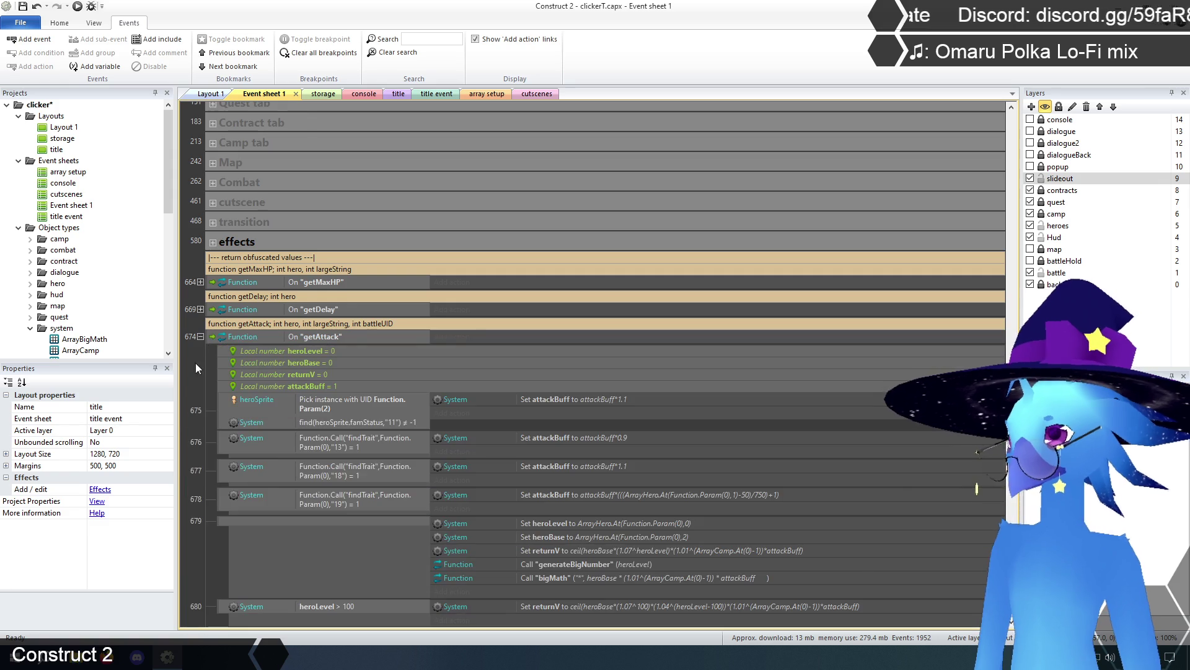
pyautogui.scroll(-3, 211, 396)
pyautogui.scroll(-2, 212, 399)
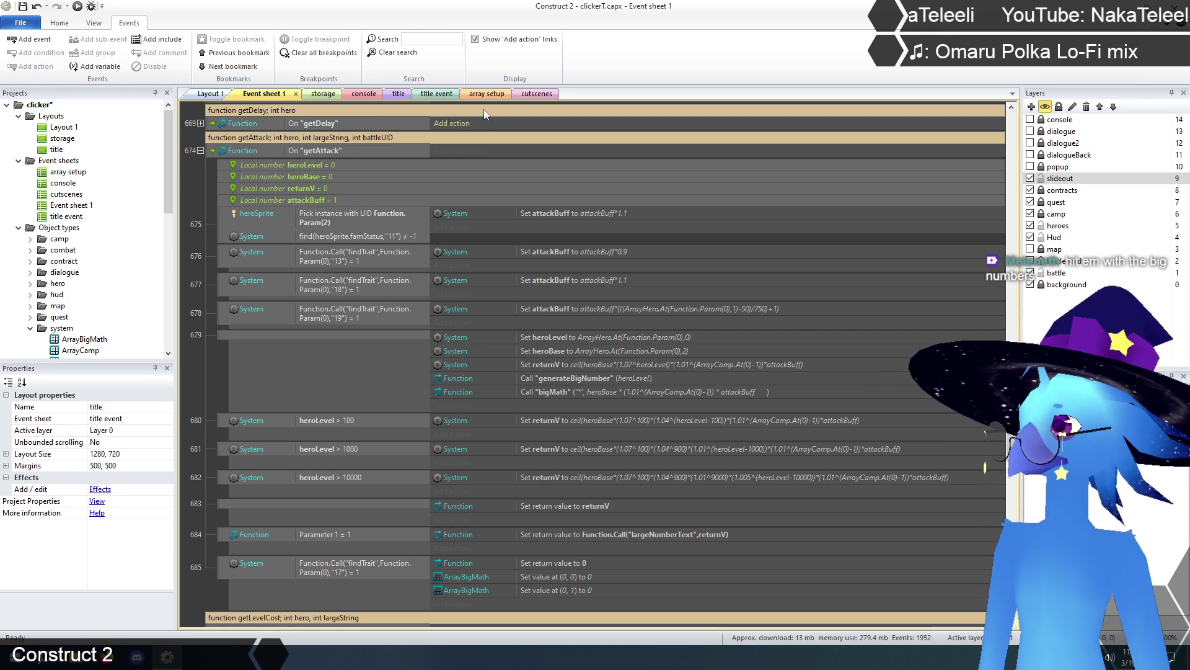
pyautogui.click(486, 94)
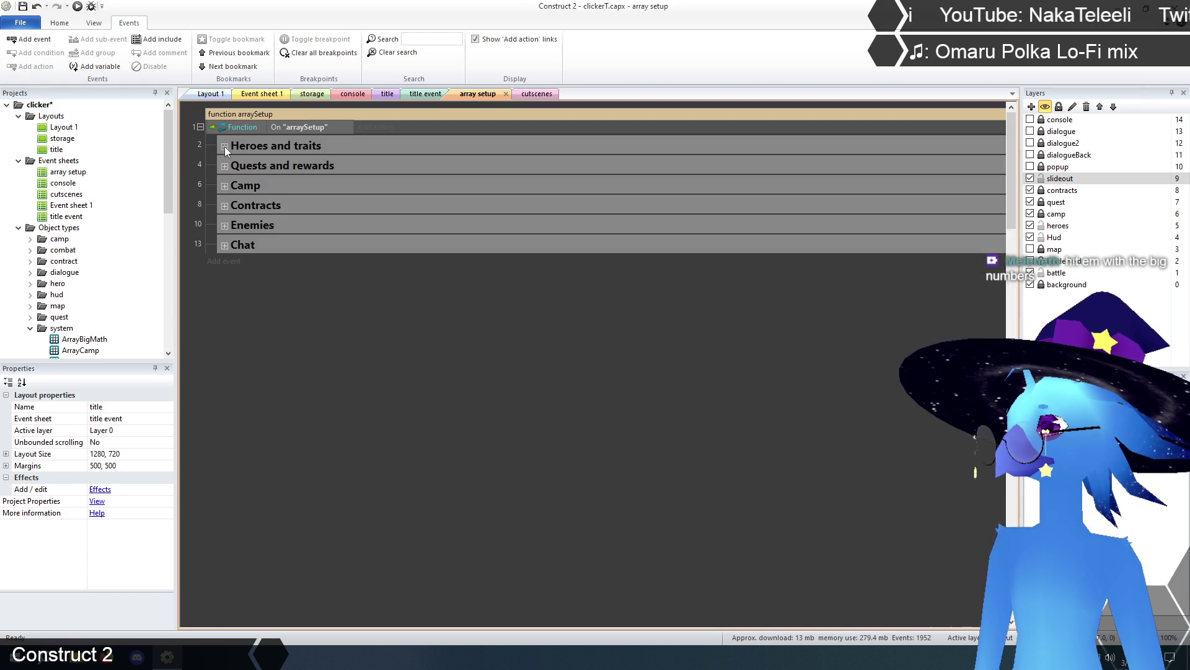
pyautogui.click(225, 146)
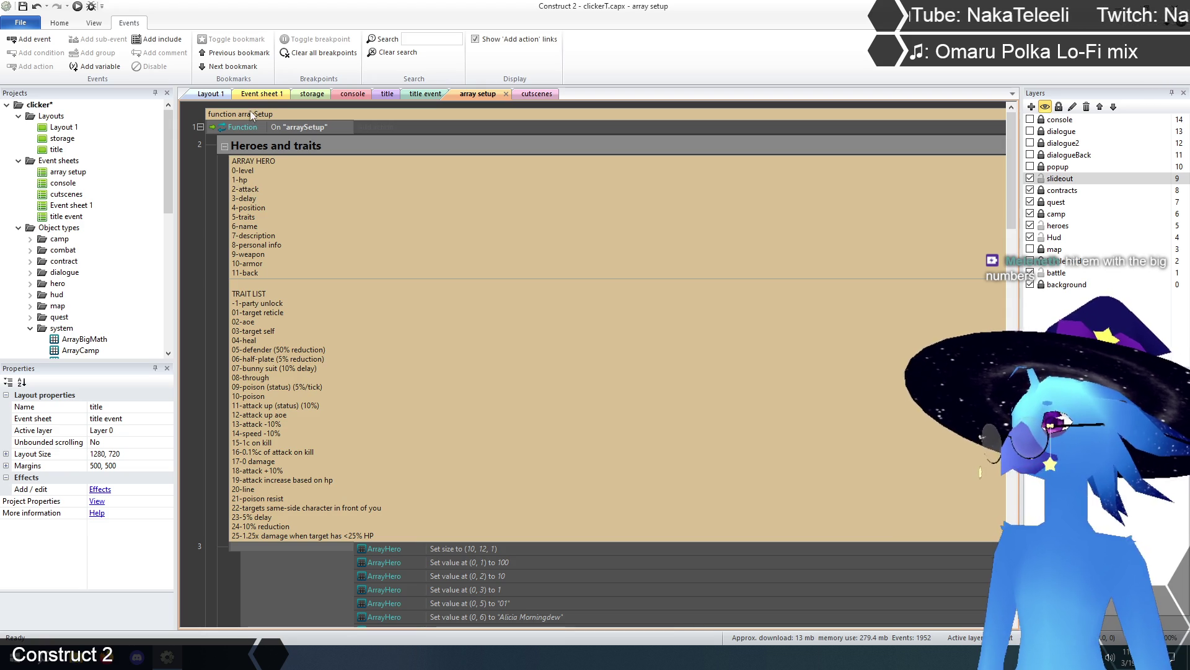
pyautogui.click(260, 93)
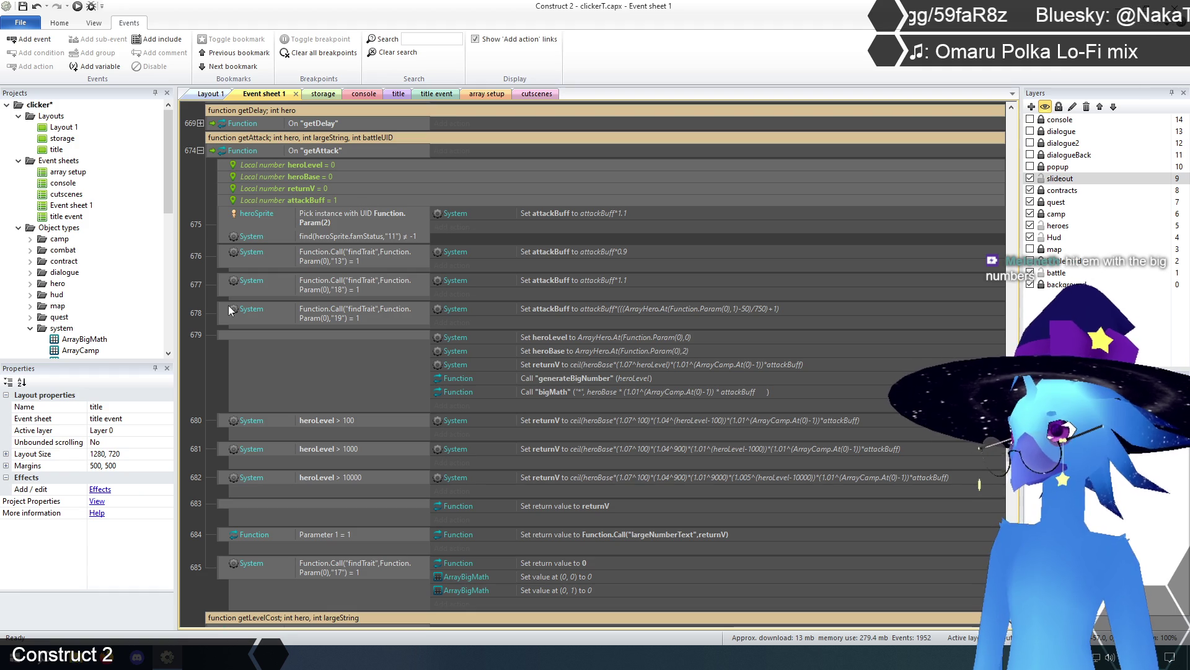
pyautogui.scroll(-1, 653, 238)
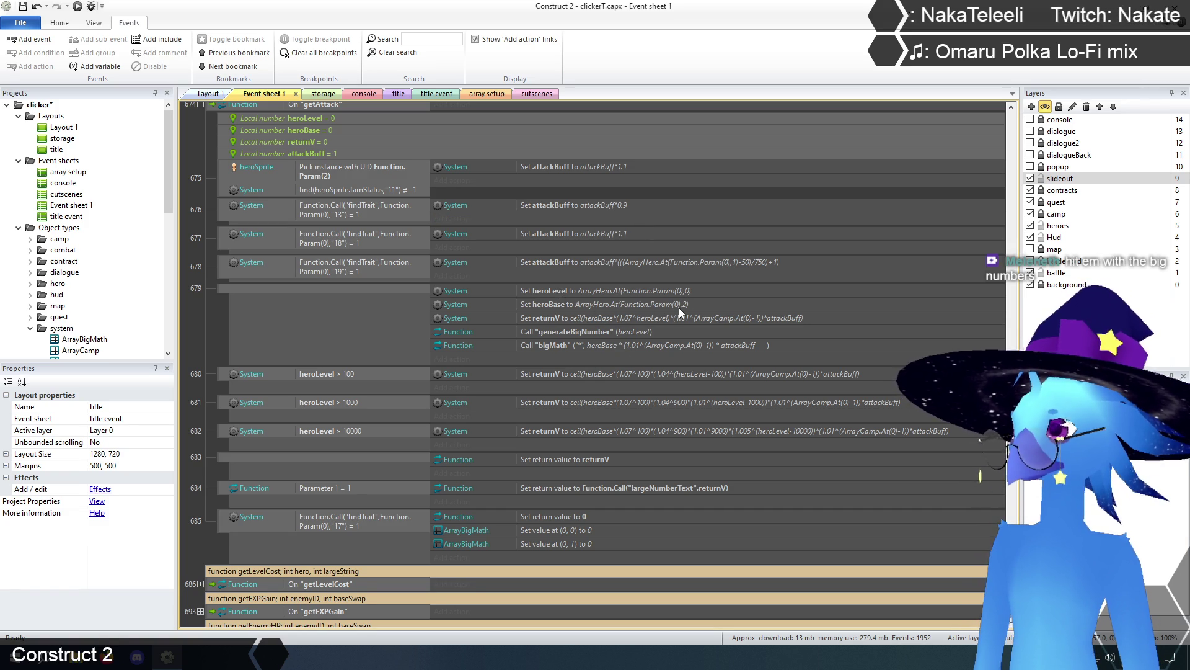
pyautogui.doubleClick(635, 318)
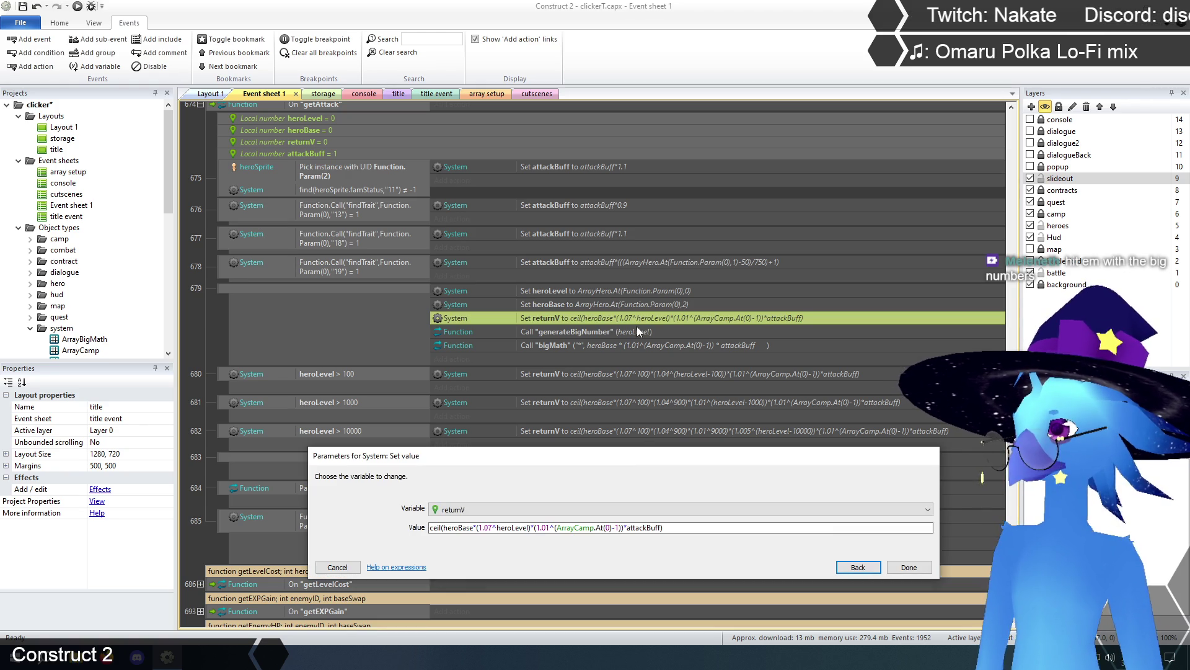
pyautogui.moveTo(626, 454); pyautogui.dragTo(626, 371)
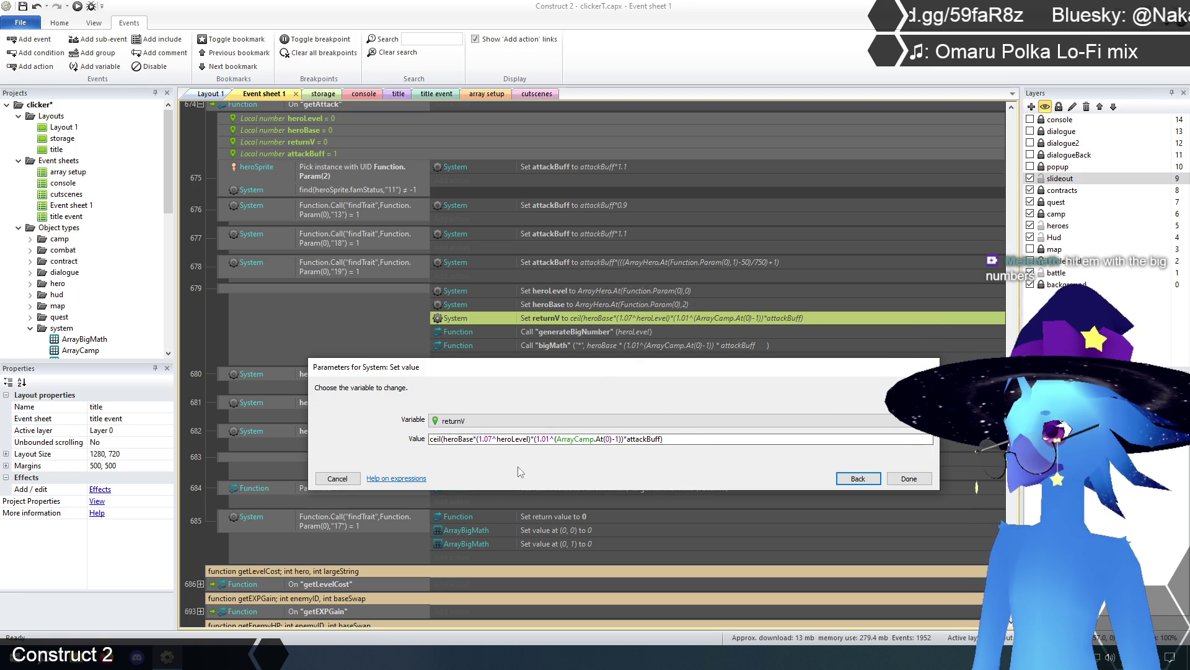
pyautogui.click(480, 439)
pyautogui.click(526, 439)
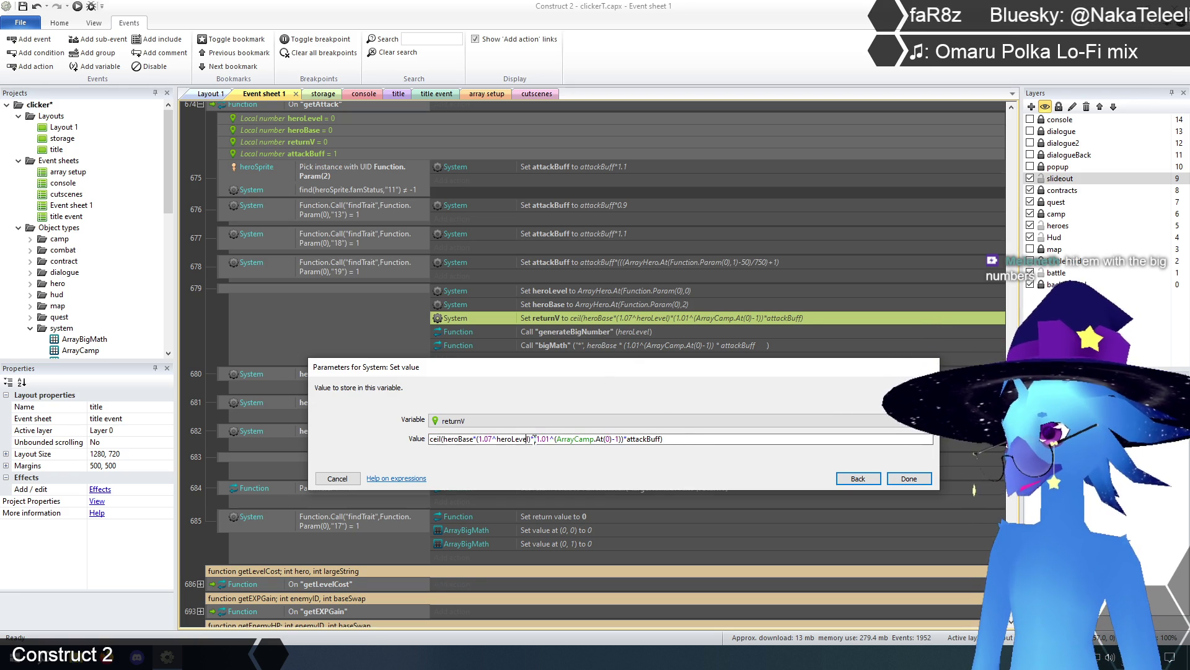
pyautogui.moveTo(477, 438); pyautogui.dragTo(532, 439)
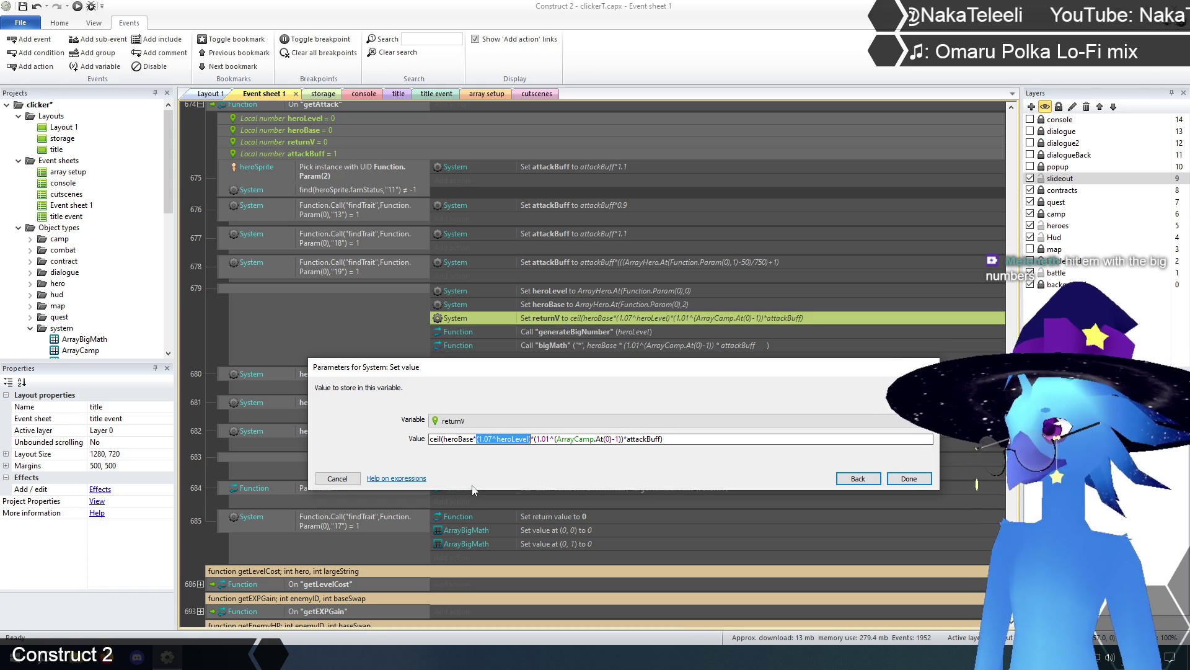
pyautogui.click(336, 479)
pyautogui.scroll(5, 199, 357)
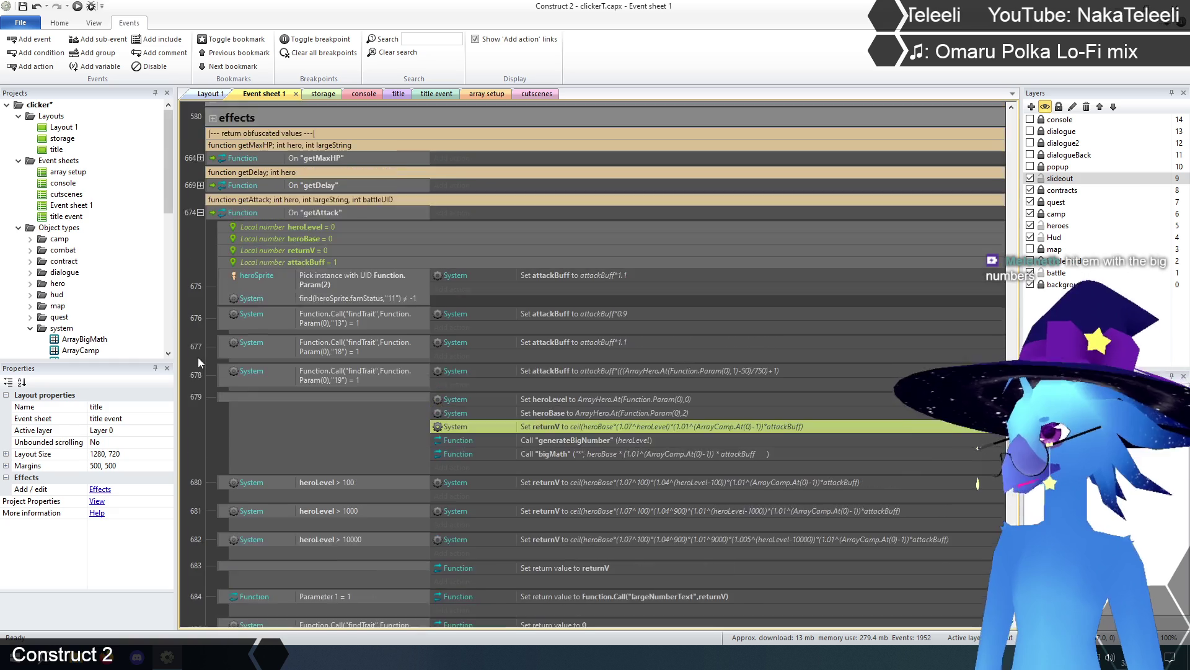
# Collapse getAttack and expand getMaxHP to inspect its bigMath-based returnV actions in events 665–666.
pyautogui.click(200, 321)
pyautogui.click(200, 267)
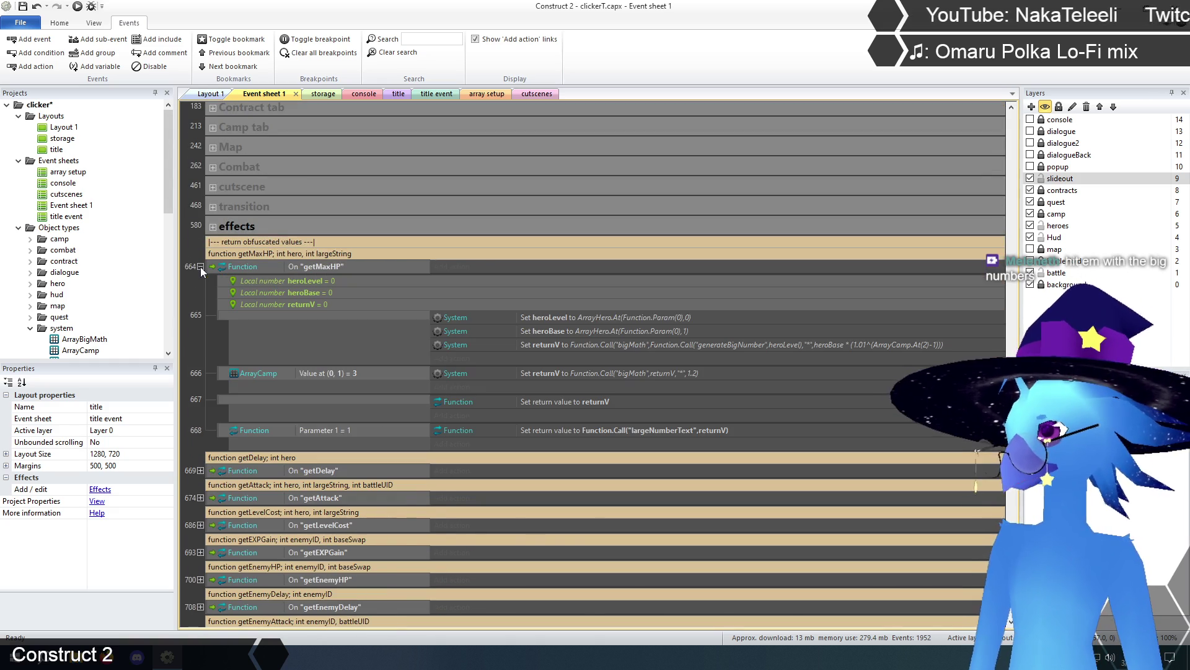
pyautogui.scroll(-1, 553, 446)
pyautogui.scroll(1, 552, 445)
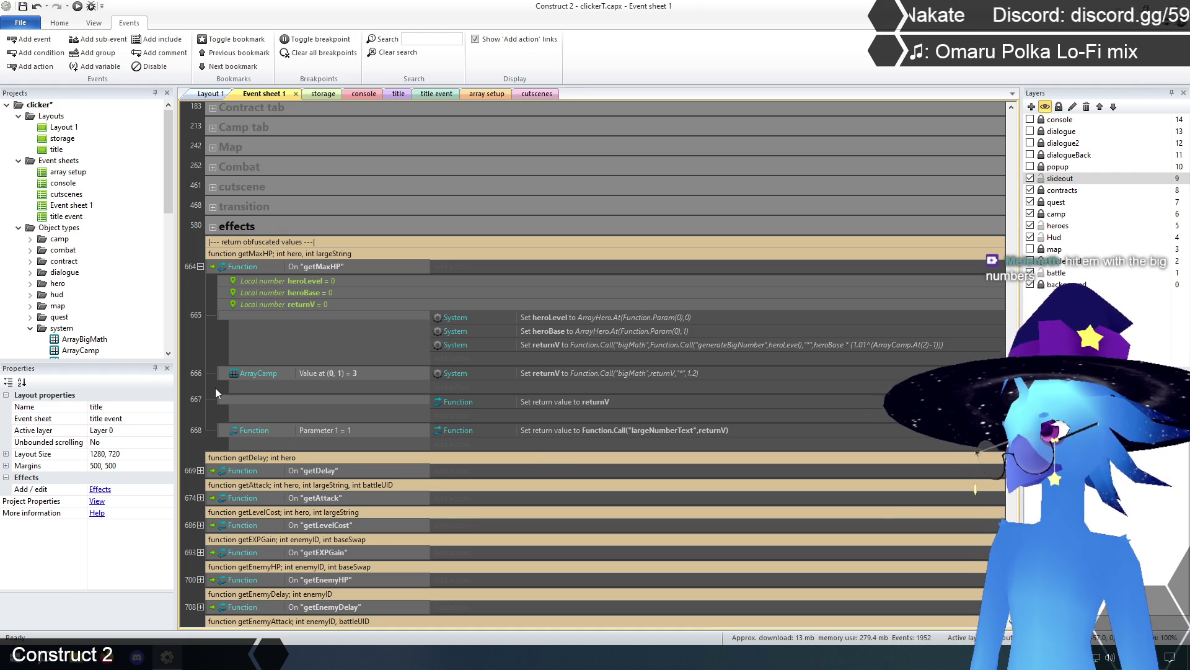
pyautogui.click(199, 363)
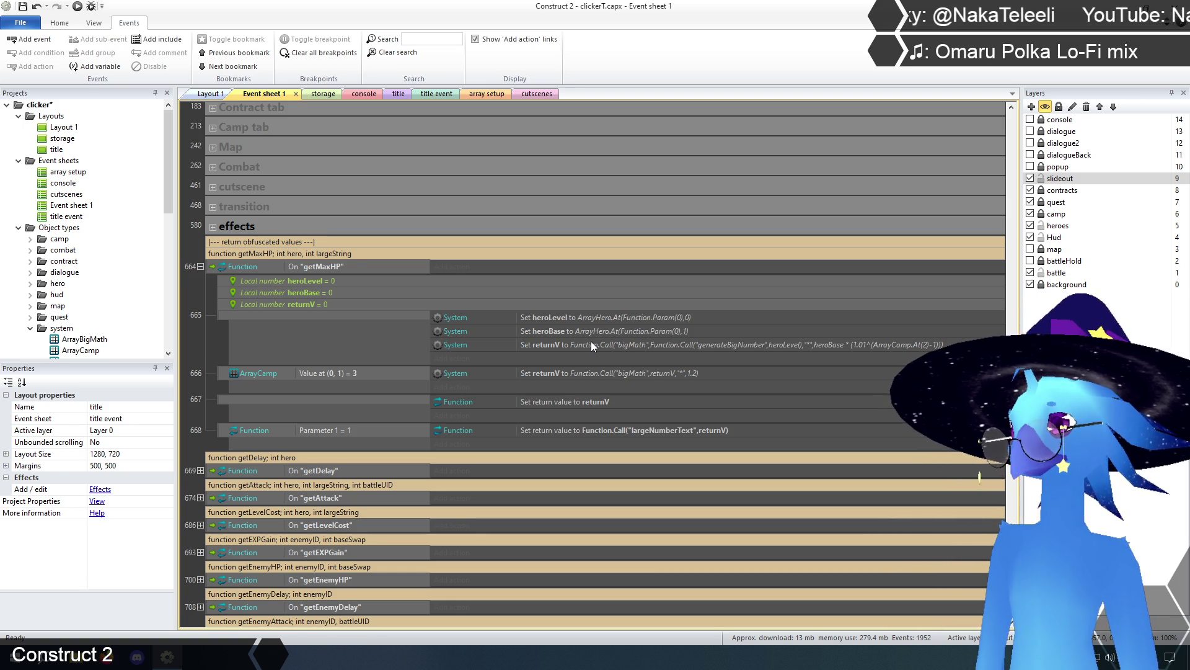
pyautogui.rightClick(592, 343)
pyautogui.click(193, 332)
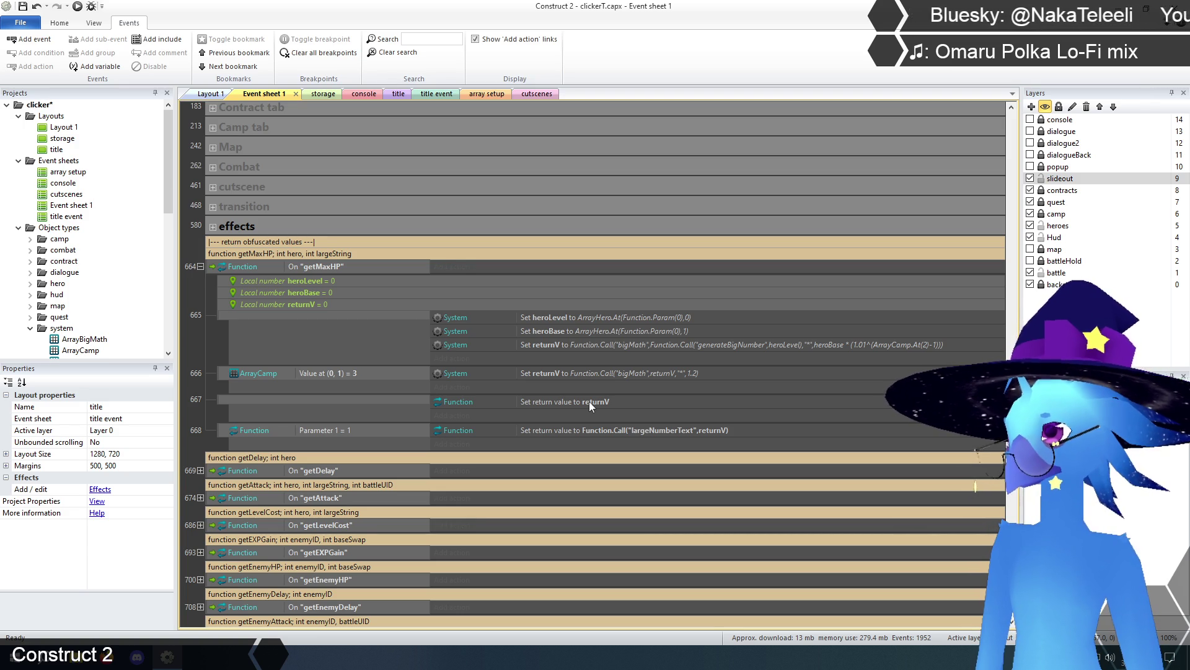
pyautogui.scroll(-3, 589, 401)
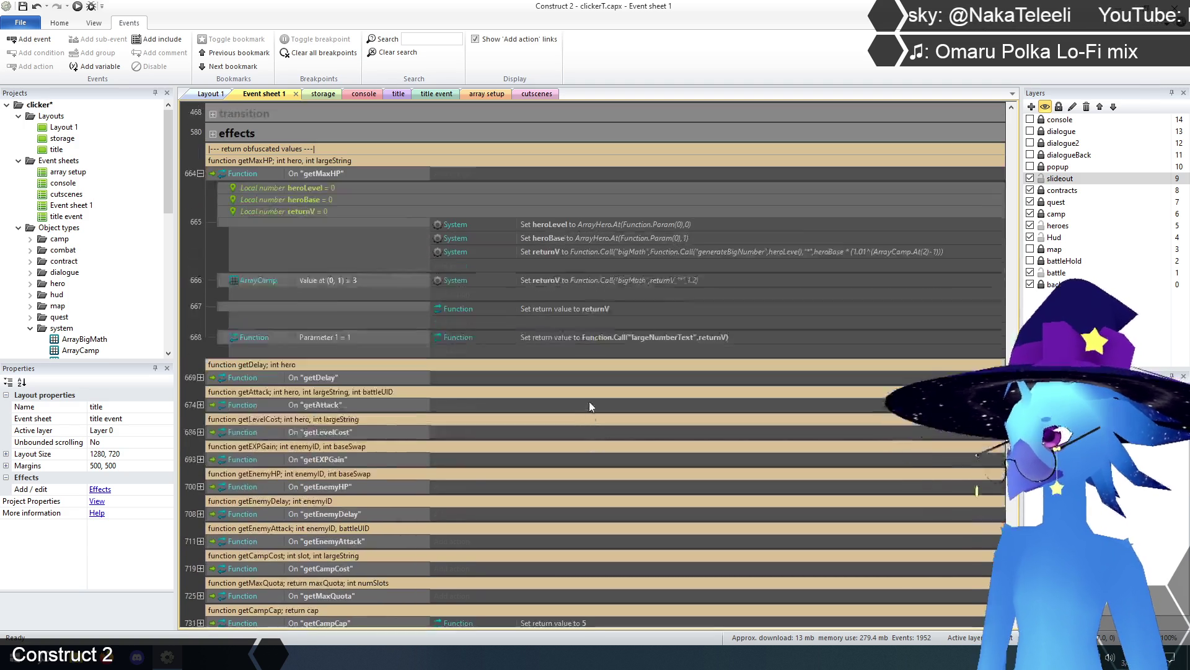
# Expand getAttack, review its events, and jump to the bigMath function at the sheet's end.
pyautogui.click(201, 389)
pyautogui.scroll(-6, 300, 398)
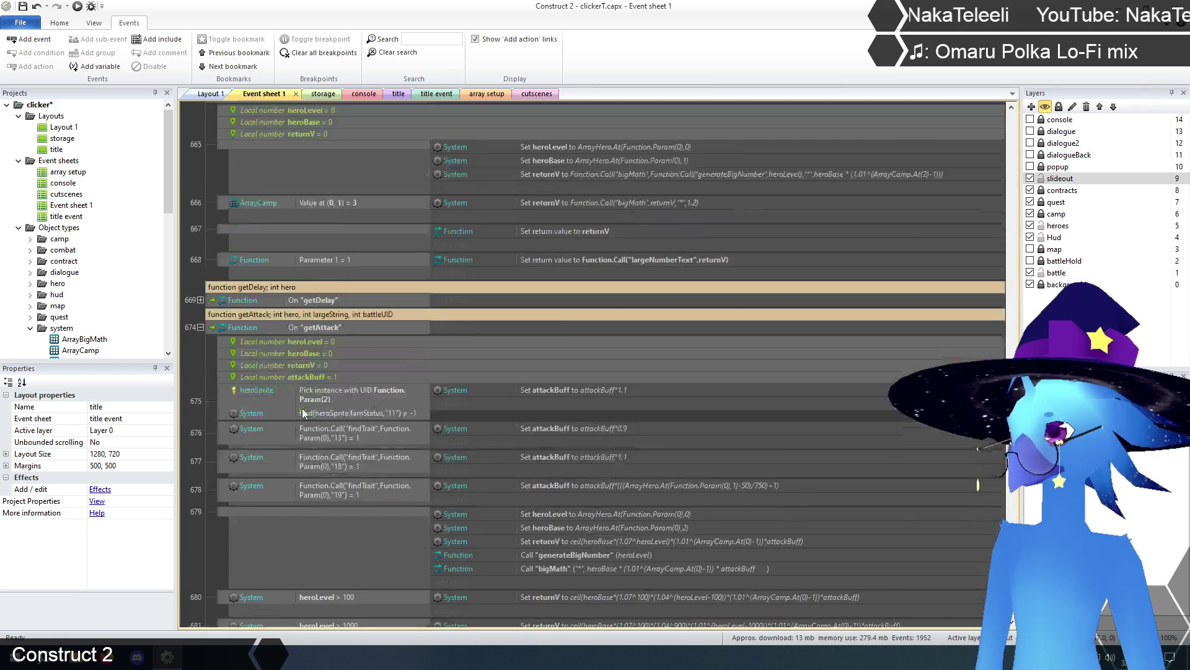
pyautogui.scroll(-2, 300, 397)
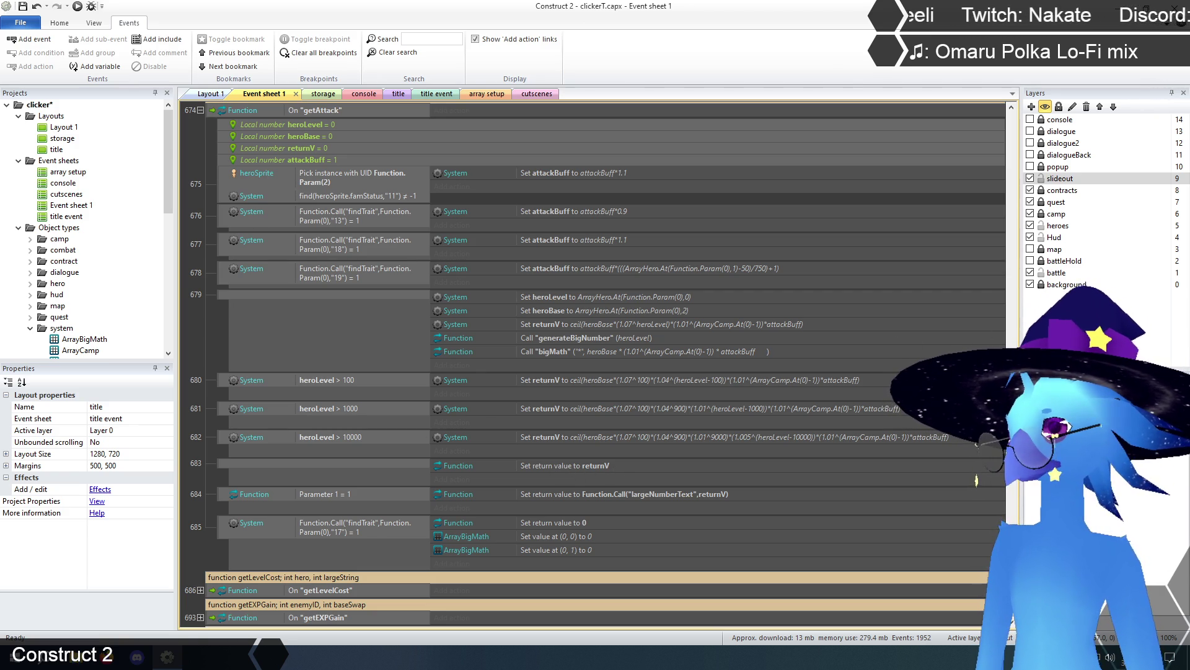
pyautogui.hotkey('ctrl', 'End')
pyautogui.scroll(5, 860, 565)
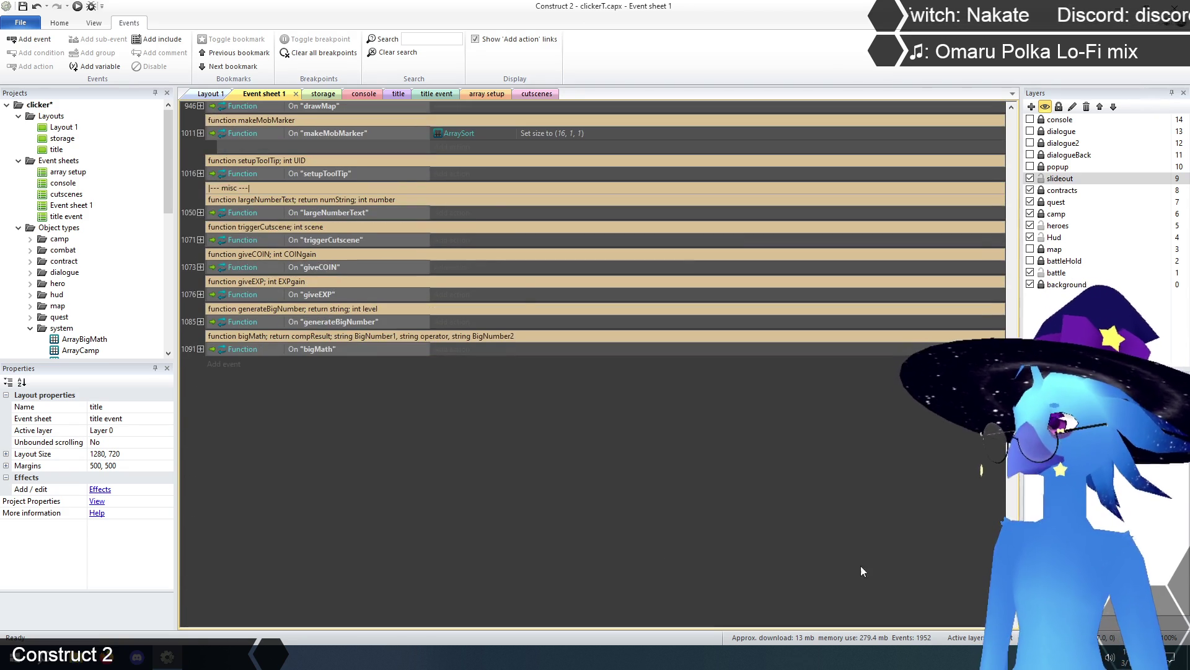
# Expand bigMath and duplicate its "%" operator branch with copy and paste.
pyautogui.click(200, 349)
pyautogui.scroll(-4, 336, 485)
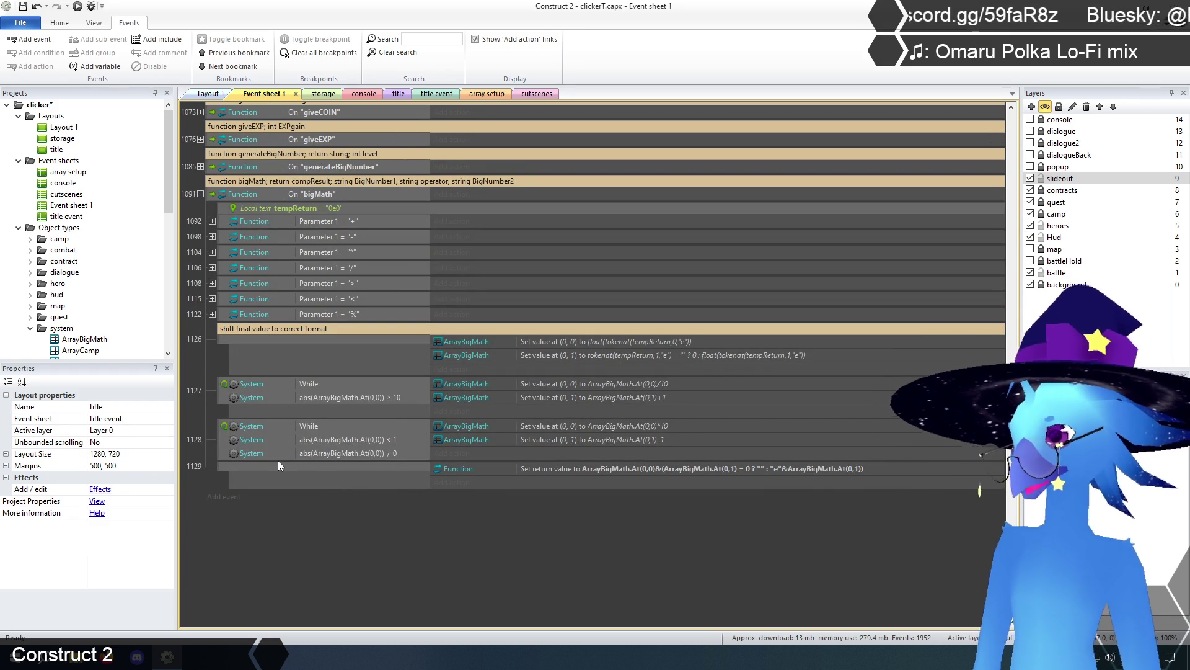
pyautogui.click(221, 315)
pyautogui.hotkey('ctrl', 'c')
pyautogui.hotkey('ctrl', 'v')
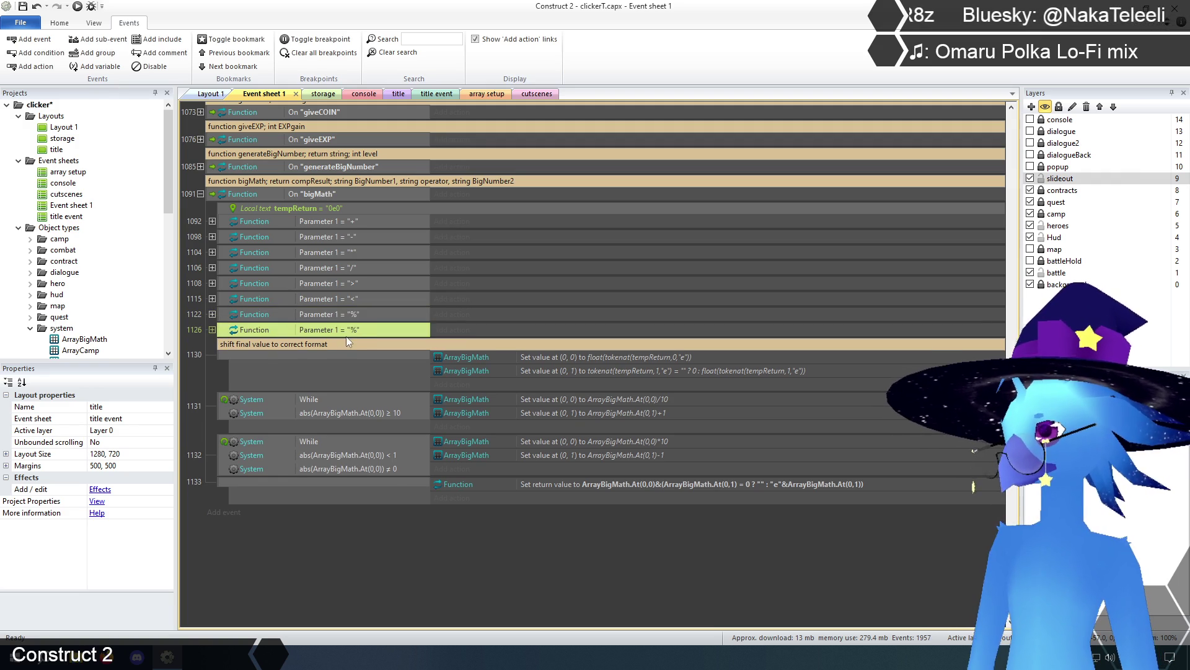
# Change the copied branch's Parameter 1 condition value to "ceil" and expand it.
pyautogui.doubleClick(353, 328)
pyautogui.click(458, 459)
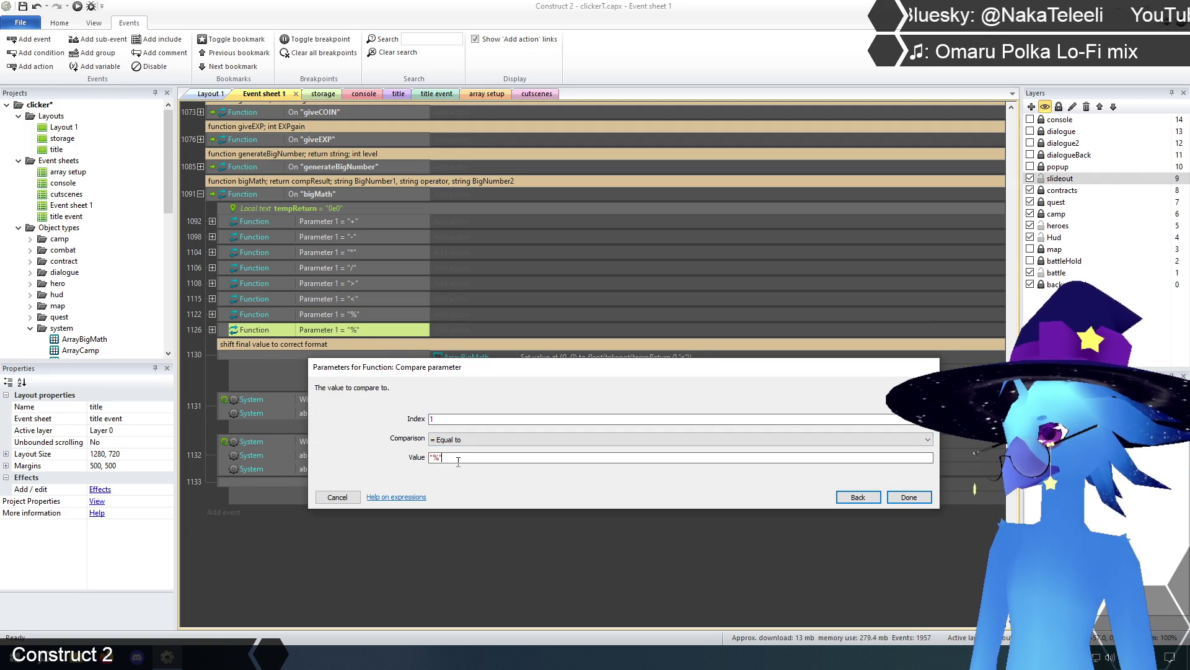
pyautogui.write('ceil')
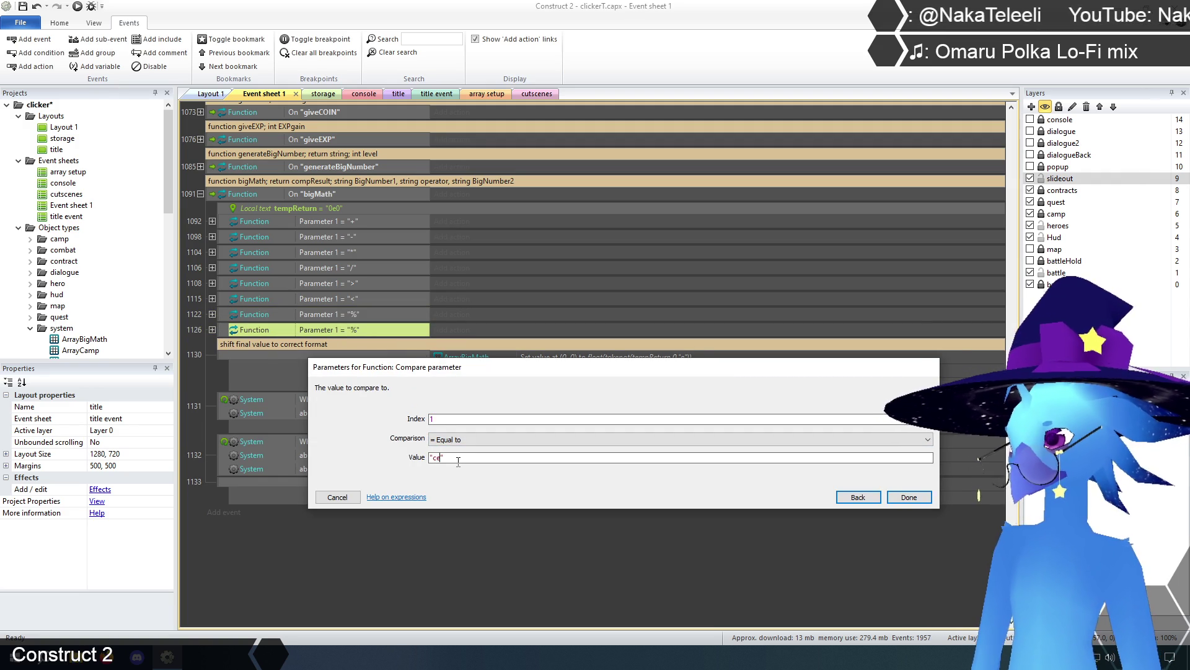
pyautogui.click(902, 498)
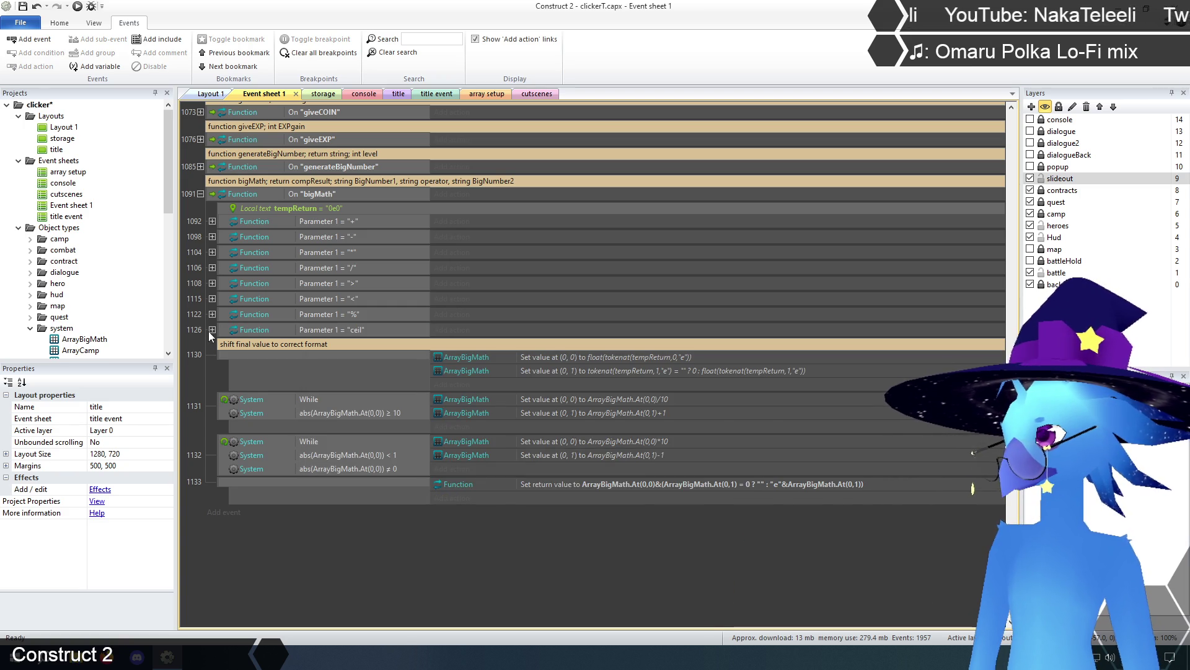
pyautogui.click(212, 330)
# Delete the "/" Function.Call event and the "*" Set runningTotal action from the ceil branch.
pyautogui.scroll(-1, 386, 406)
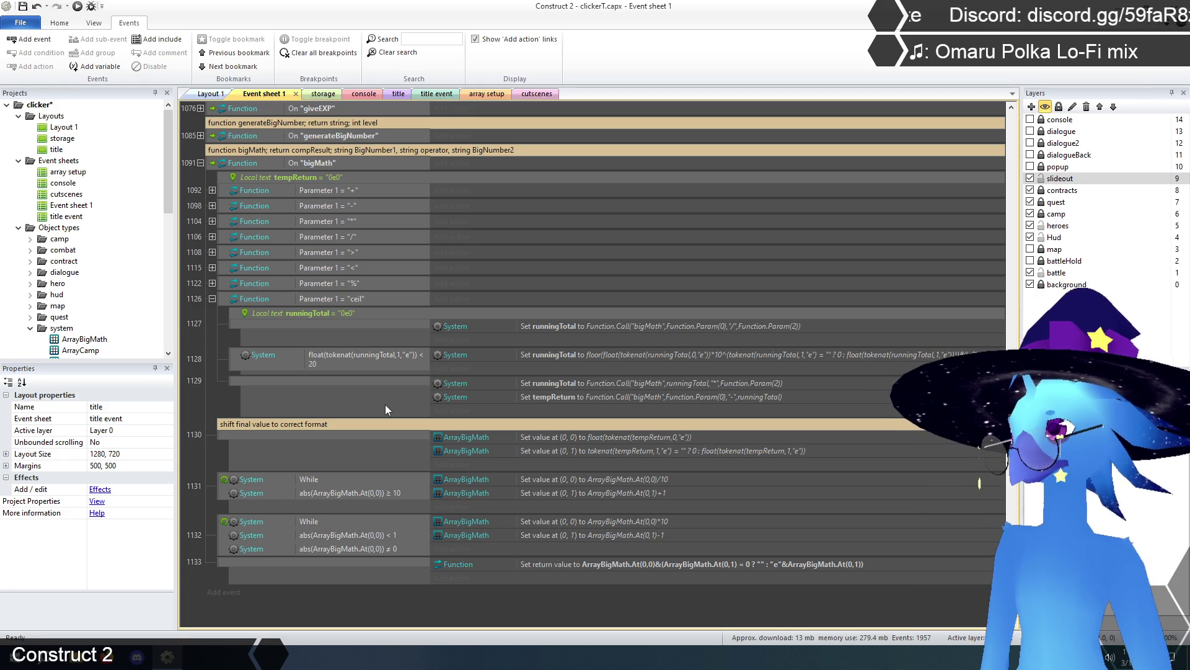
pyautogui.click(236, 323)
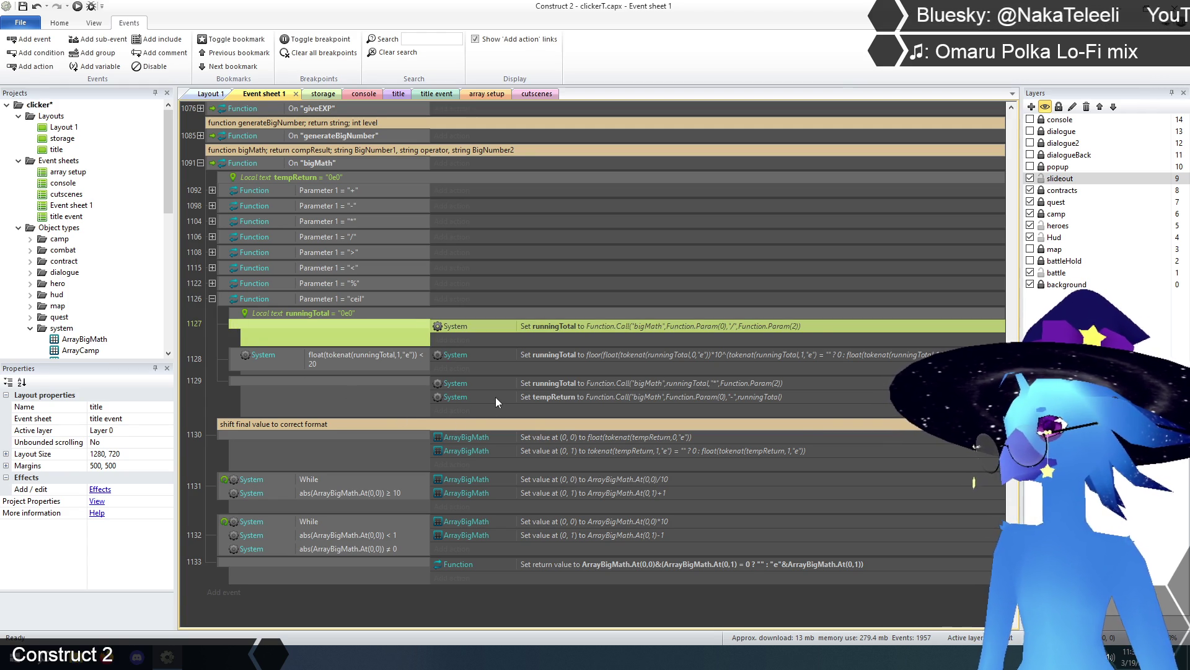
pyautogui.press('Delete')
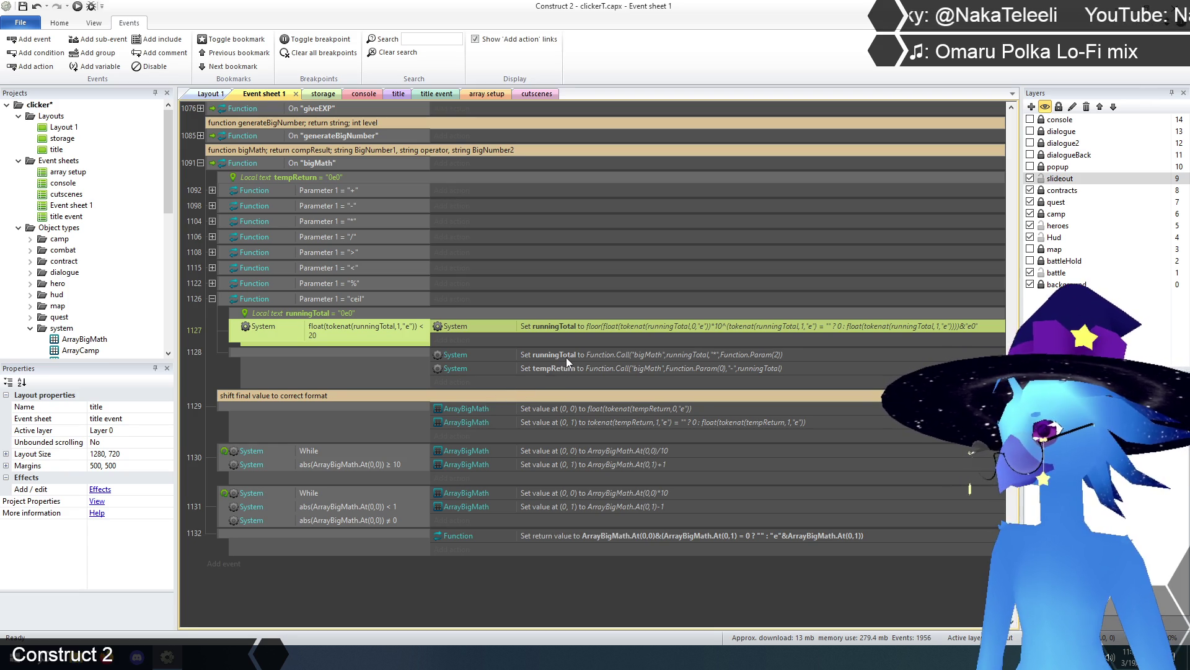
pyautogui.click(567, 358)
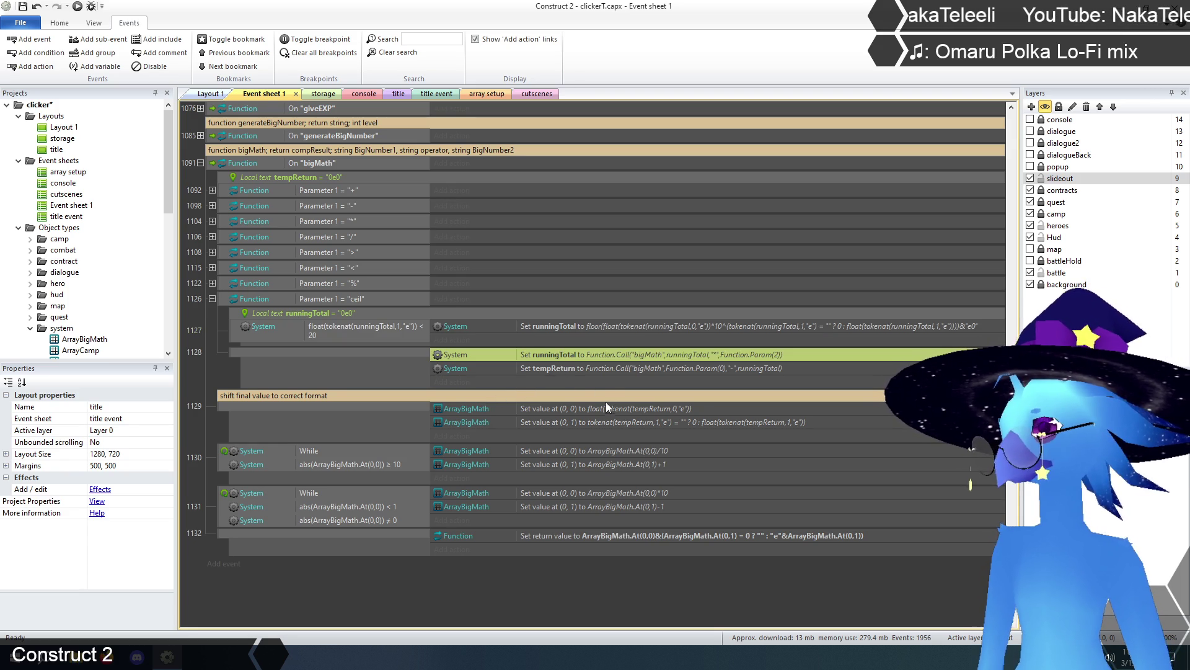
pyautogui.press('Delete')
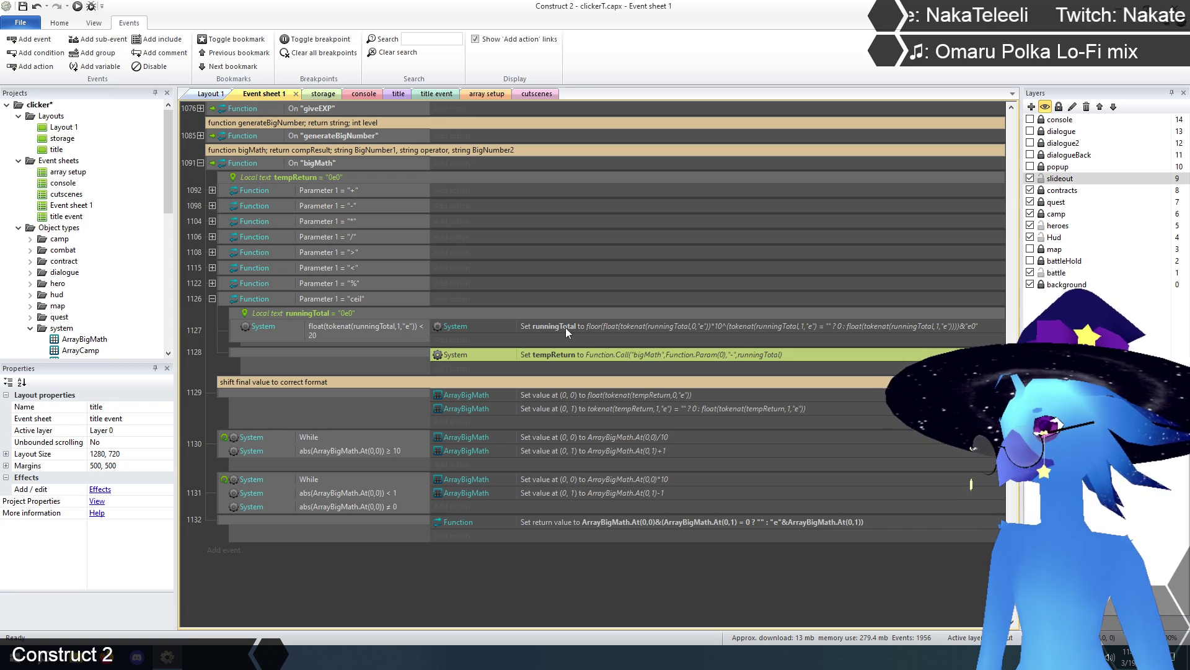
pyautogui.doubleClick(565, 327)
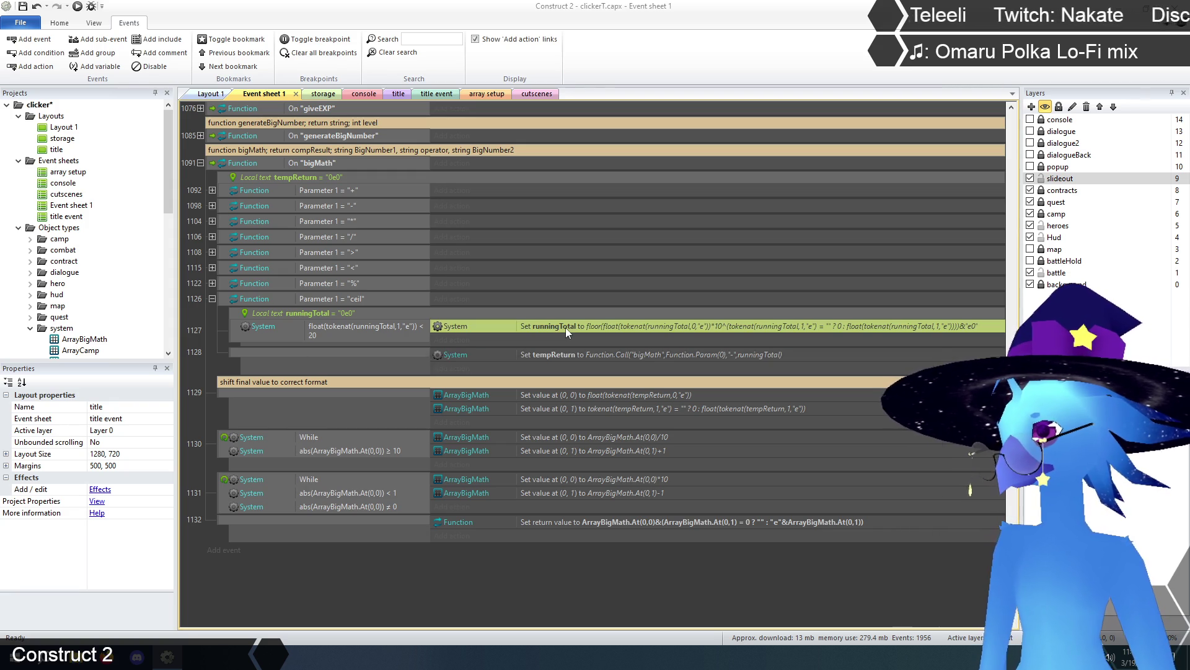
# Make the rounding action assign tempReturn and delete the leftover tempReturn subtraction event.
pyautogui.click(492, 422)
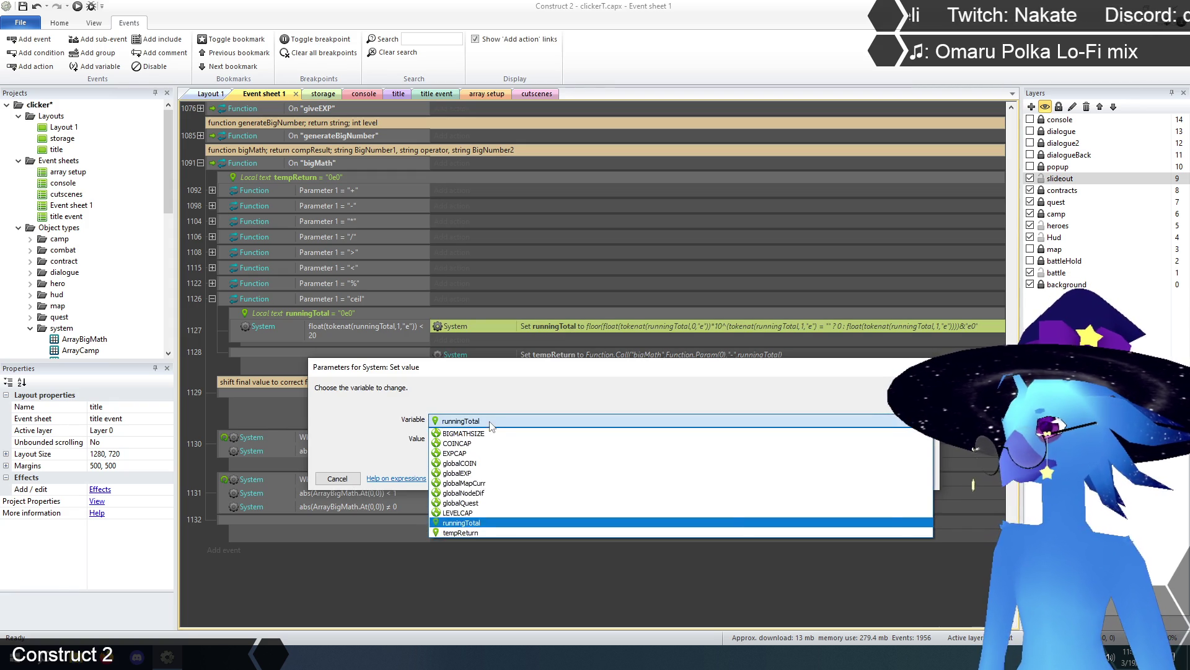
pyautogui.click(466, 532)
pyautogui.click(906, 478)
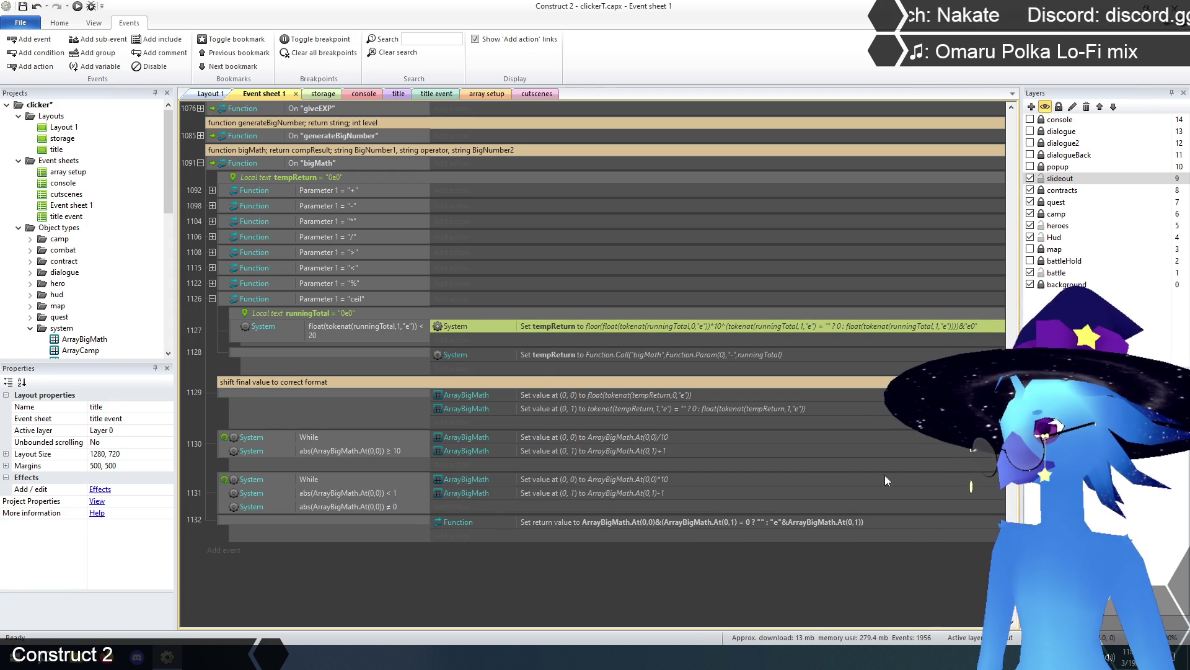
pyautogui.click(277, 355)
pyautogui.press('Delete')
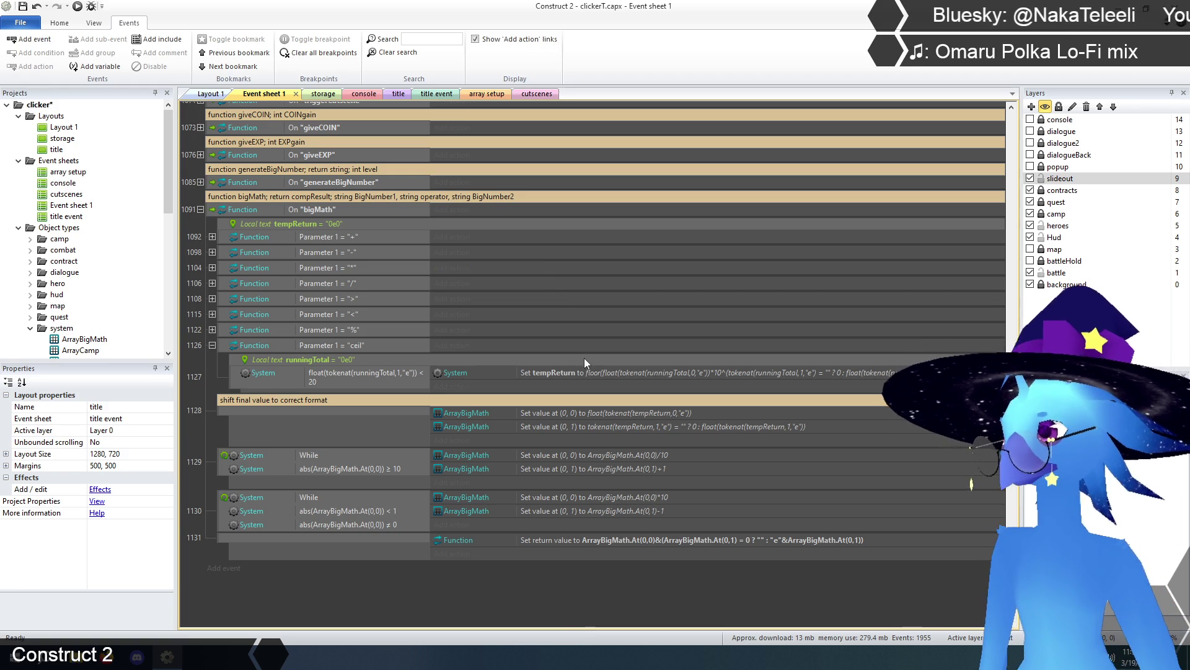
# Replace floor with ceil in the Set tempReturn expression.
pyautogui.doubleClick(599, 375)
pyautogui.click(446, 439)
pyautogui.doubleClick(446, 439)
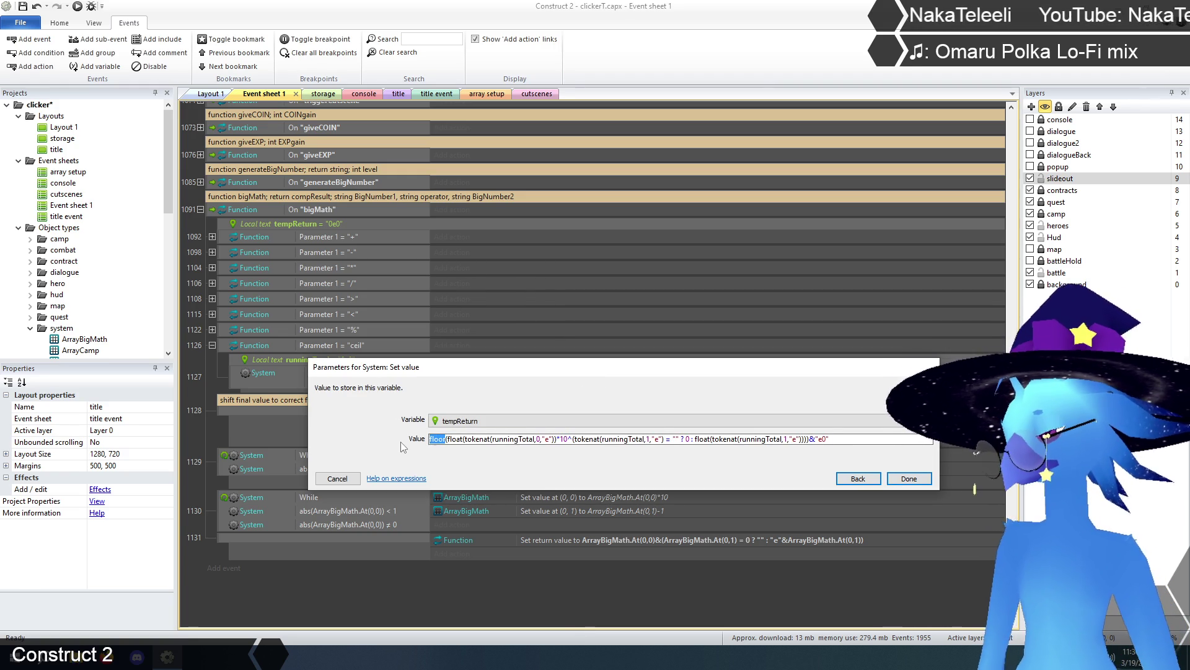
pyautogui.write('ceil')
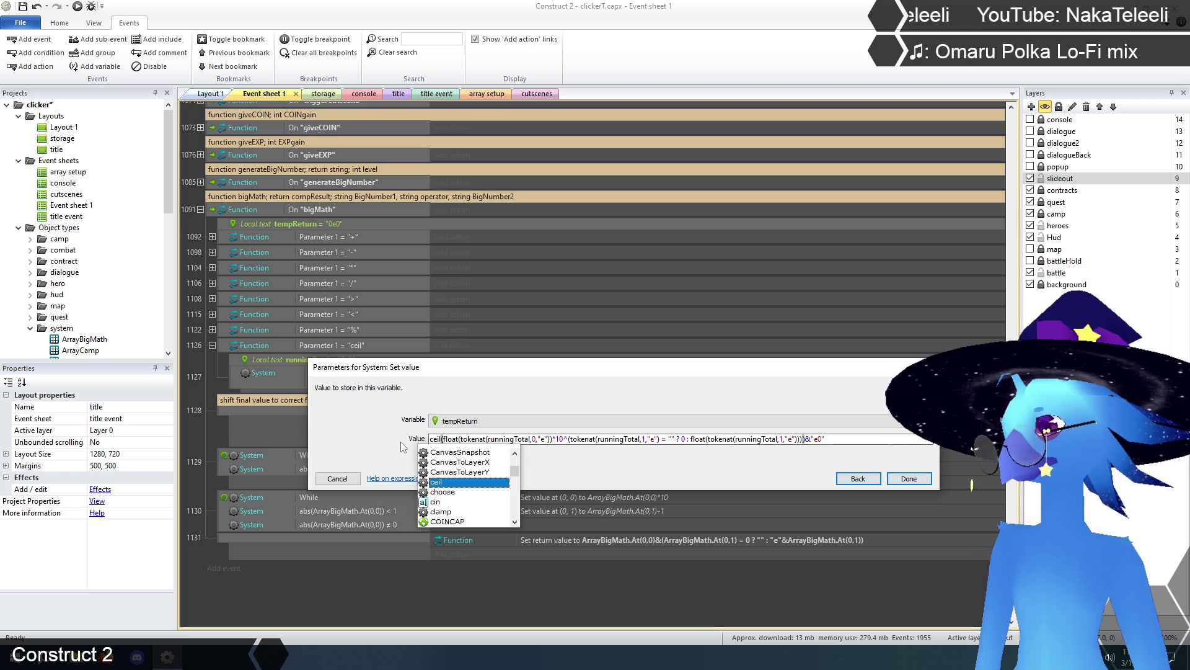
pyautogui.click(836, 439)
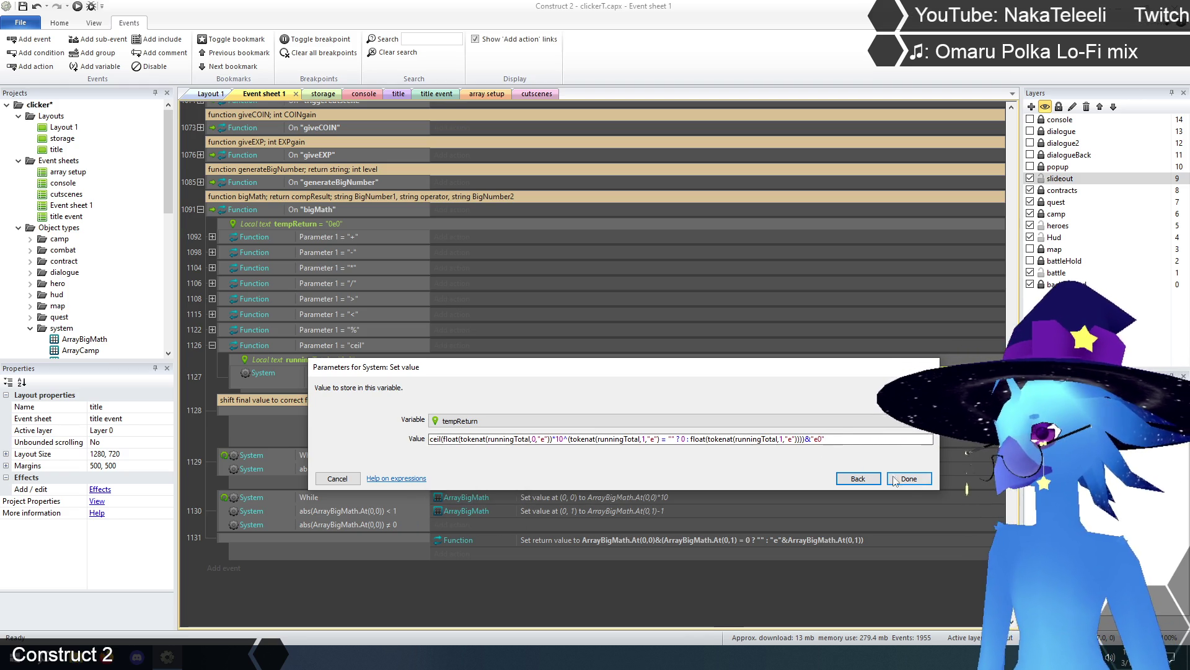
pyautogui.click(909, 478)
pyautogui.click(695, 588)
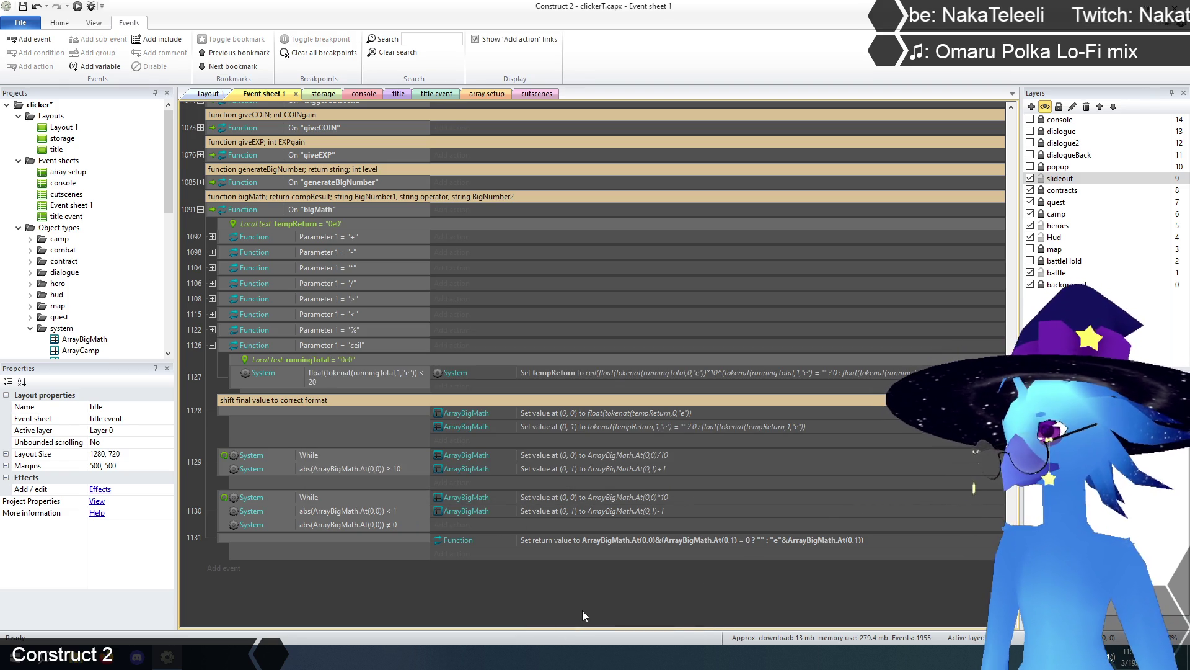
pyautogui.click(686, 373)
pyautogui.doubleClick(685, 373)
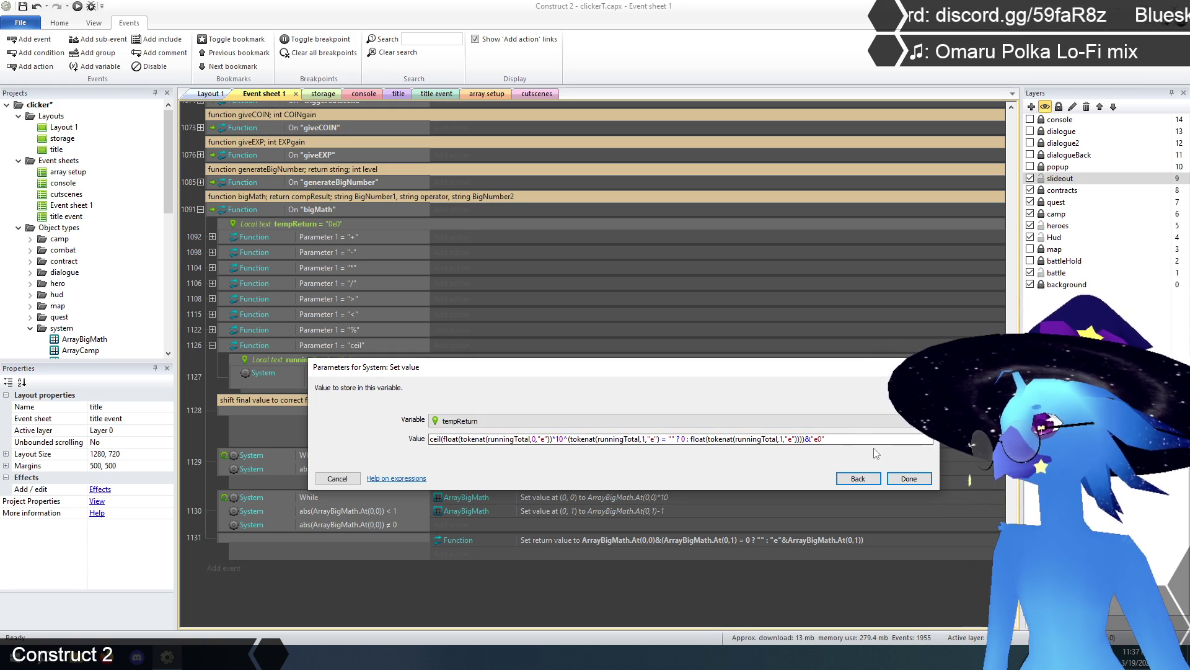
pyautogui.moveTo(710, 371)
pyautogui.mouseDown()
pyautogui.moveTo(690, 400)
pyautogui.moveTo(696, 462)
pyautogui.moveTo(698, 406)
pyautogui.mouseUp()
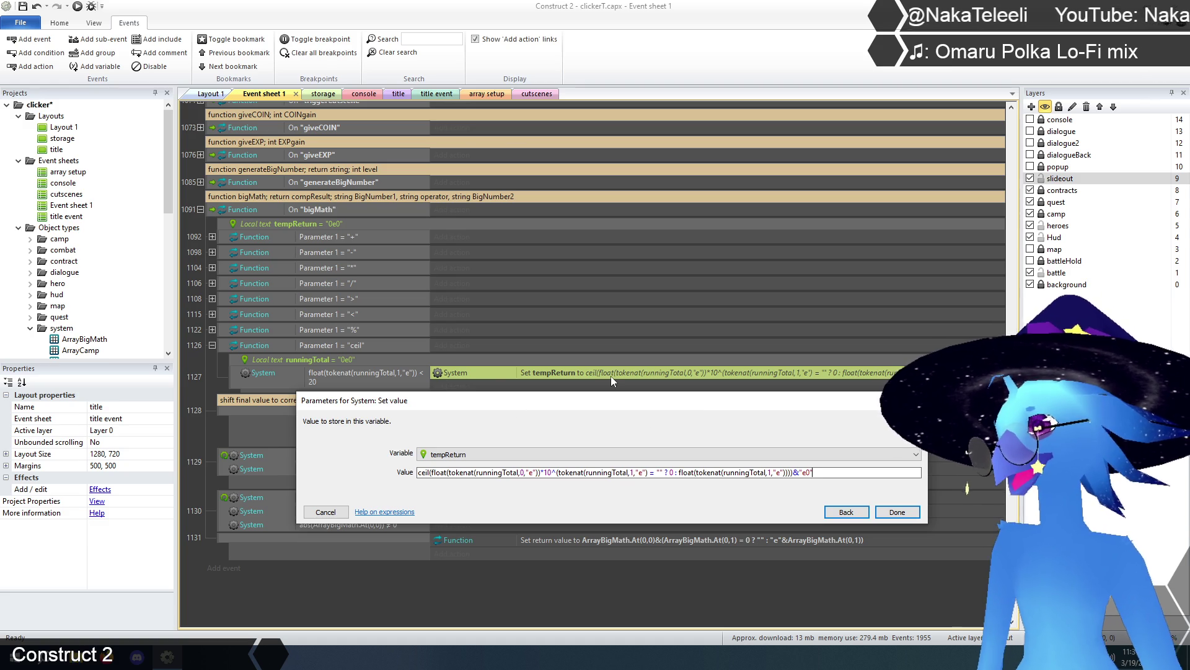
pyautogui.moveTo(587, 403); pyautogui.dragTo(583, 402)
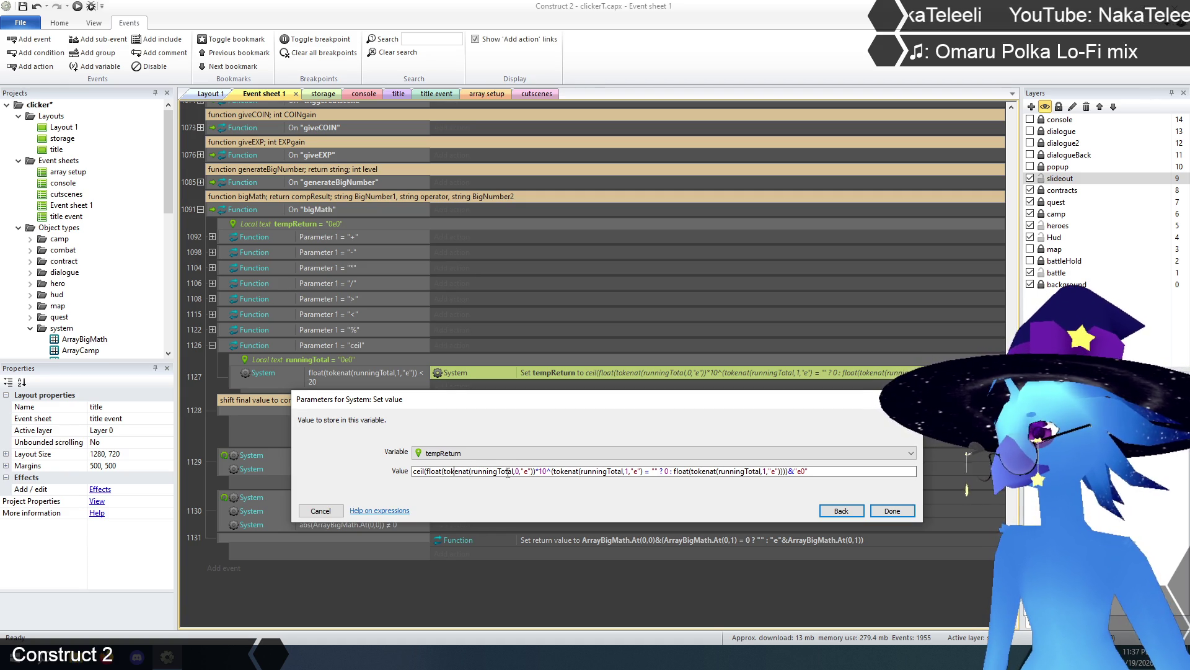
pyautogui.moveTo(455, 474); pyautogui.dragTo(539, 475)
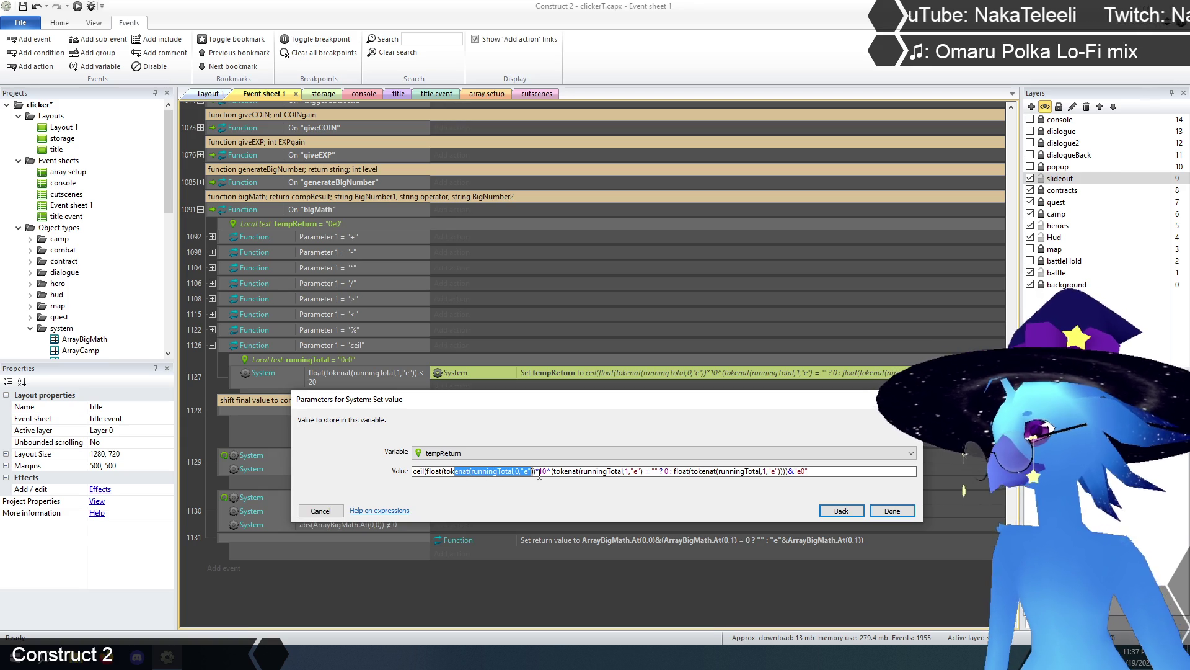
pyautogui.moveTo(556, 471); pyautogui.dragTo(621, 471)
pyautogui.click(629, 471)
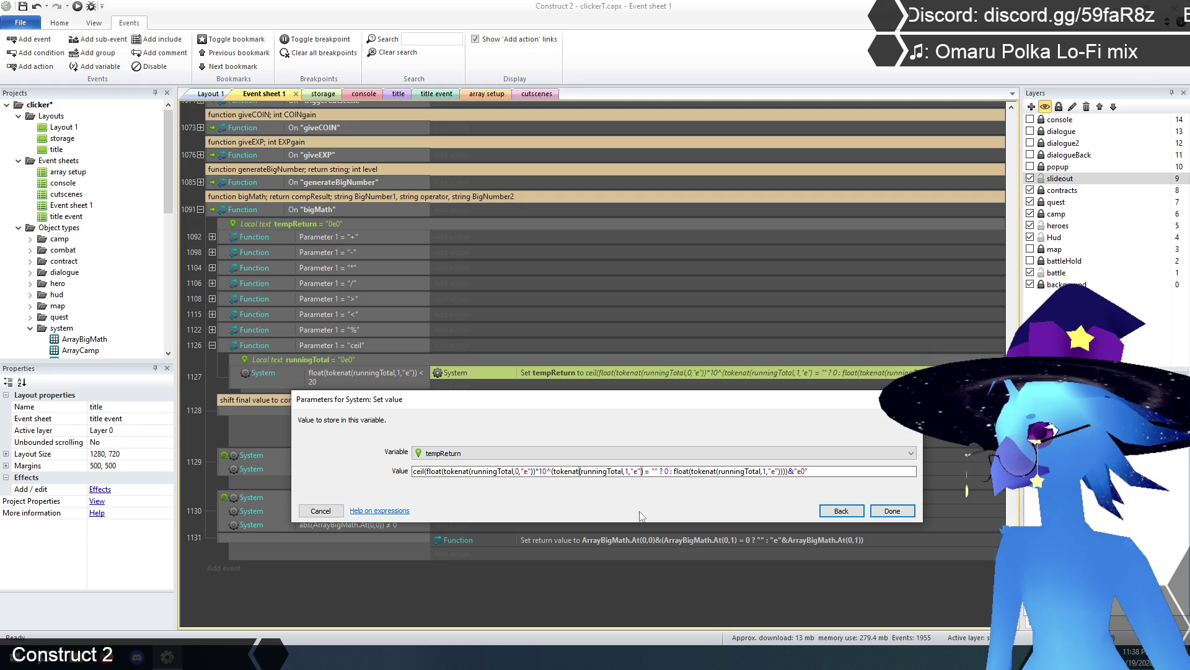
pyautogui.click(554, 472)
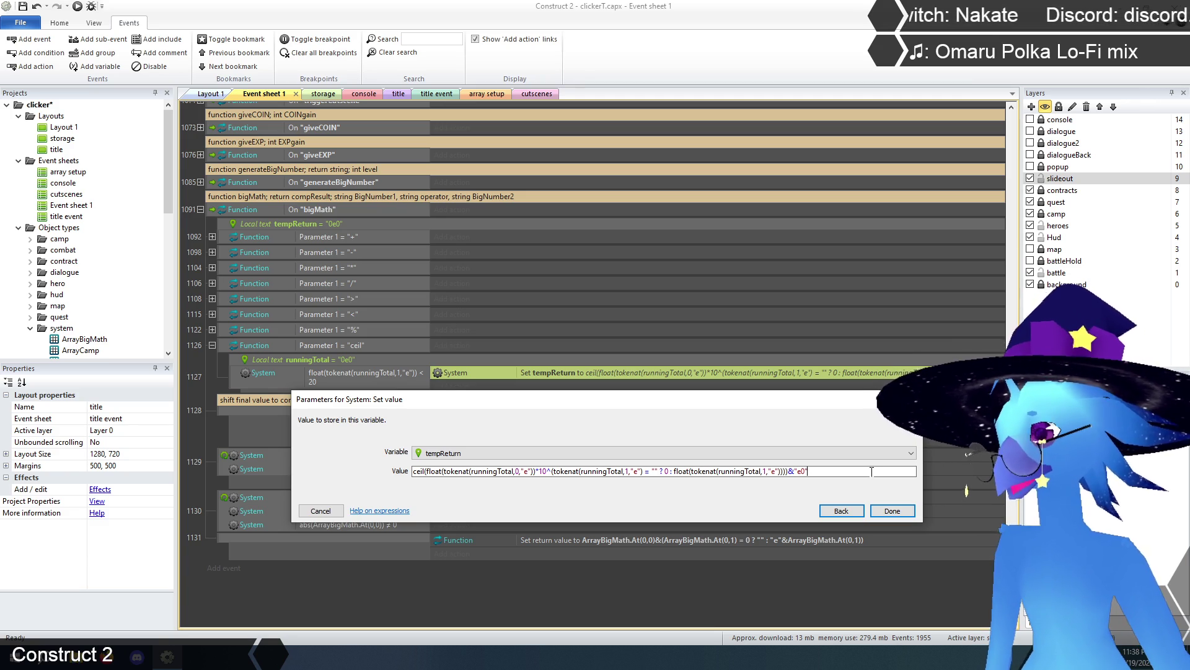
pyautogui.click(539, 471)
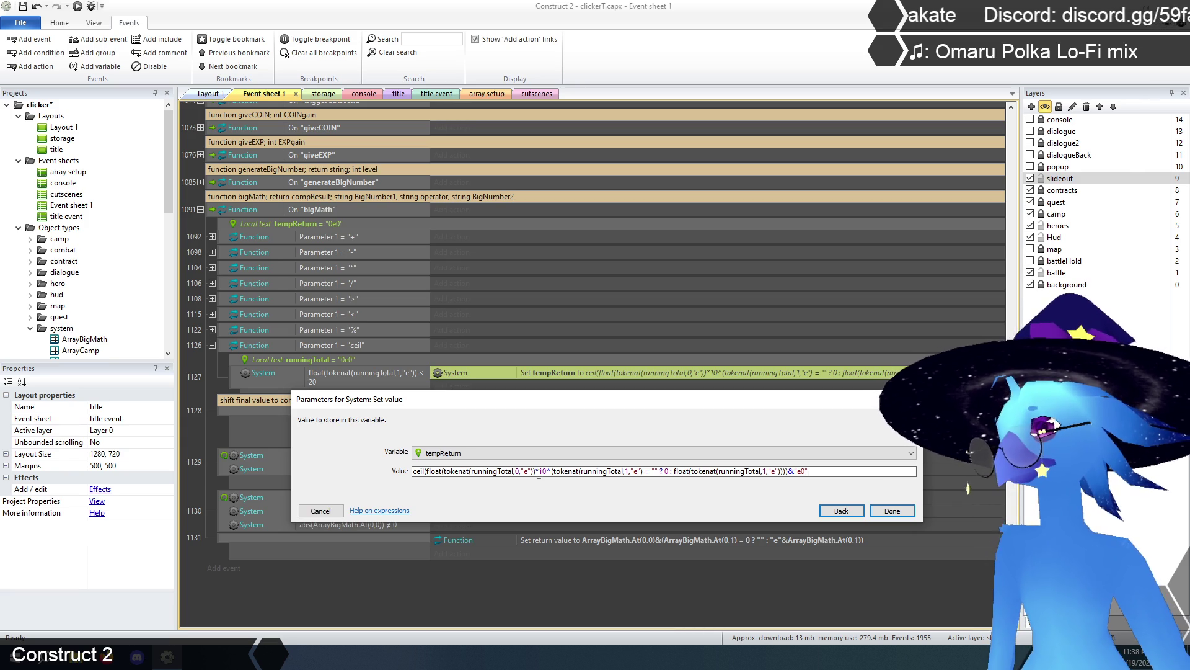
pyautogui.click(444, 472)
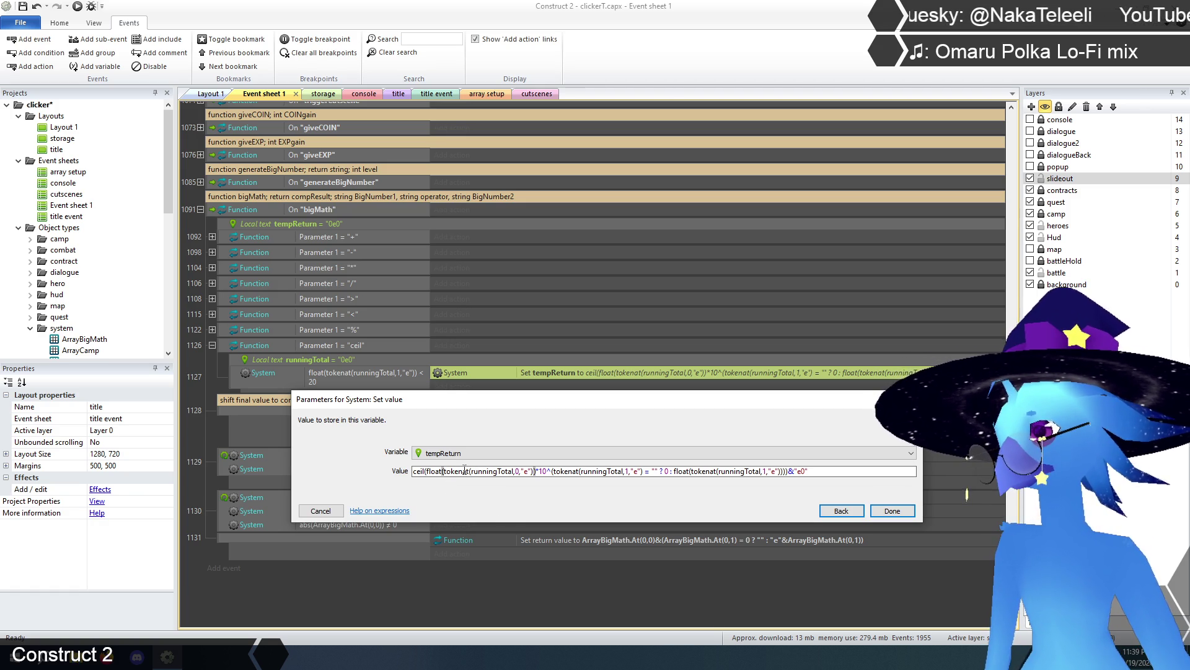
pyautogui.moveTo(428, 471); pyautogui.dragTo(539, 472)
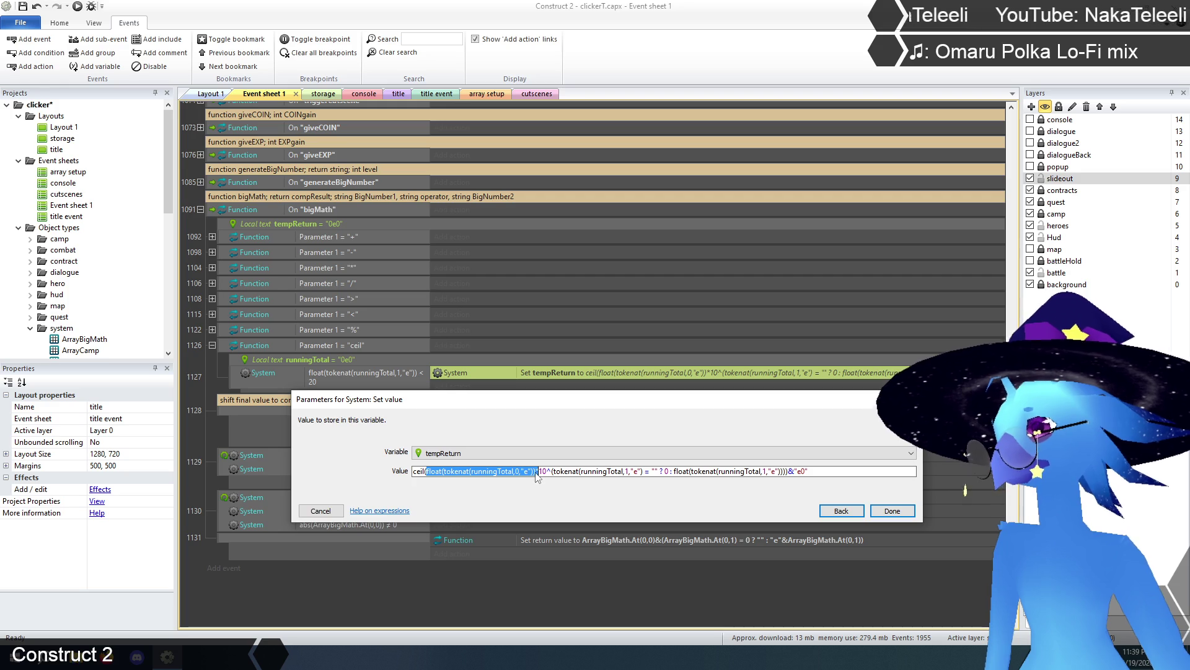
pyautogui.click(537, 471)
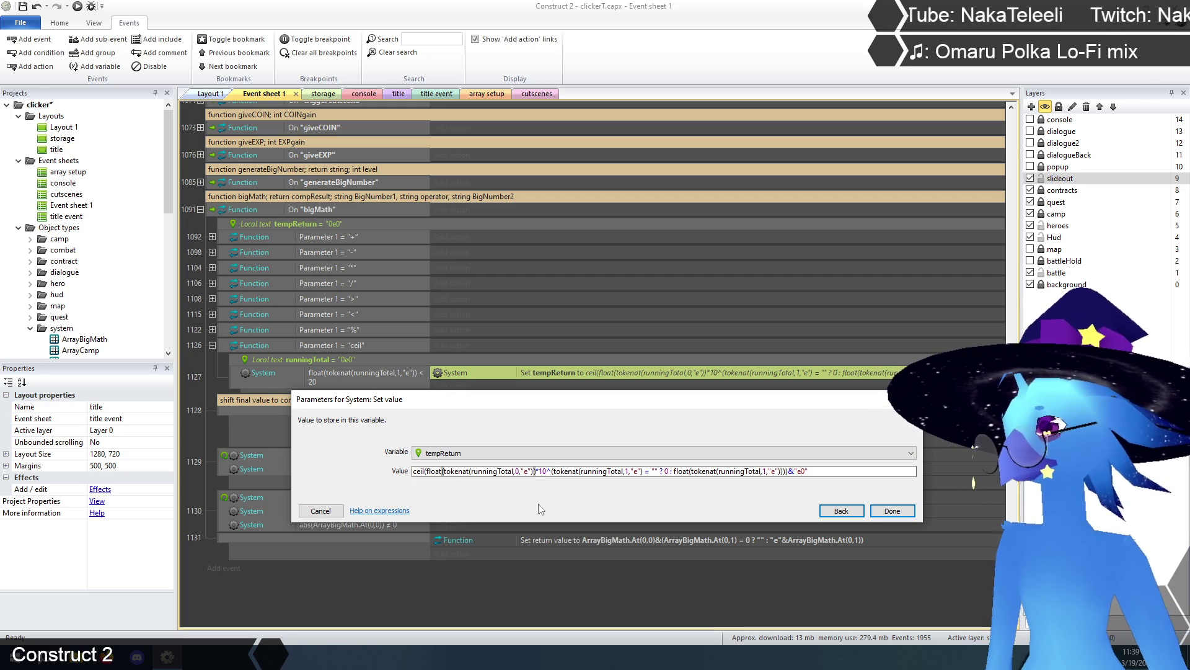
pyautogui.click(552, 470)
pyautogui.write('(')
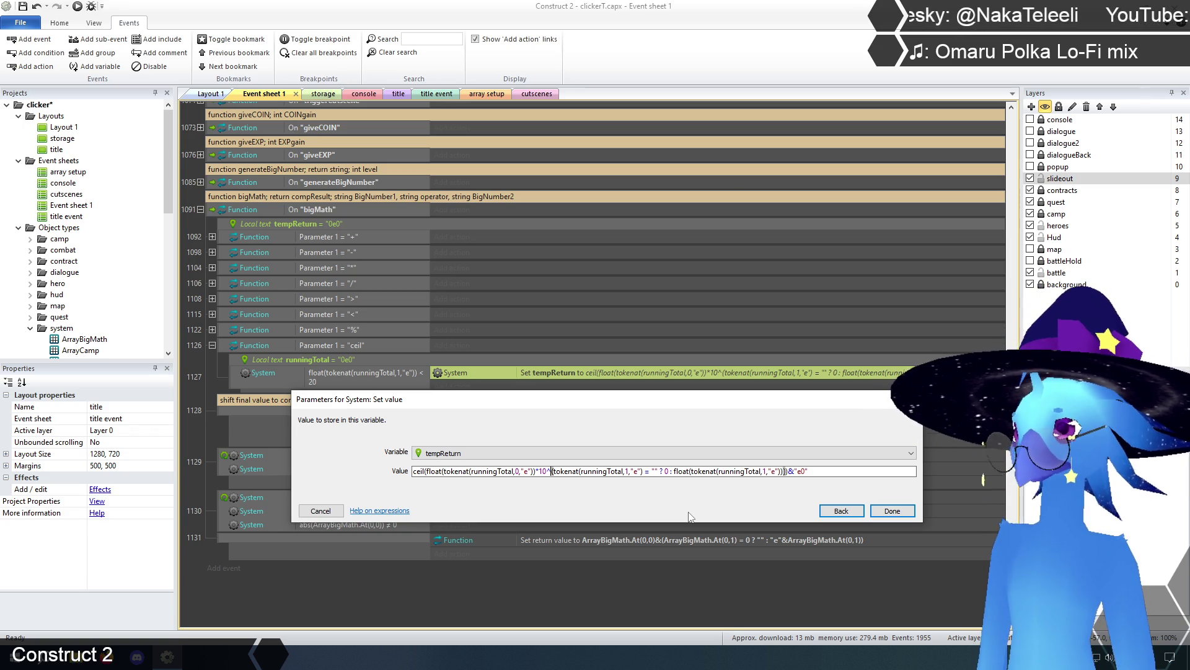
pyautogui.click(321, 510)
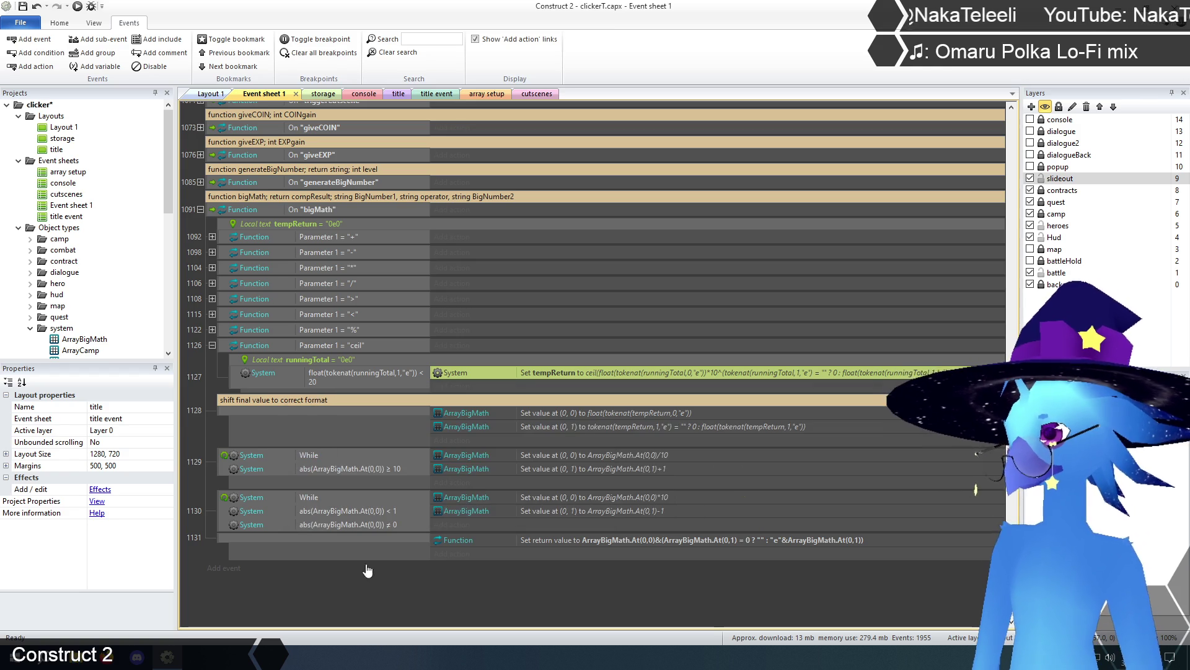
# Add a new event after the ceil calculation and remove its placeholder campTiles Is flipped condition.
pyautogui.click(240, 378)
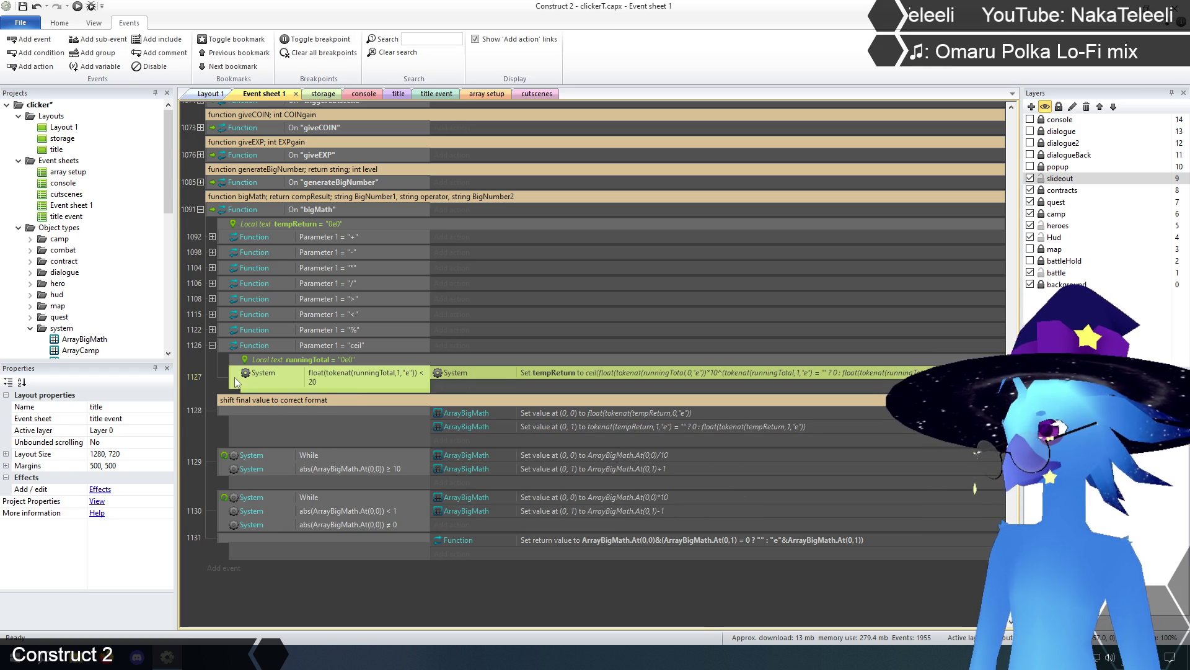
pyautogui.rightClick(236, 379)
pyautogui.click(295, 413)
pyautogui.click(716, 282)
pyautogui.doubleClick(714, 282)
pyautogui.doubleClick(496, 235)
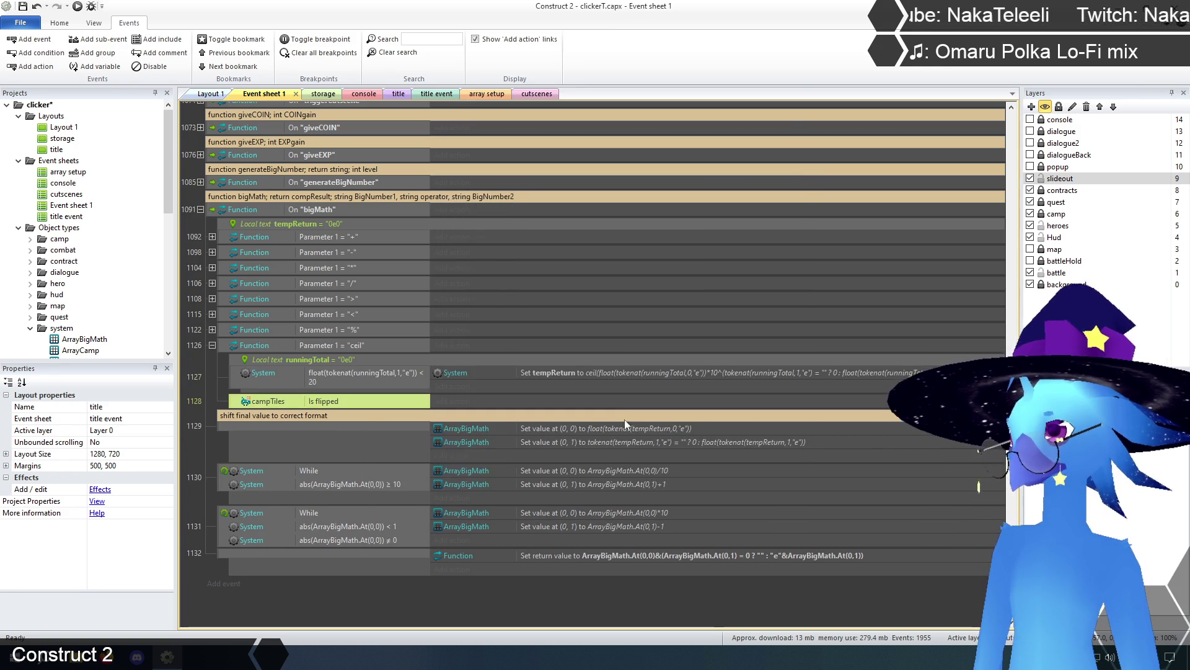
pyautogui.click(384, 401)
pyautogui.press('Delete')
# Give the empty event a Function Set return value to tempReturn action, then paste a copy above.
pyautogui.click(451, 401)
pyautogui.doubleClick(568, 278)
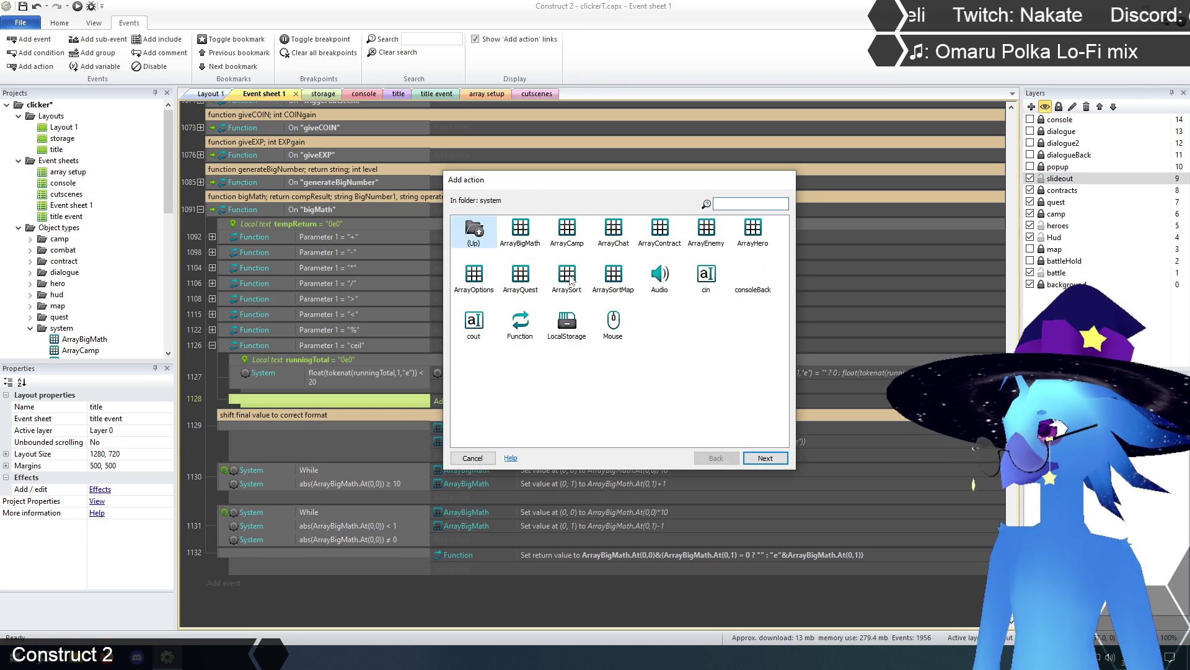
pyautogui.doubleClick(520, 318)
pyautogui.doubleClick(500, 251)
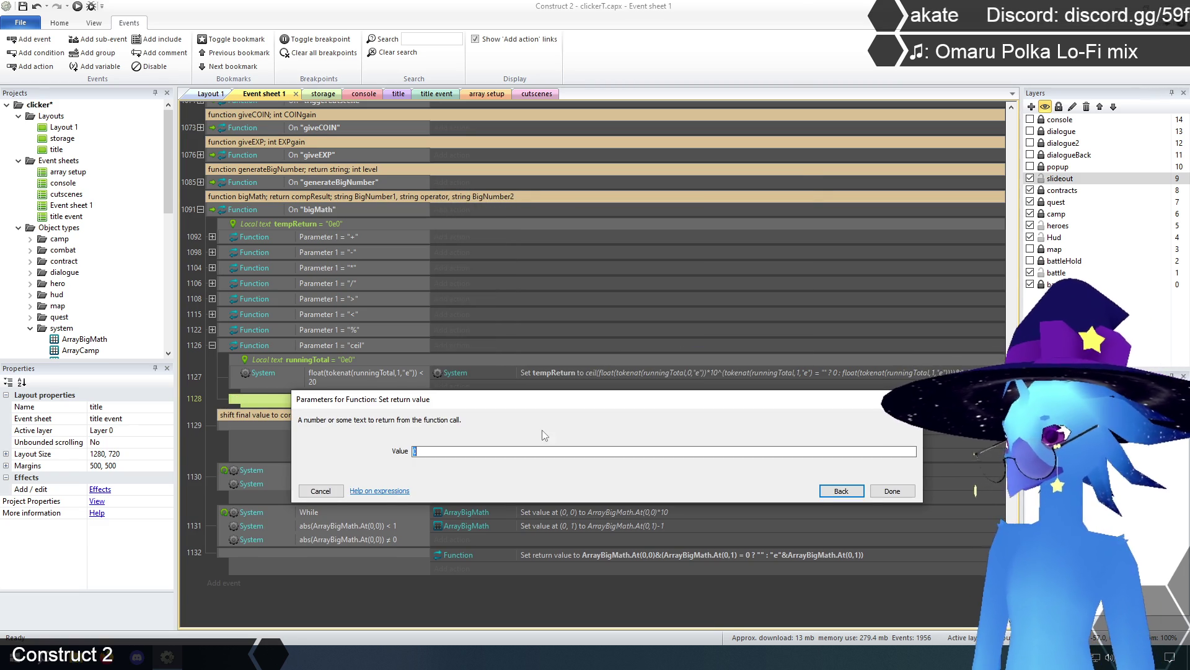
pyautogui.write('temp')
pyautogui.press('Return')
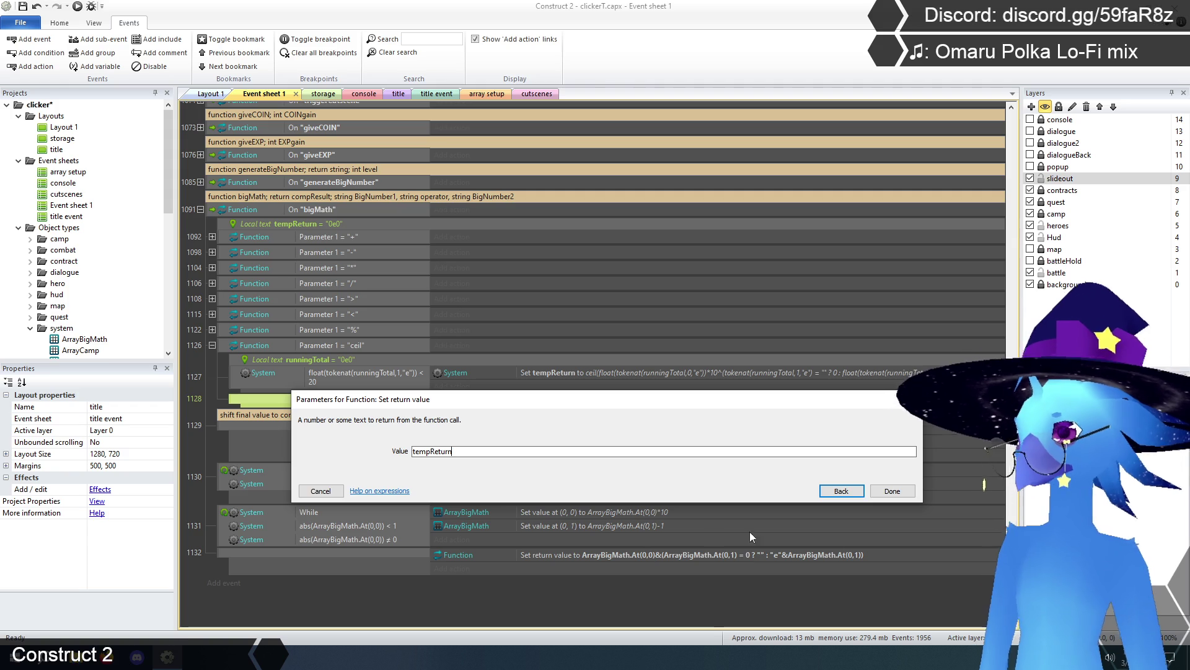
pyautogui.click(891, 491)
pyautogui.scroll(-1, 519, 592)
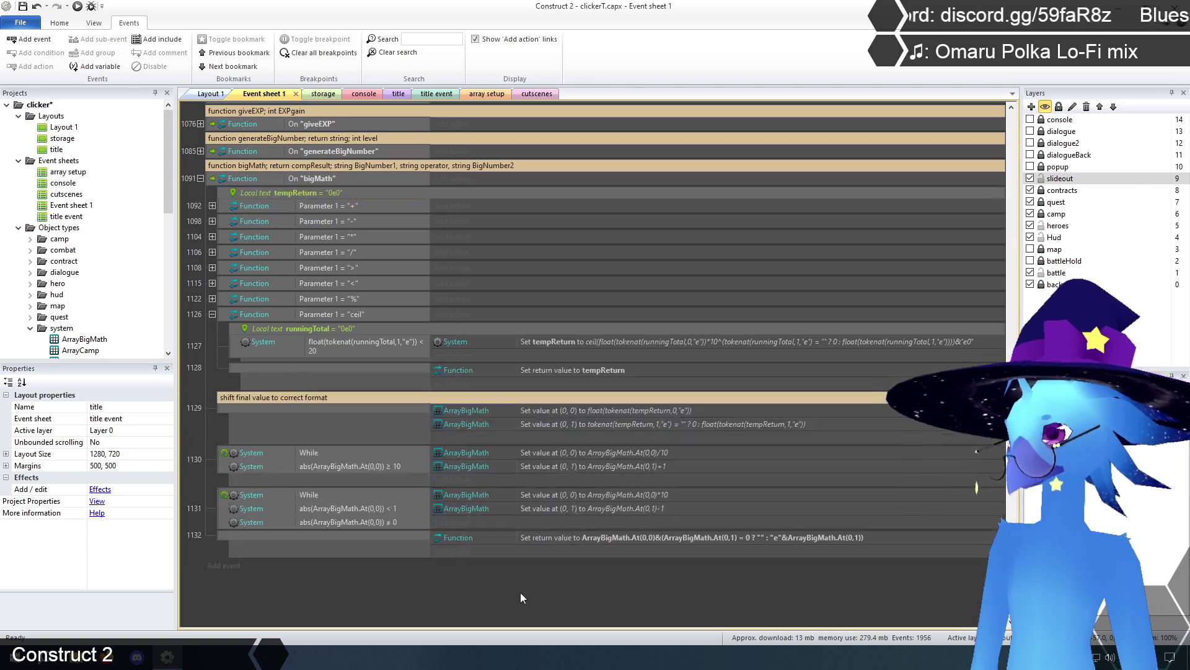
pyautogui.hotkey('ctrl', 'v')
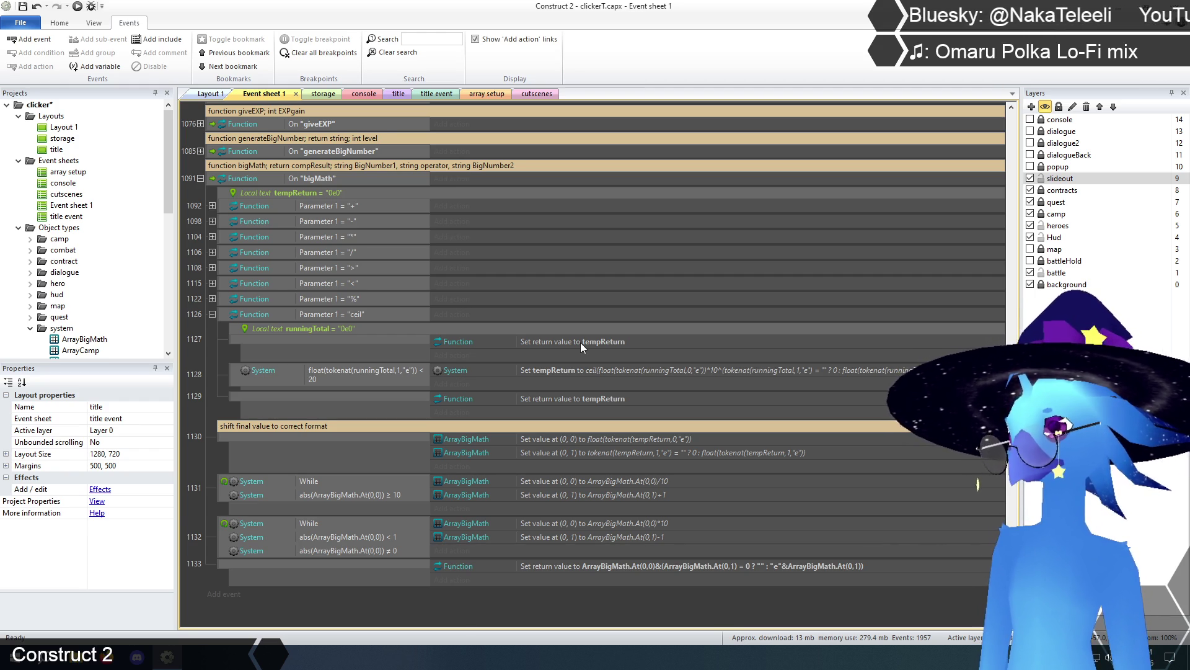
pyautogui.click(656, 370)
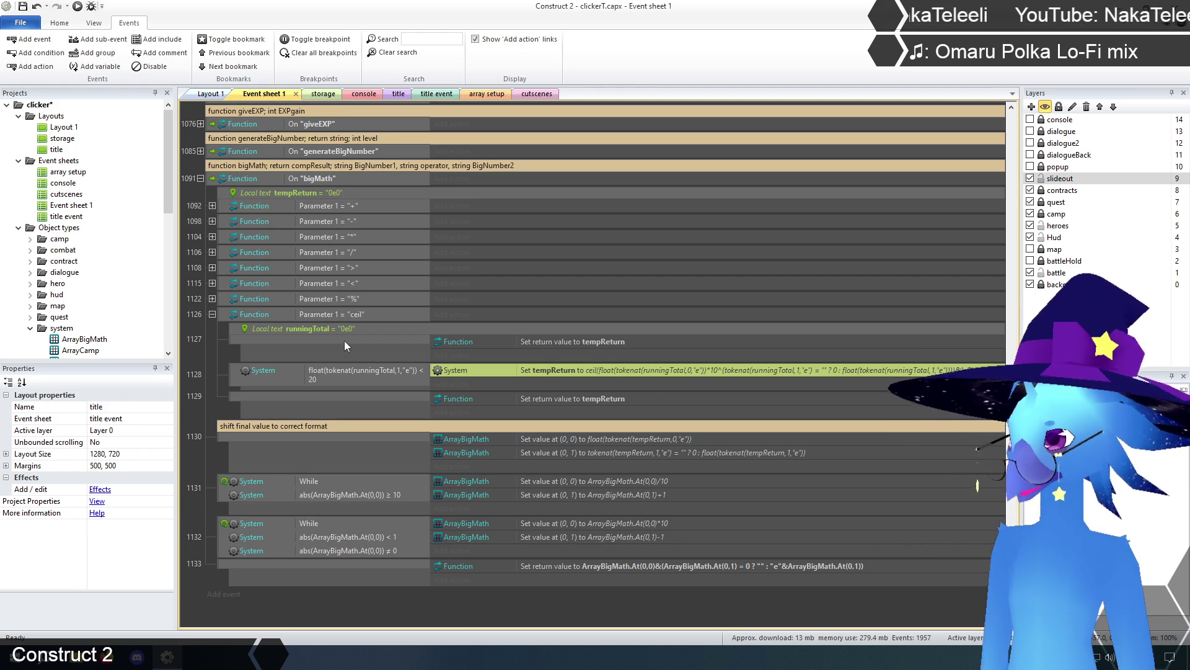
pyautogui.click(212, 298)
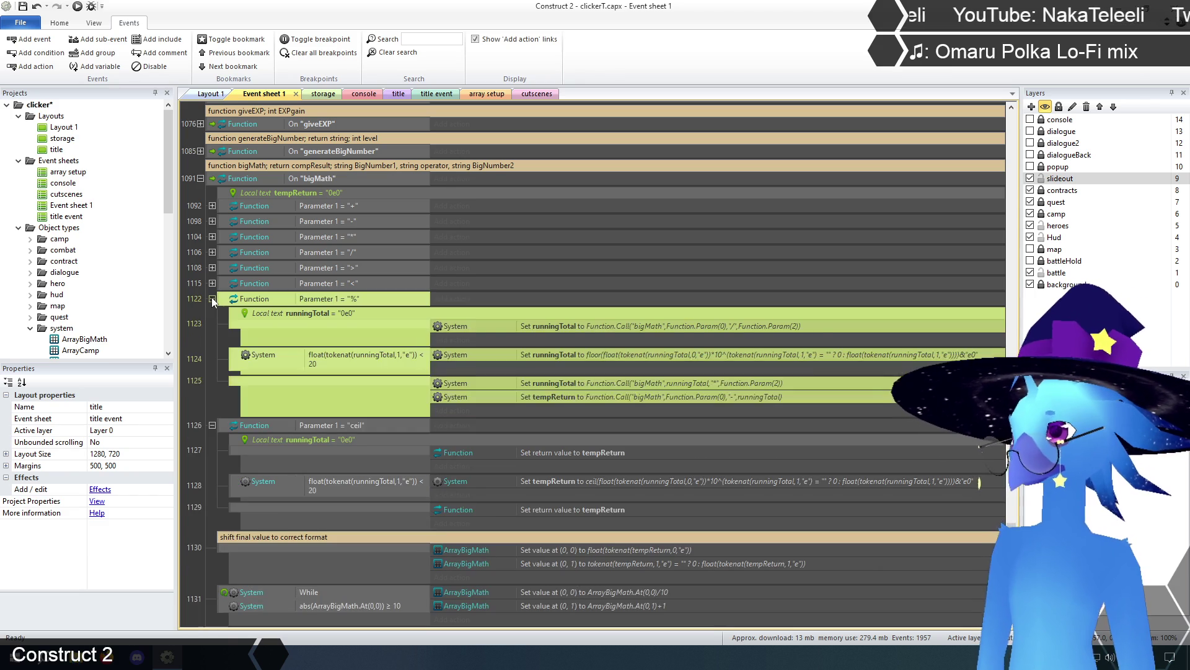
pyautogui.scroll(-1, 395, 367)
pyautogui.scroll(1, 394, 367)
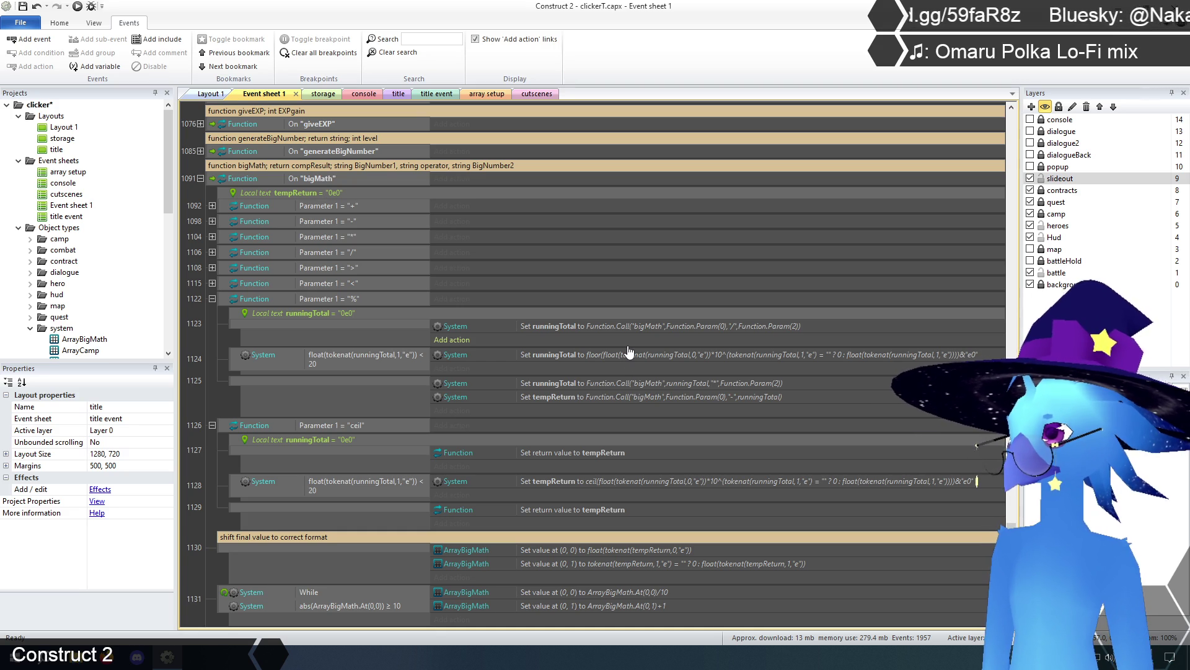
pyautogui.click(212, 299)
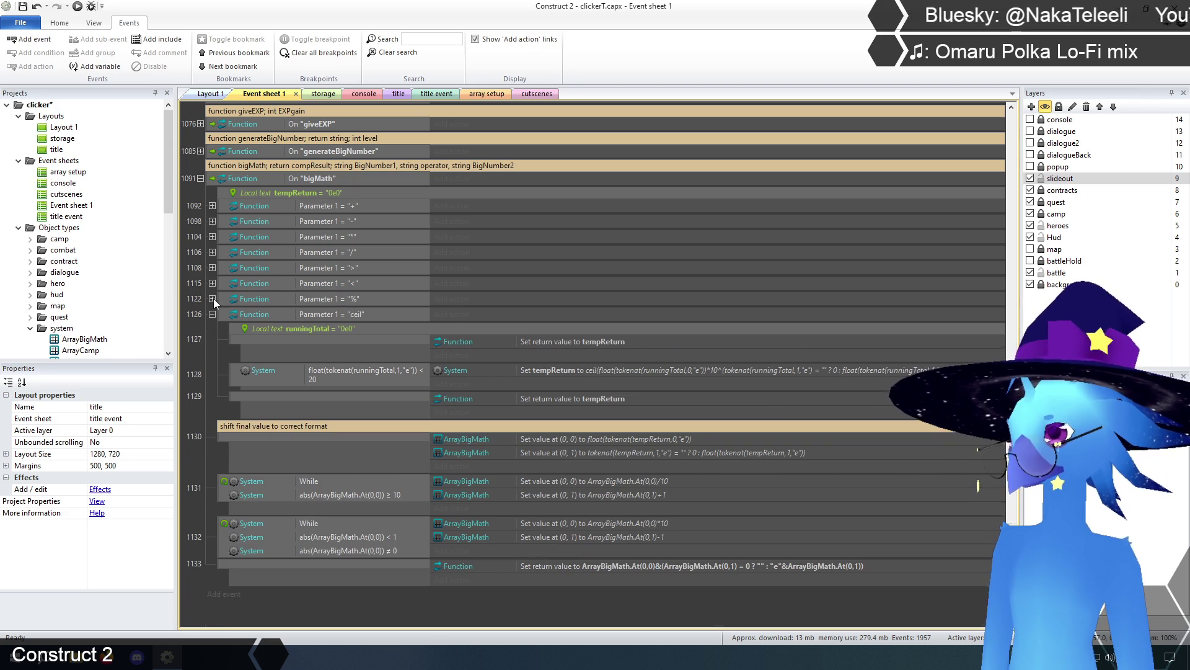
# Change the first event's return value from tempReturn to Function.Param(0).
pyautogui.doubleClick(594, 343)
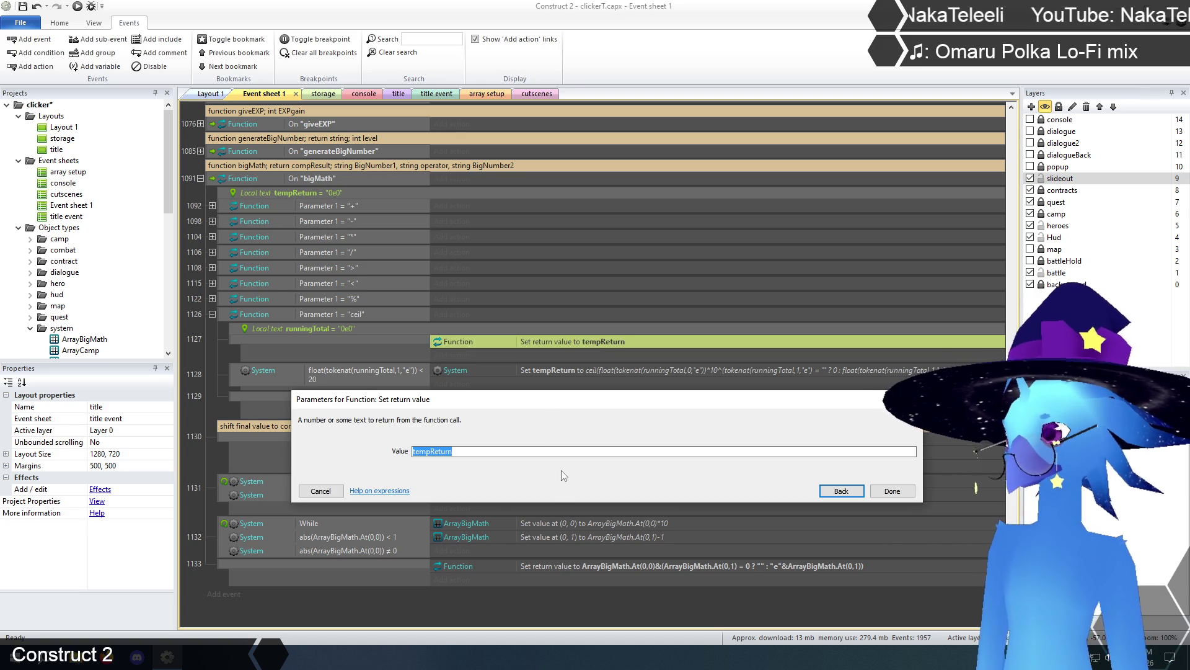
pyautogui.write('Function.para')
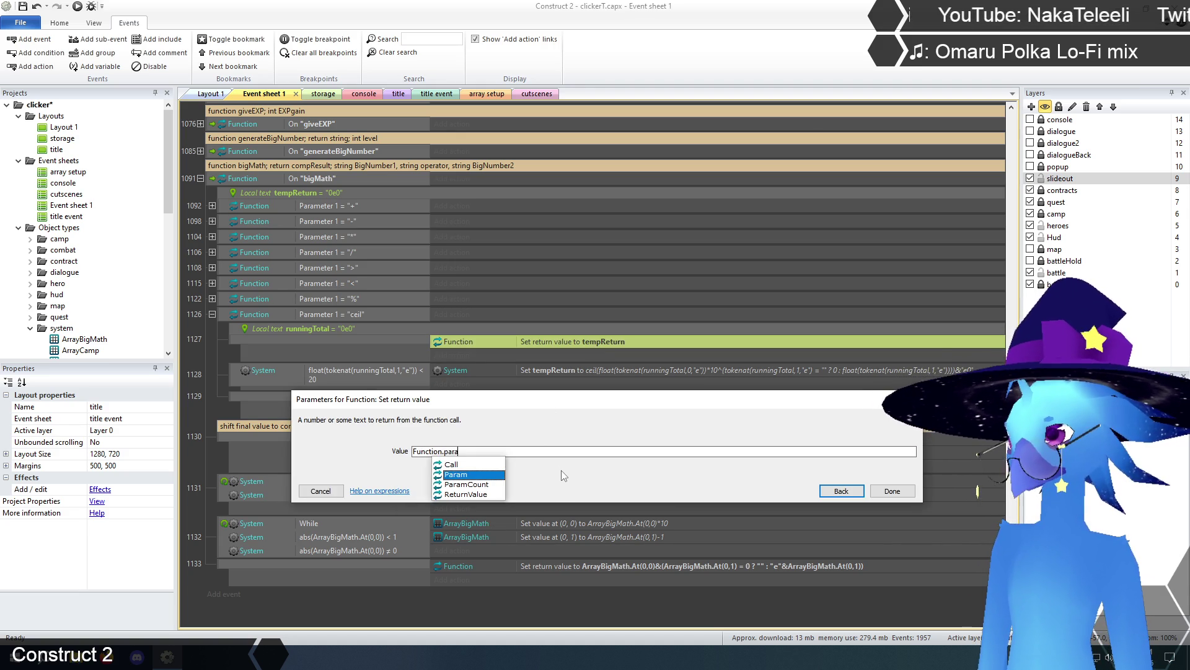
pyautogui.press('Return')
pyautogui.write('(0')
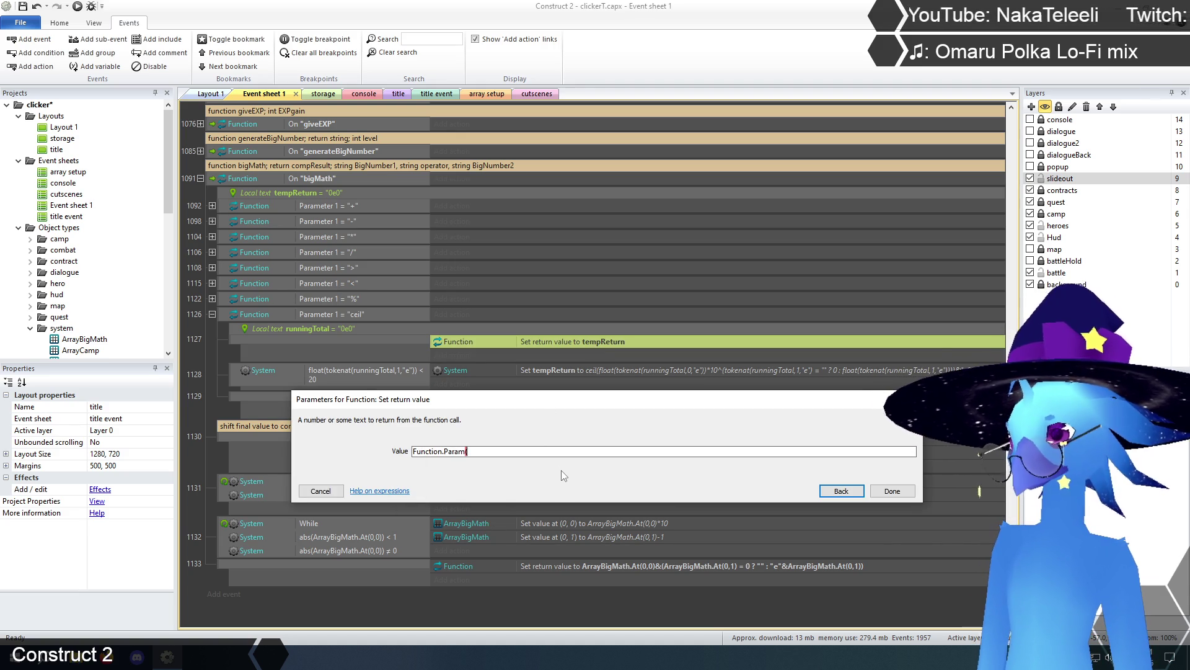
pyautogui.write(')')
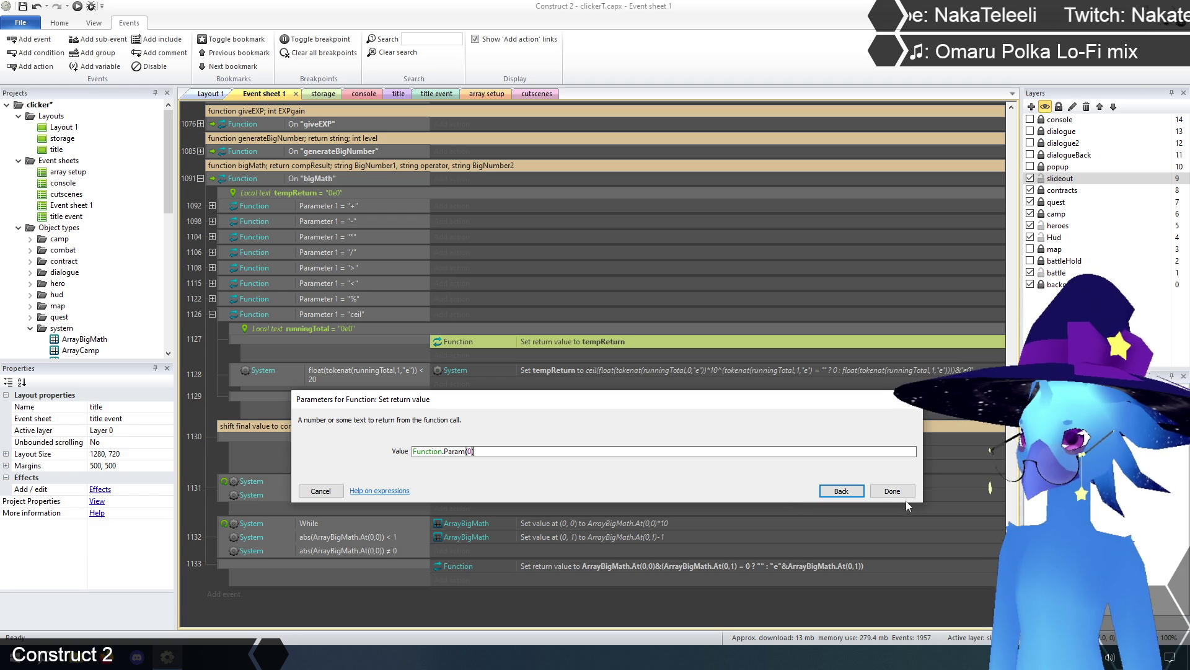
pyautogui.click(888, 493)
pyautogui.click(199, 351)
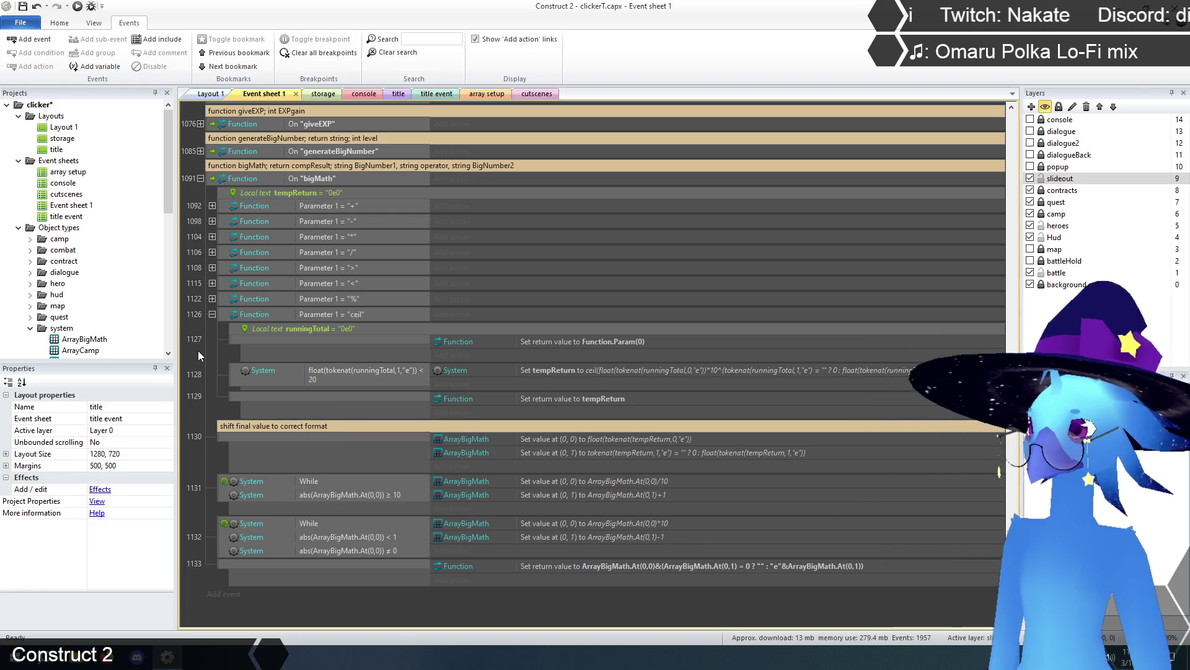
pyautogui.scroll(-1, 671, 440)
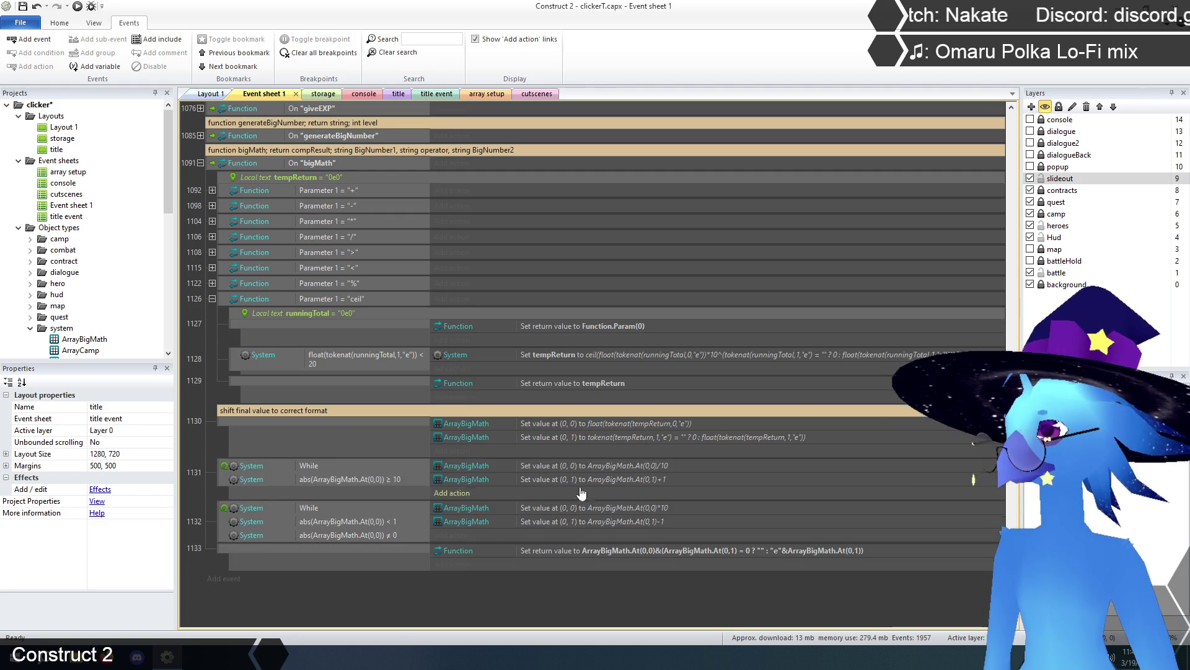
# Replace runningTotal with Function.Param(0) in the first two tokenat calls of the tempReturn expression.
pyautogui.doubleClick(626, 354)
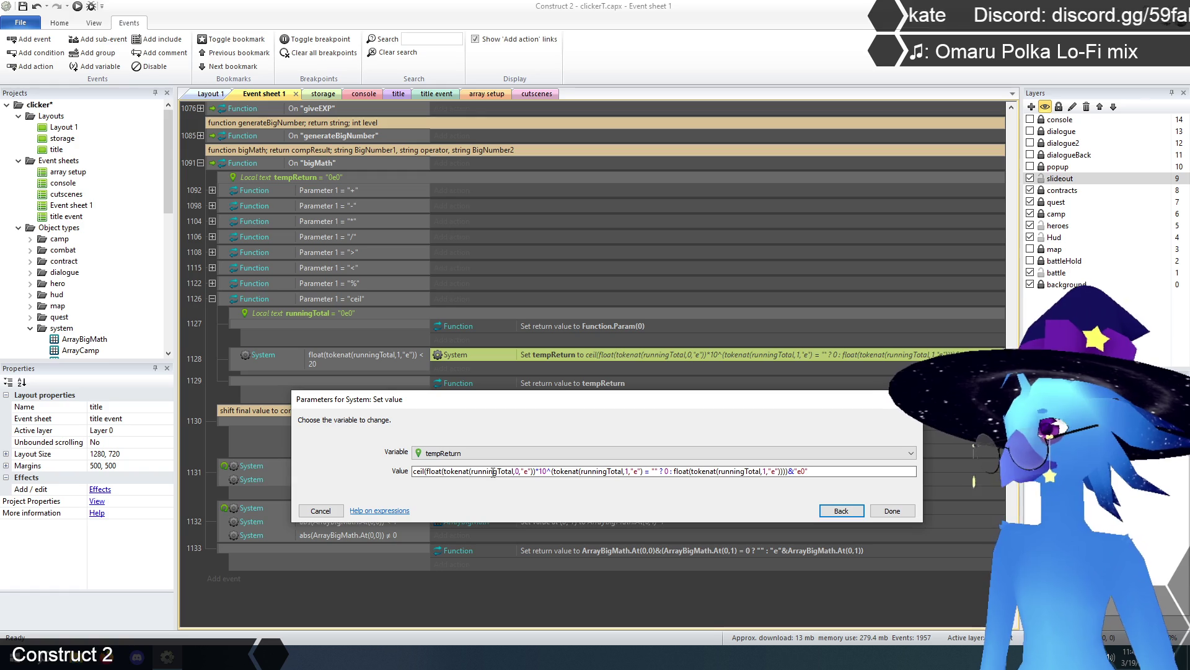
pyautogui.moveTo(511, 471); pyautogui.dragTo(472, 473)
pyautogui.press('BackSpace')
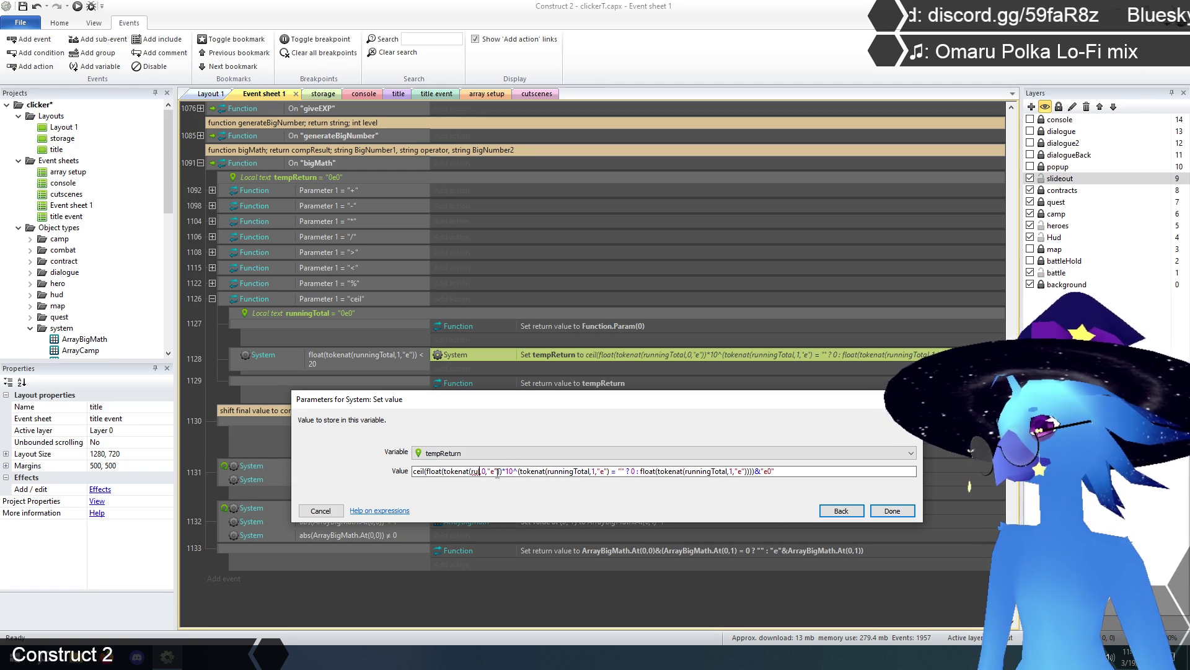
pyautogui.write('Function')
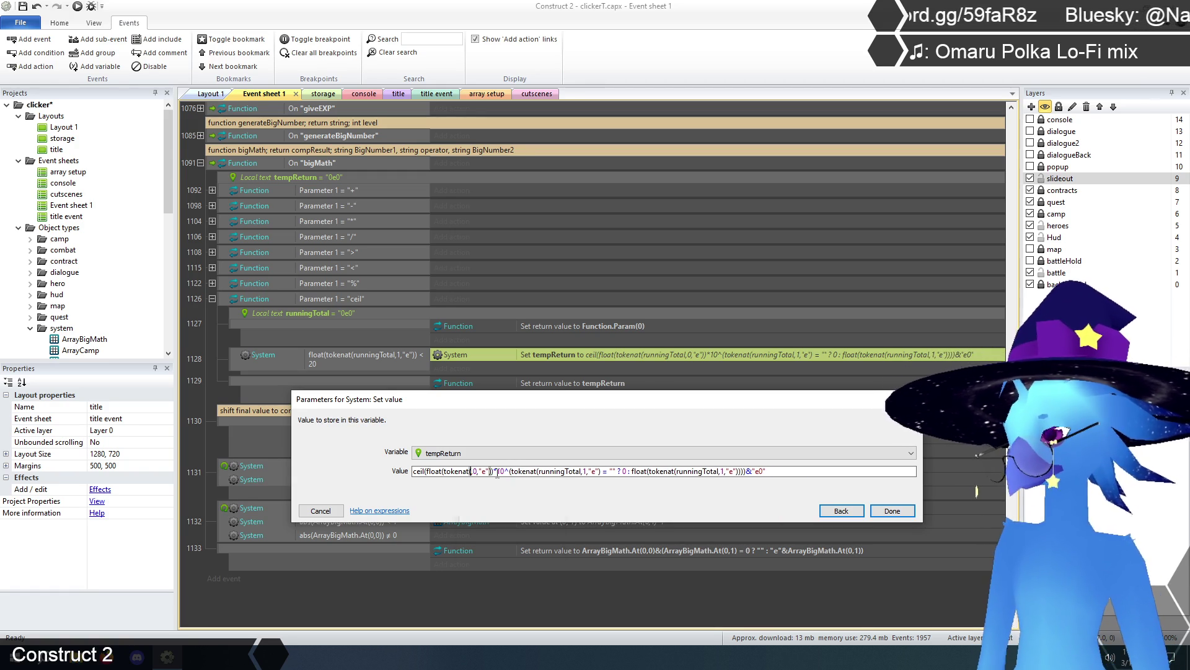
pyautogui.write('.Param')
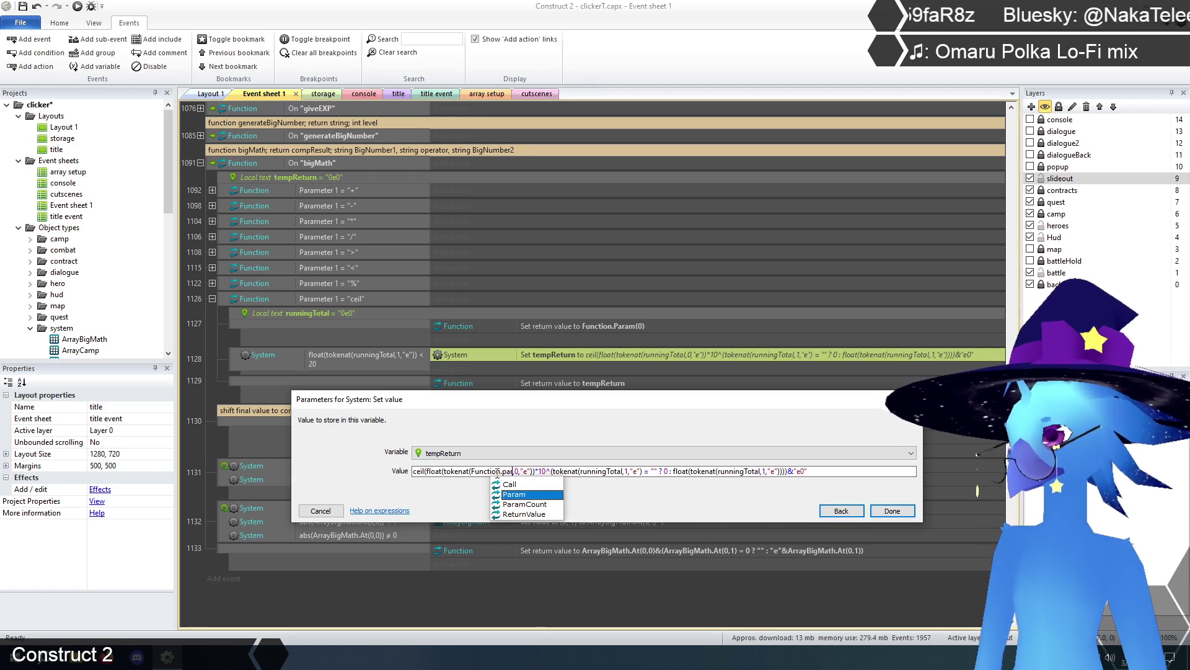
pyautogui.write('(0)')
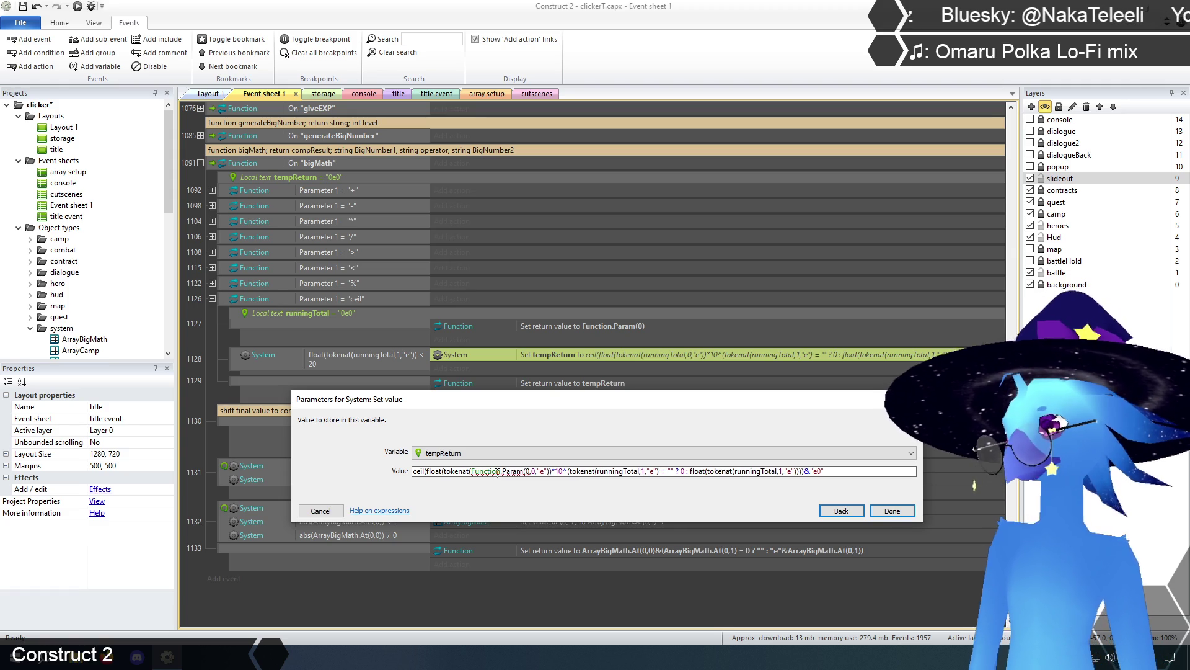
pyautogui.click(643, 471)
pyautogui.press('BackSpace')
pyautogui.press('BackSpace')
pyautogui.press('BackSpace')
pyautogui.press('BackSpace')
pyautogui.press('BackSpace')
pyautogui.press('BackSpace')
pyautogui.write('Function')
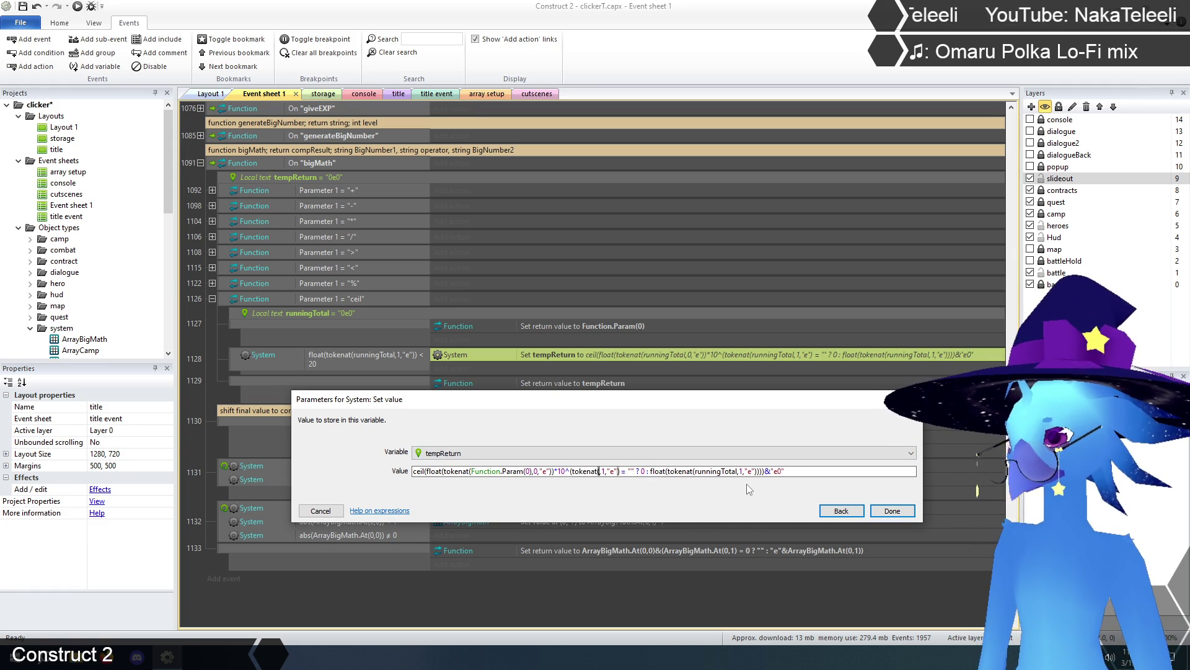
pyautogui.write('.Param')
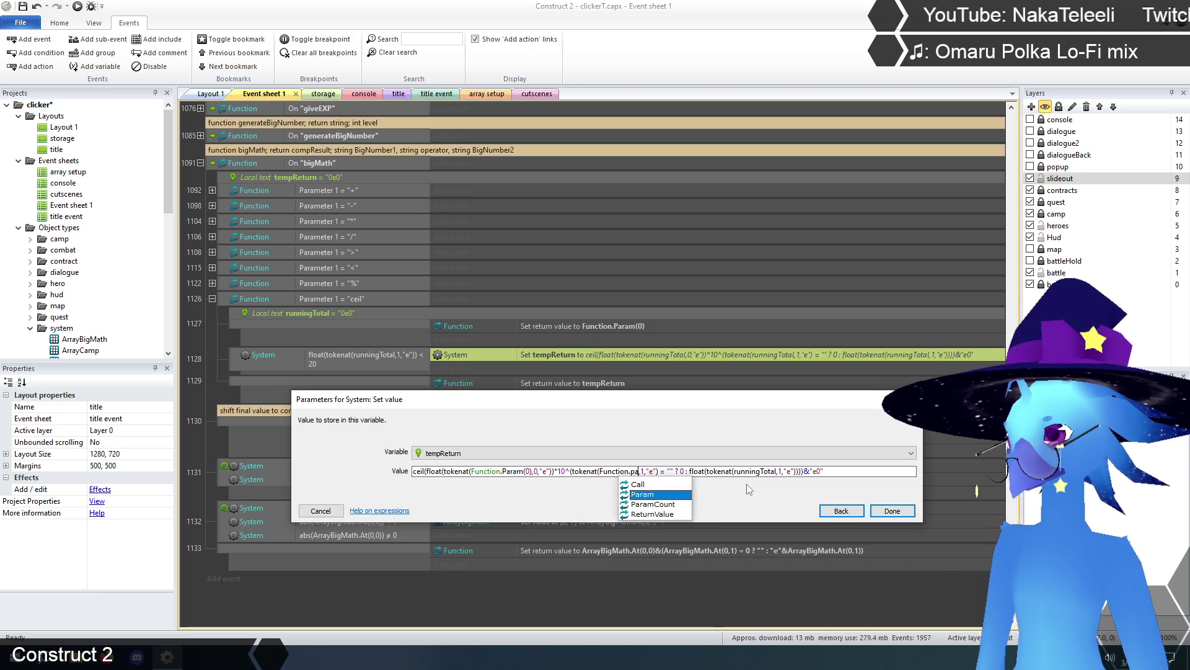
pyautogui.write('(0)')
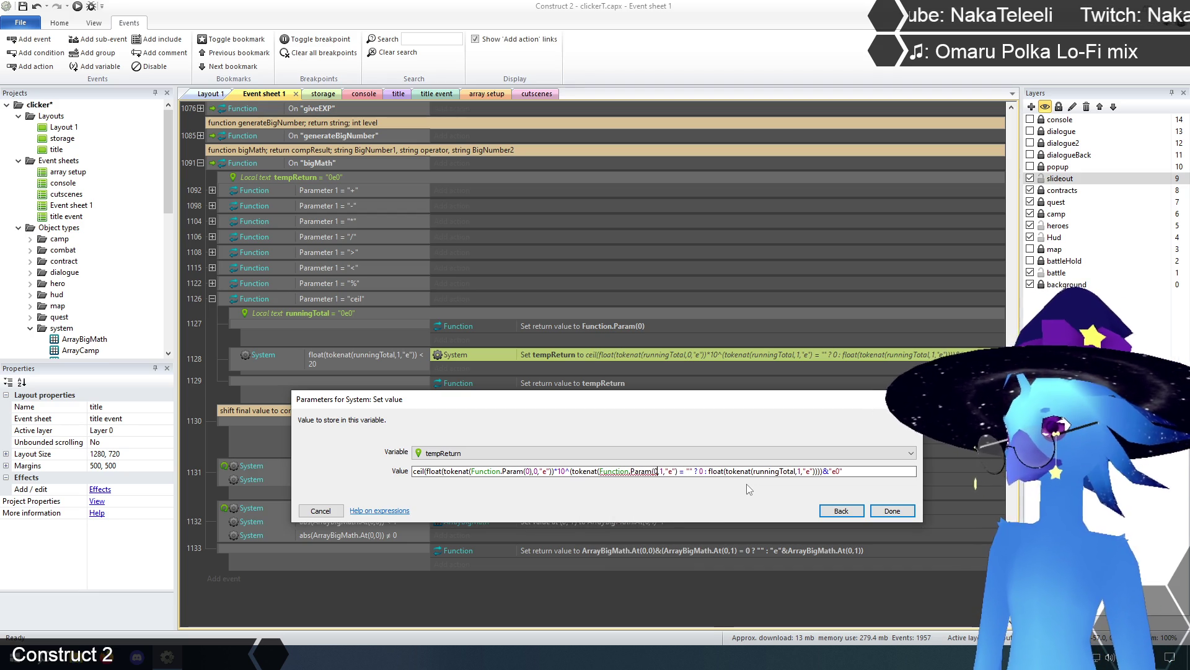
# Replace the last runningTotal with Function.Param(0) and move the return tempReturn action into event 1128.
pyautogui.click(798, 472)
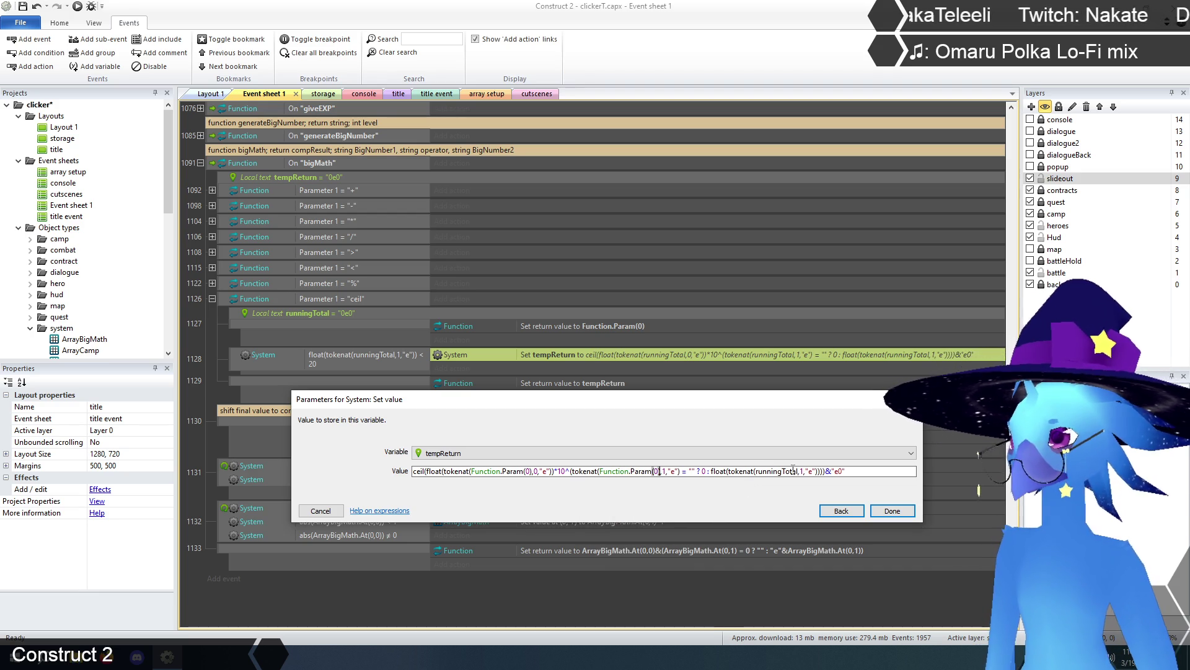
pyautogui.press('BackSpace')
pyautogui.press('BackSpace')
pyautogui.press('BackSpace')
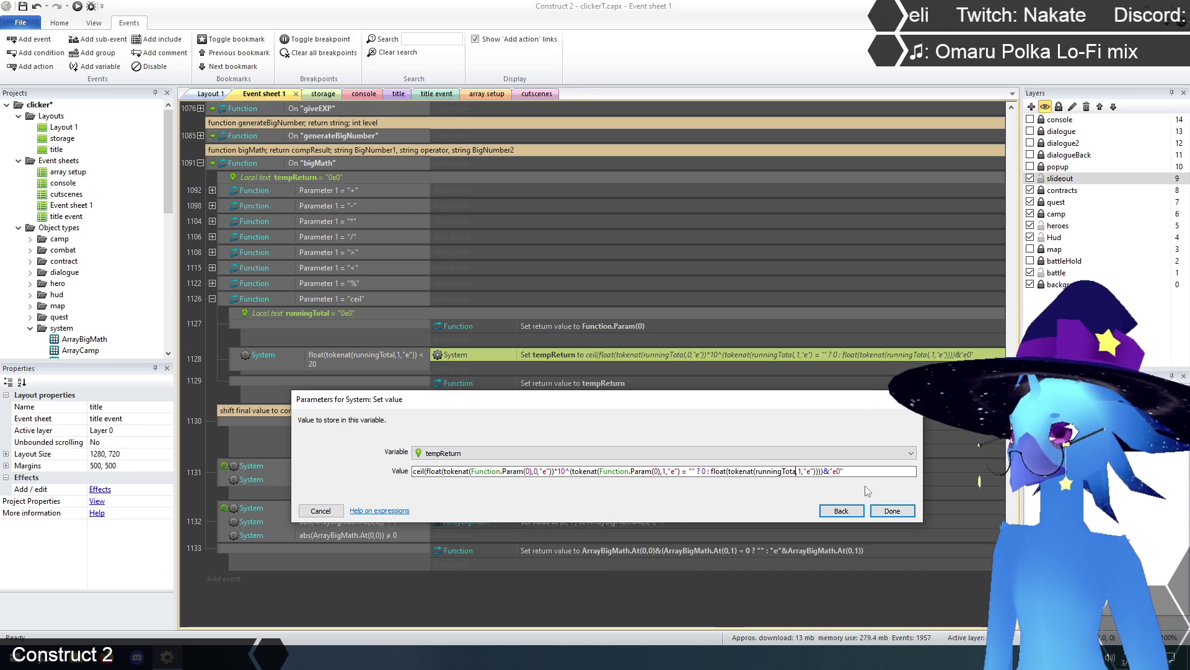
pyautogui.write('Function')
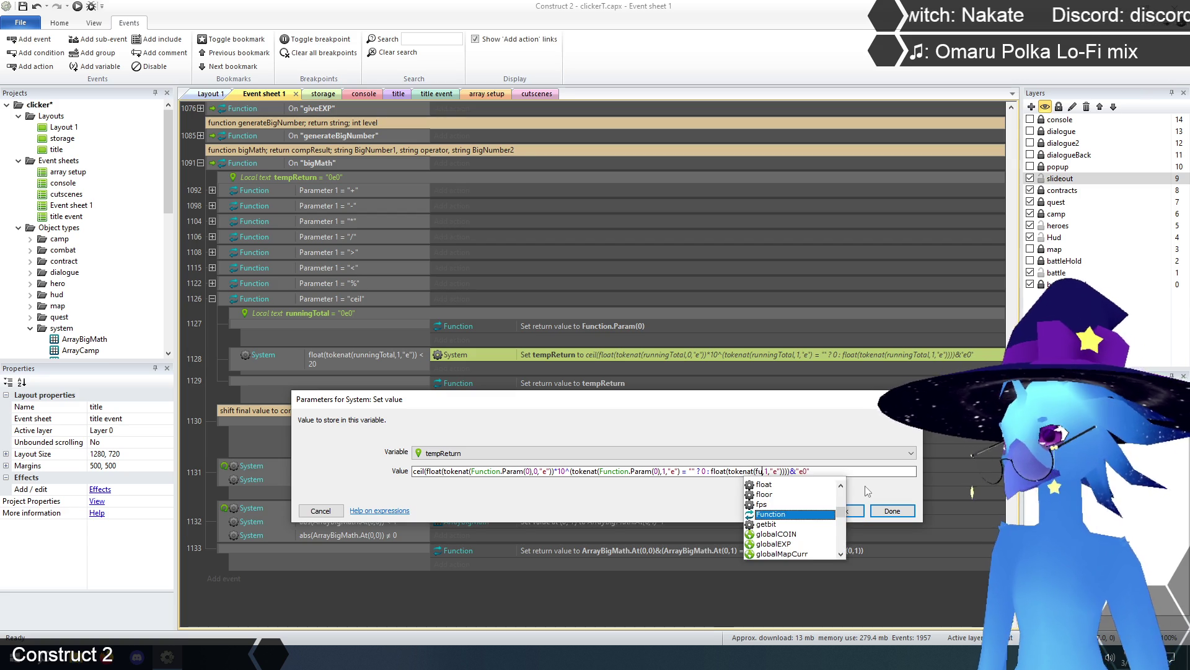
pyautogui.write('.Param')
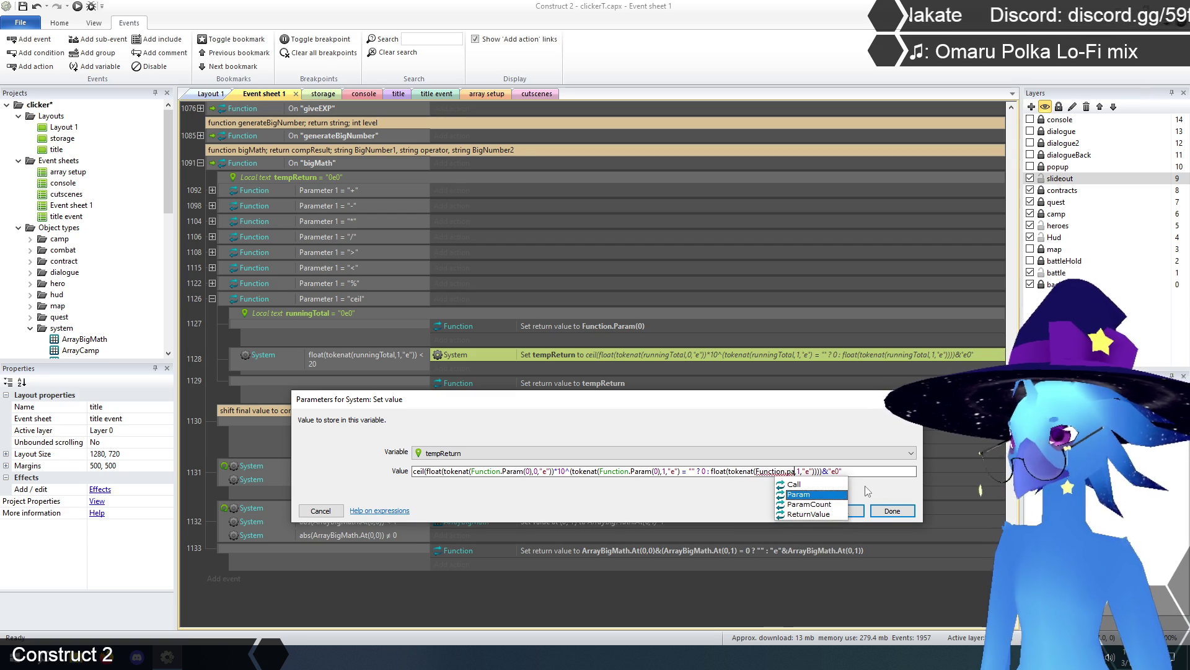
pyautogui.write('(0)')
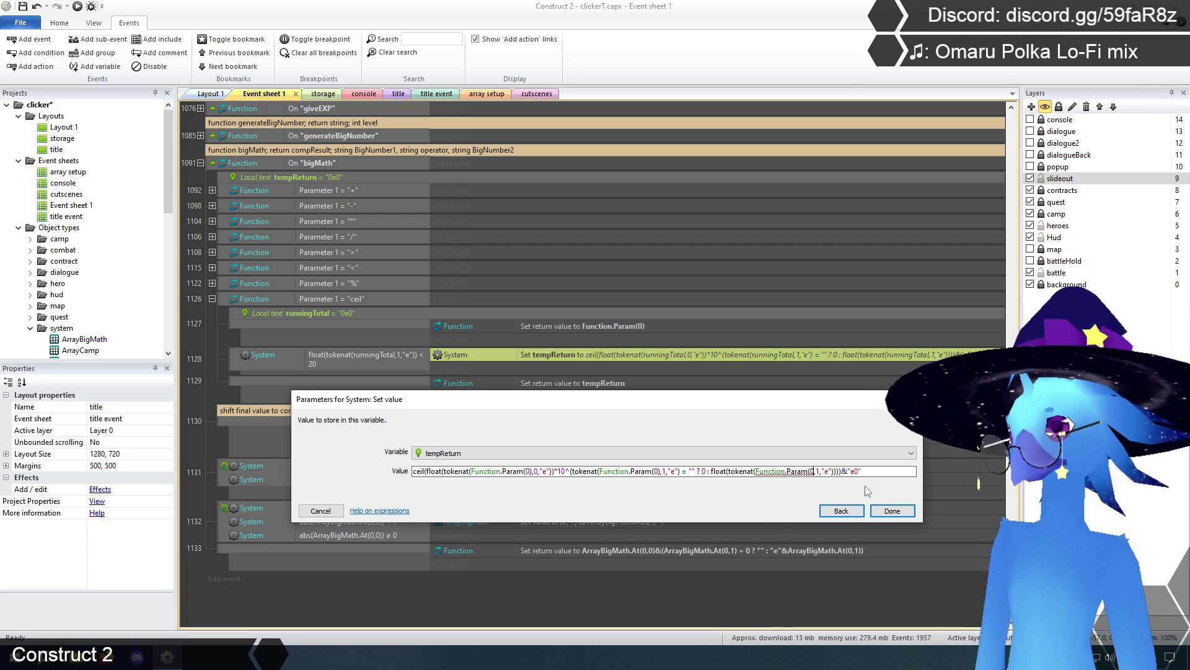
pyautogui.click(896, 510)
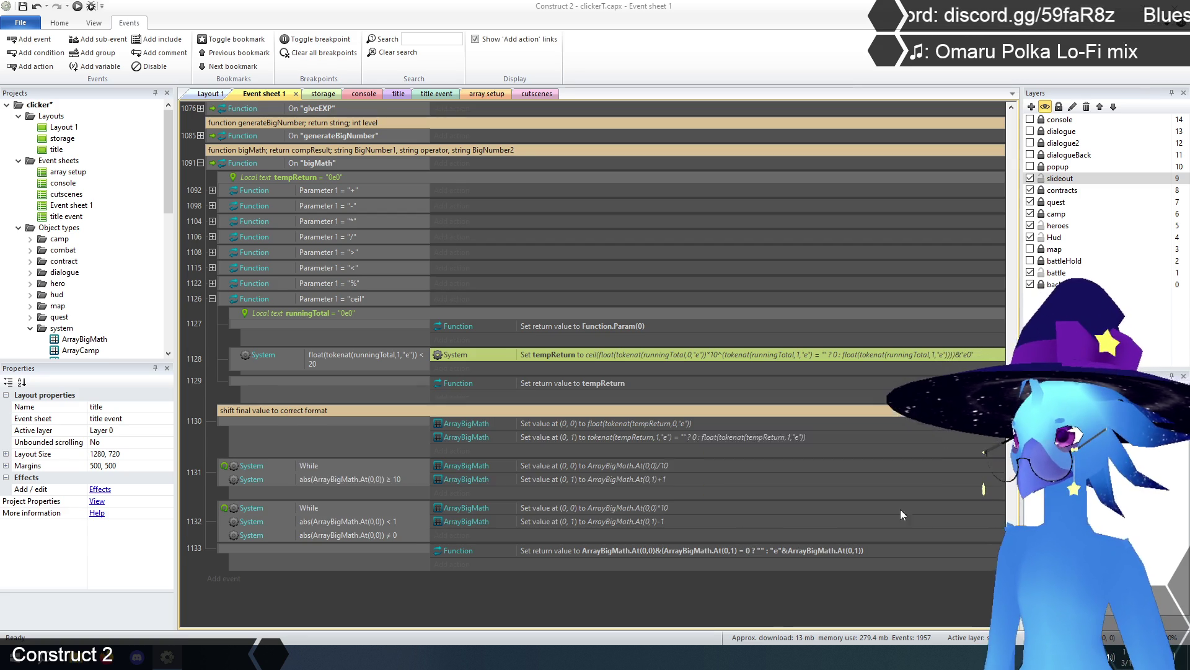
pyautogui.click(700, 611)
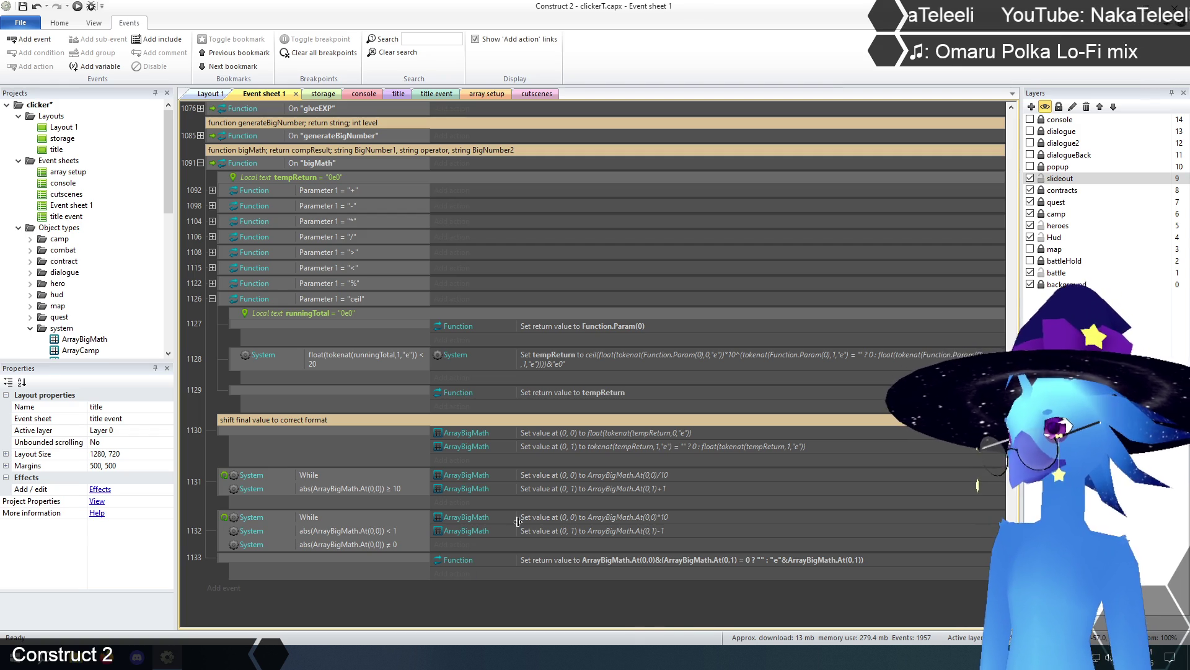
pyautogui.moveTo(546, 392); pyautogui.dragTo(545, 370)
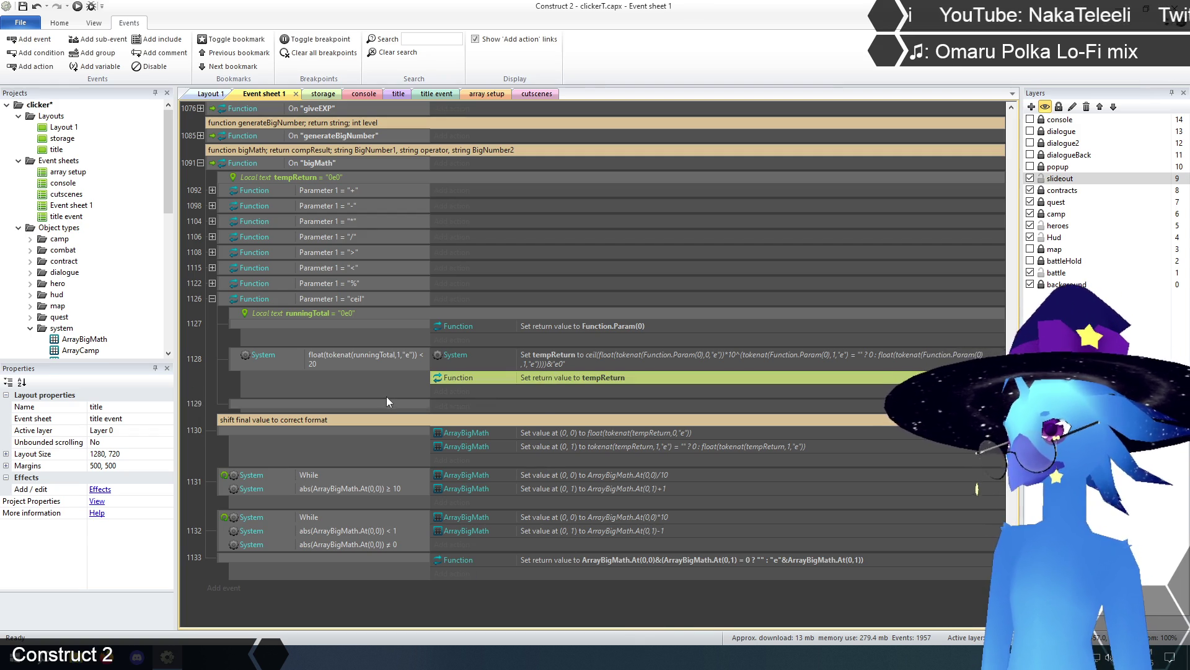
# Delete the emptied event 1129.
pyautogui.click(231, 403)
pyautogui.press('Delete')
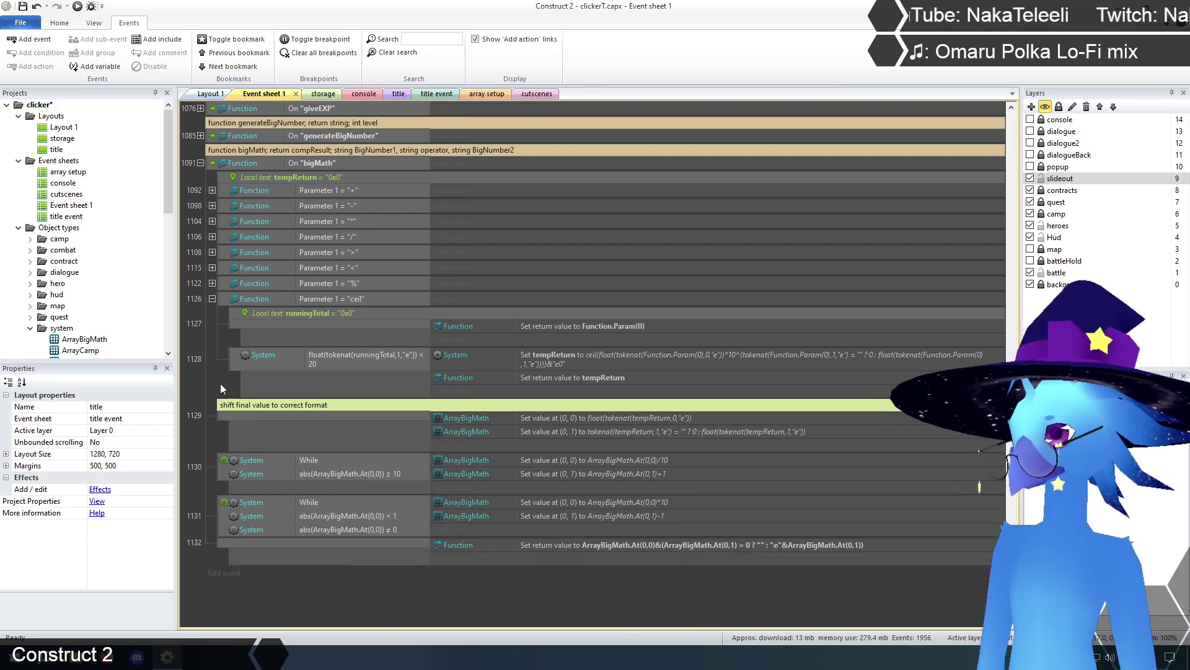
pyautogui.click(322, 609)
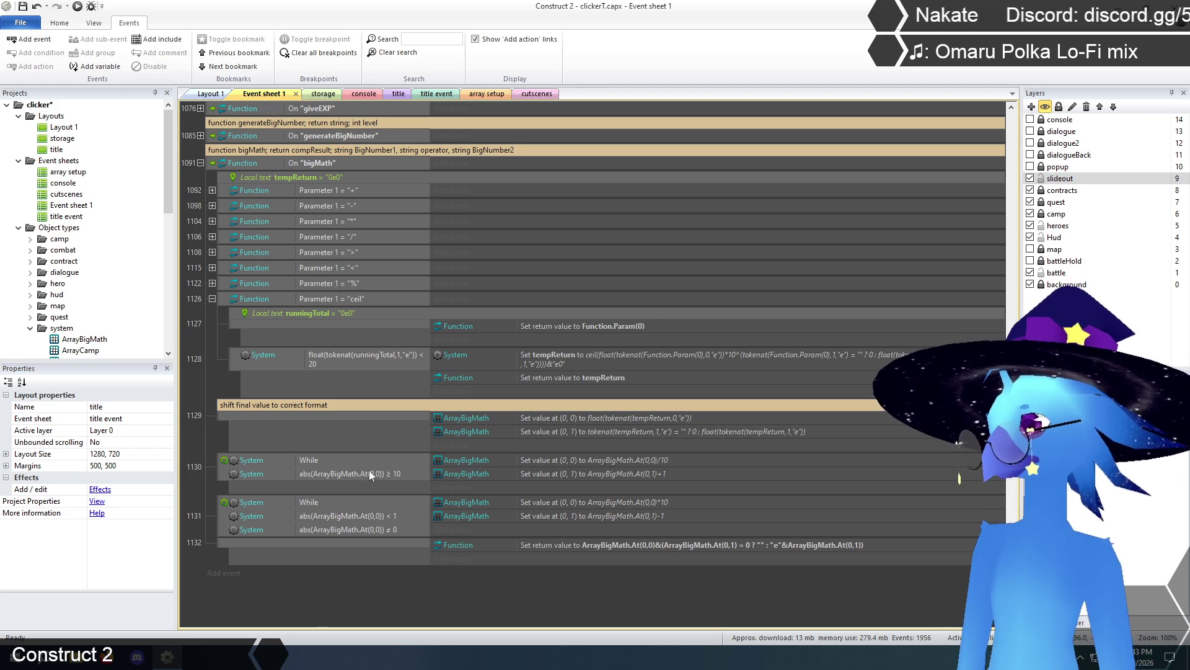
# Change the < 20 comparison's first value to float(tokenat(Function.Param(0),1,"e")).
pyautogui.doubleClick(363, 357)
pyautogui.click(498, 451)
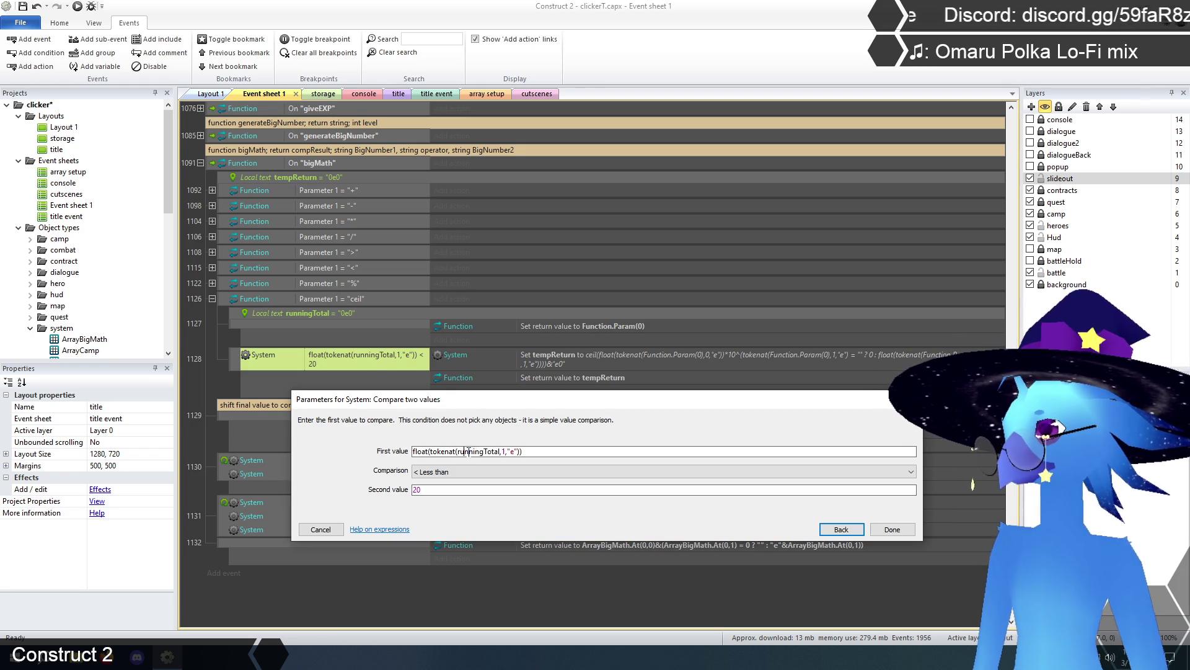
pyautogui.moveTo(498, 450); pyautogui.dragTo(460, 452)
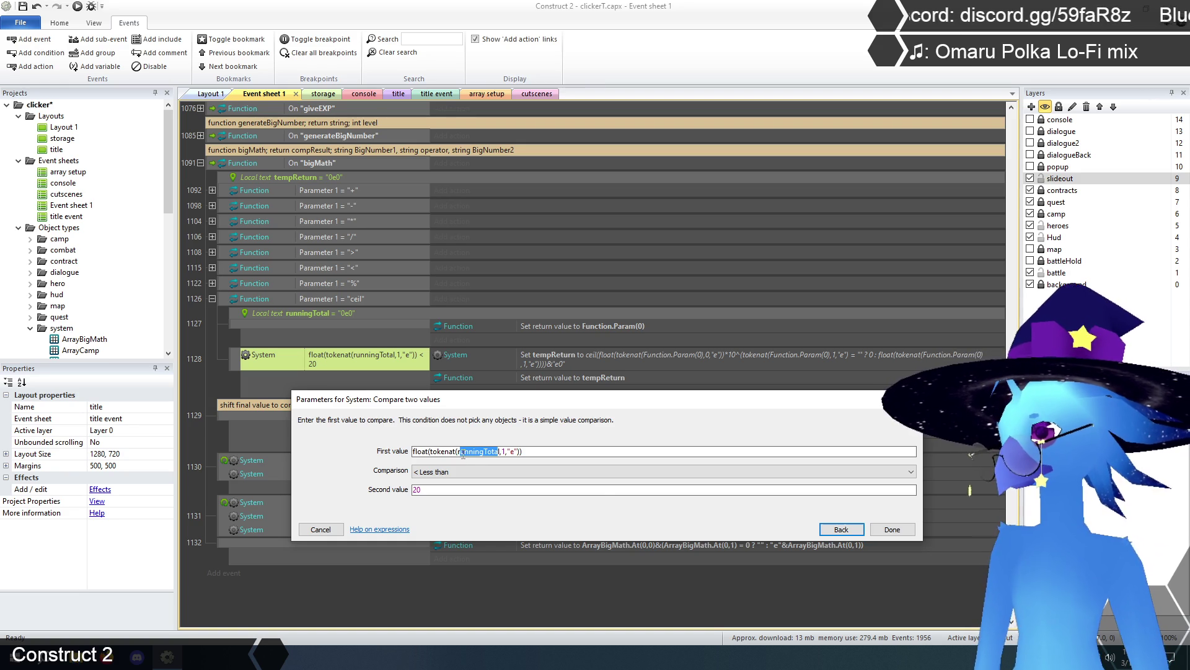
pyautogui.write('fun')
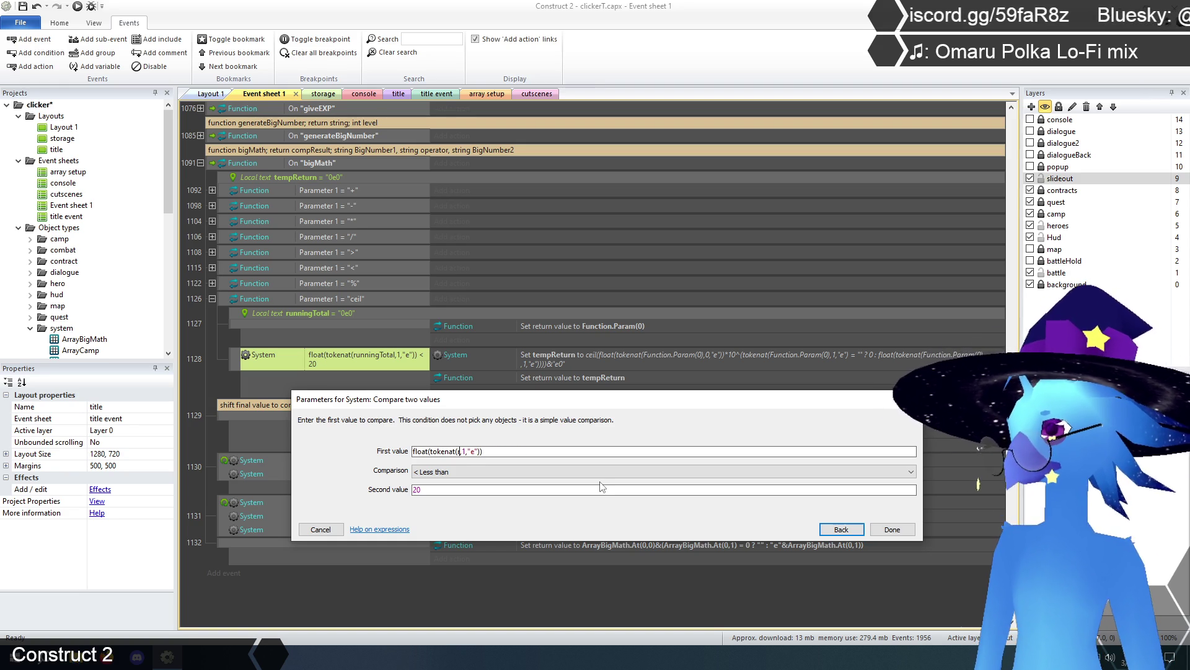
pyautogui.press('Return')
pyautogui.write('.Param')
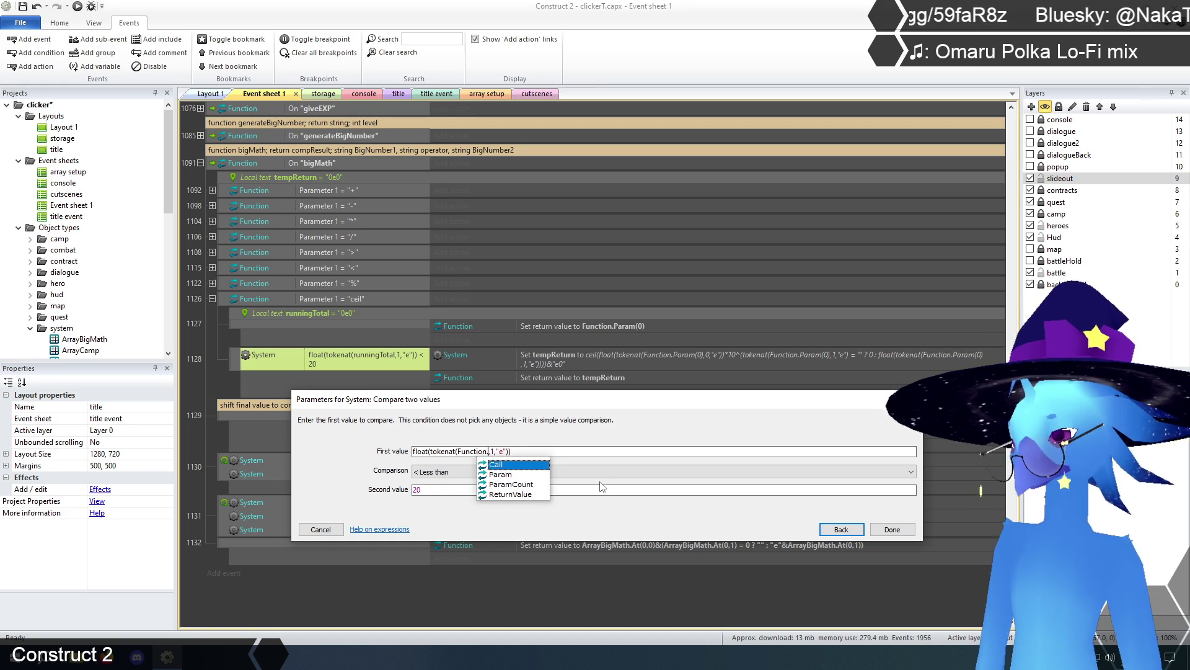
pyautogui.write('(0)')
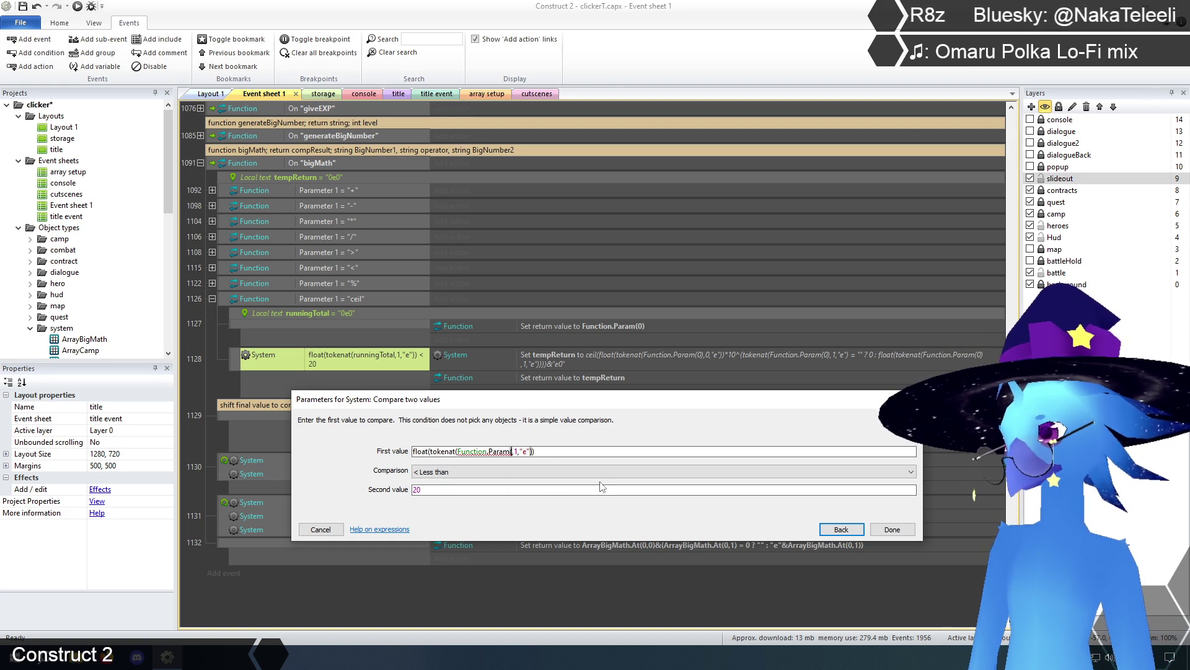
pyautogui.click(892, 529)
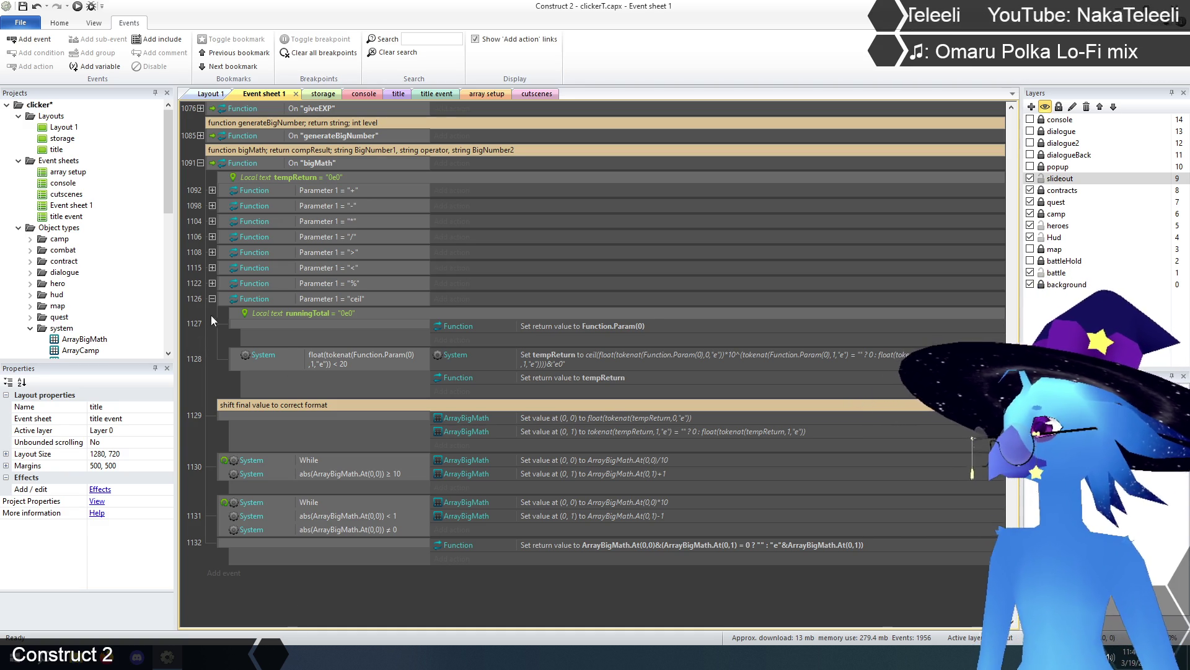
# Collapse the ceil branch of bigMath and duplicate it with copy and paste.
pyautogui.click(220, 299)
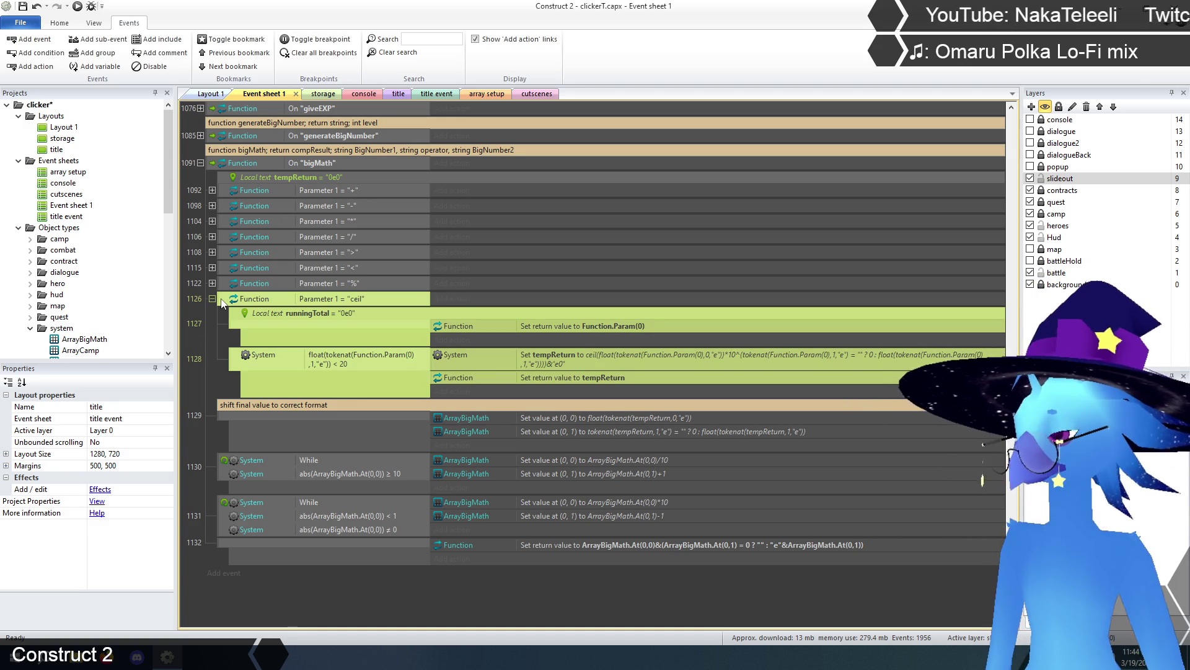
pyautogui.click(212, 299)
pyautogui.hotkey('ctrl', 'c')
pyautogui.hotkey('ctrl', 'v')
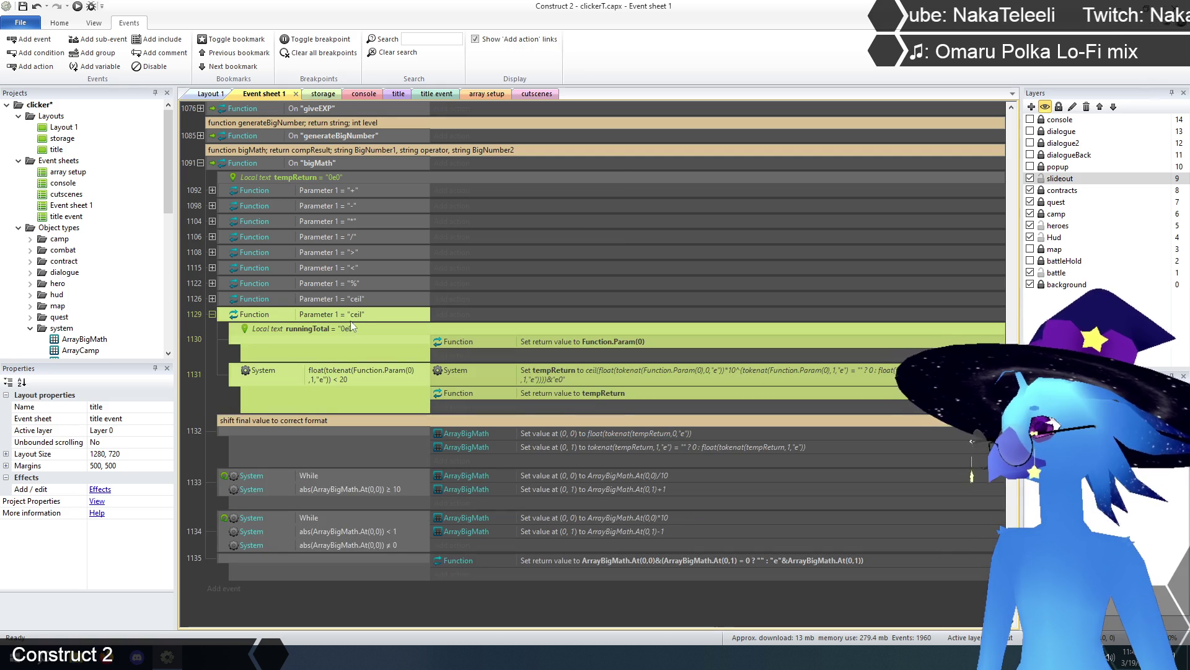
# Change the duplicated branch's Parameter 1 comparison value from "ceil" to "floor".
pyautogui.click(359, 315)
pyautogui.doubleClick(356, 314)
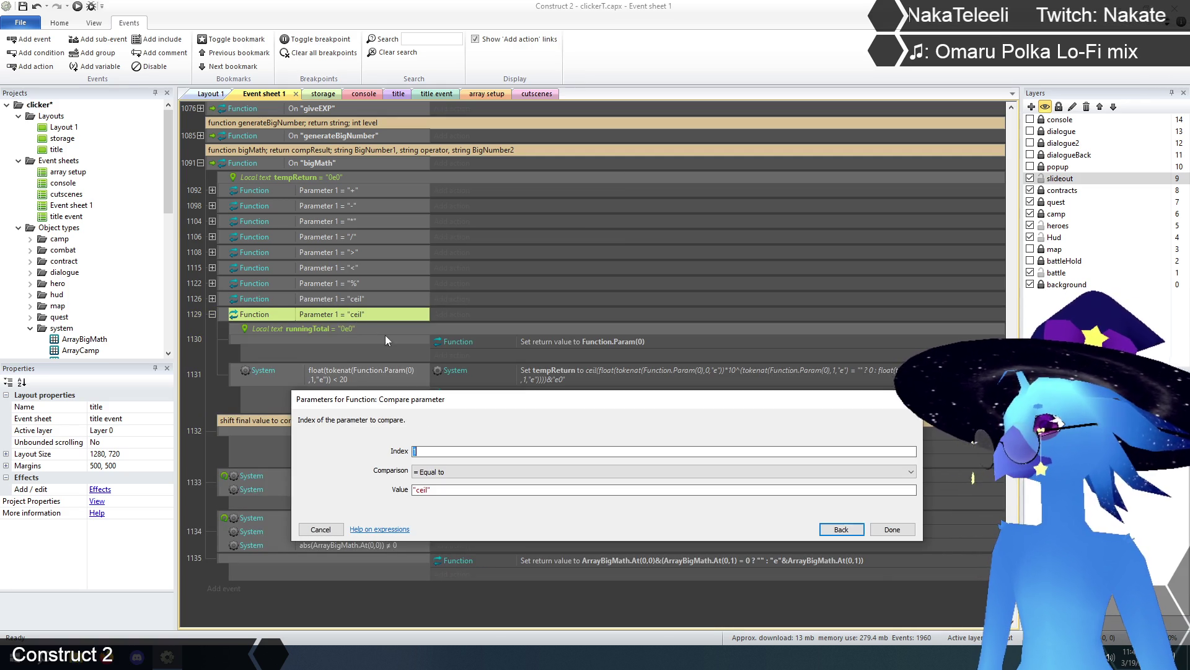
pyautogui.click(427, 492)
pyautogui.press('BackSpace')
pyautogui.press('BackSpace')
pyautogui.press('BackSpace')
pyautogui.press('BackSpace')
pyautogui.write('floor')
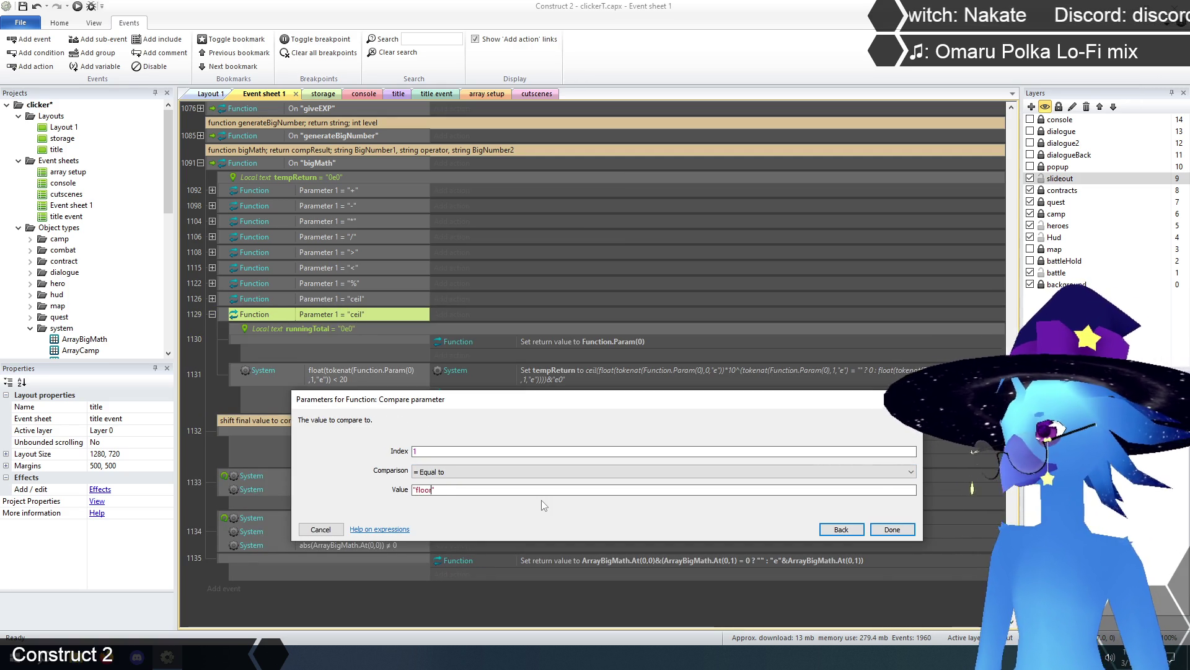
pyautogui.click(896, 530)
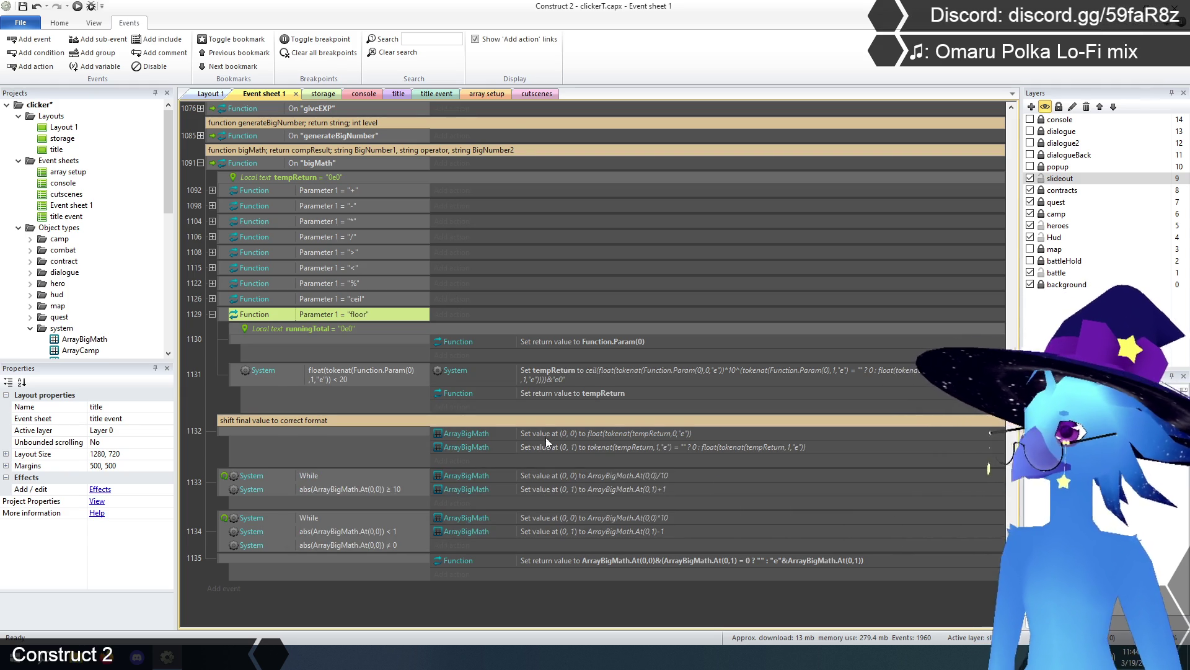
# Replace ceil with floor in the new branch's Set tempReturn expression.
pyautogui.scroll(-2, 545, 435)
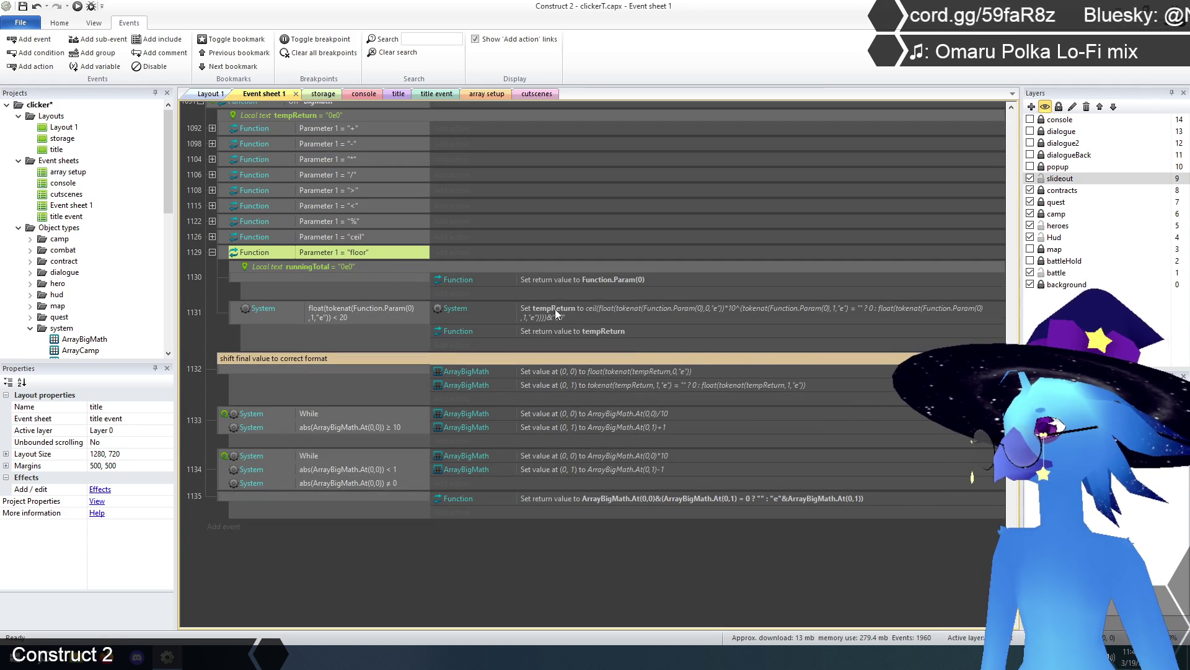
pyautogui.doubleClick(607, 312)
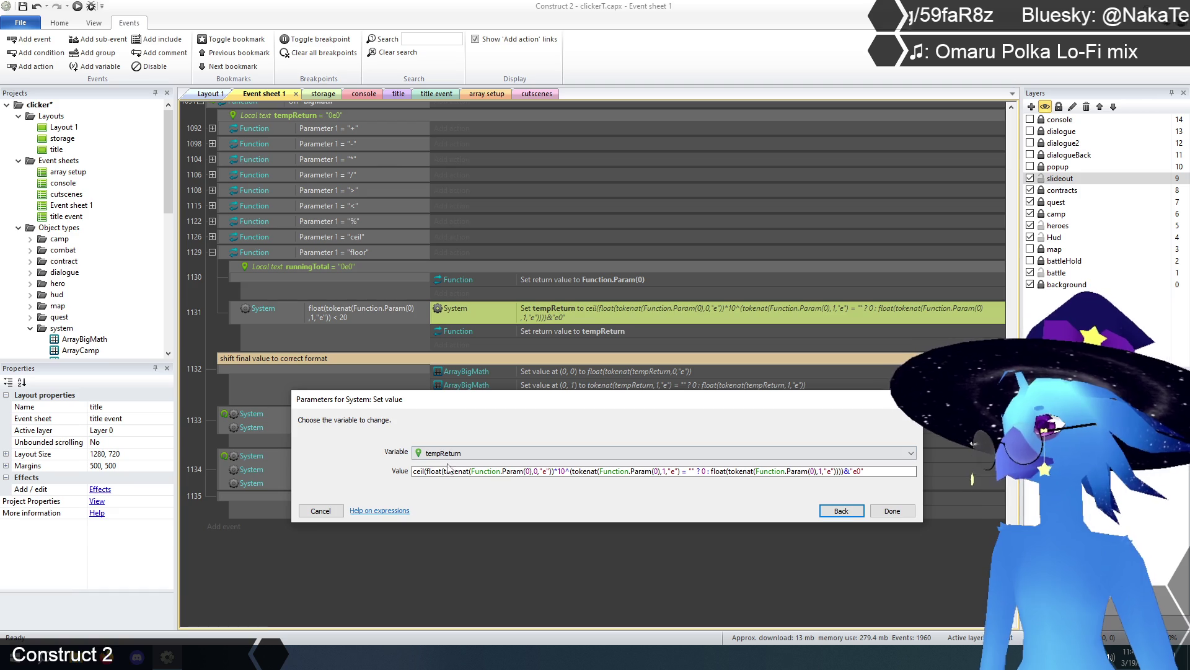
pyautogui.press('Right')
pyautogui.press('Right')
pyautogui.press('Delete')
pyautogui.press('Delete')
pyautogui.press('BackSpace')
pyautogui.press('BackSpace')
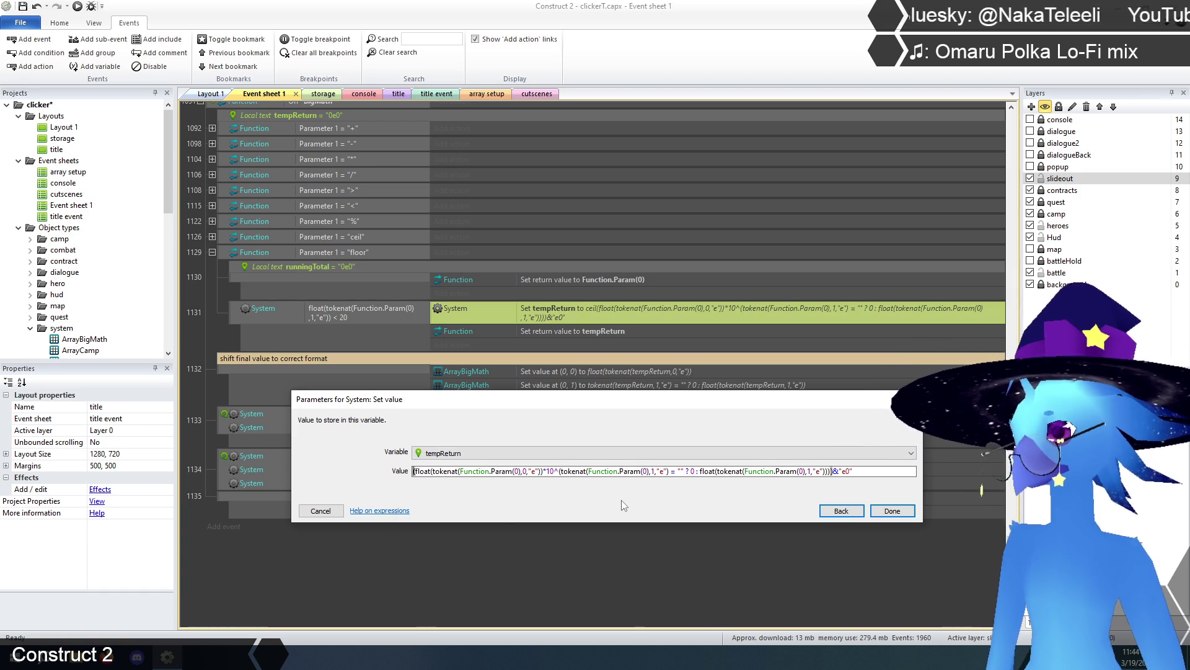
pyautogui.write('floor')
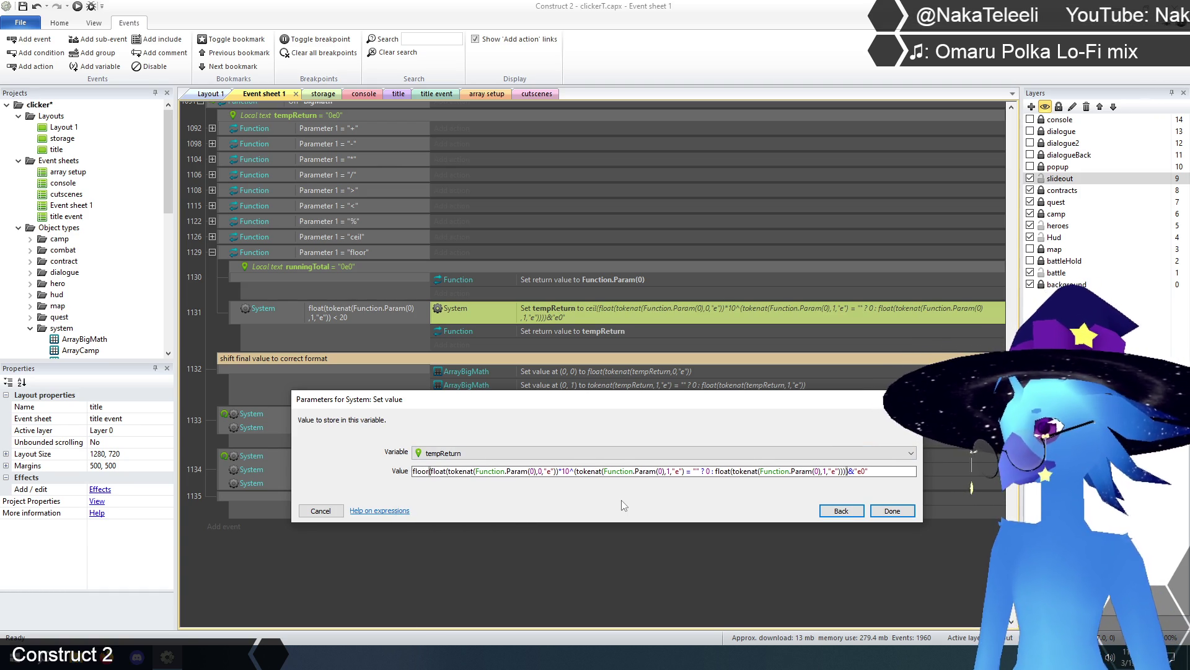
pyautogui.click(892, 510)
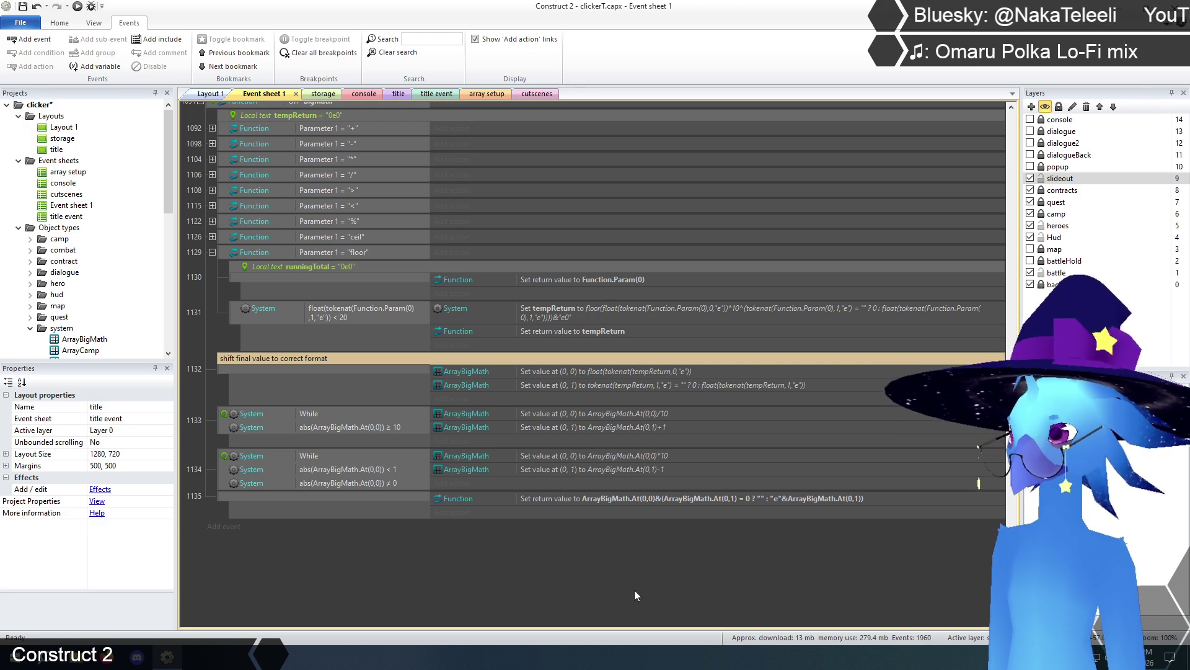
# Collapse the floor branch (event 1129) and the bigMath function (1091), then scroll up to getMaxHP (664).
pyautogui.scroll(3, 614, 502)
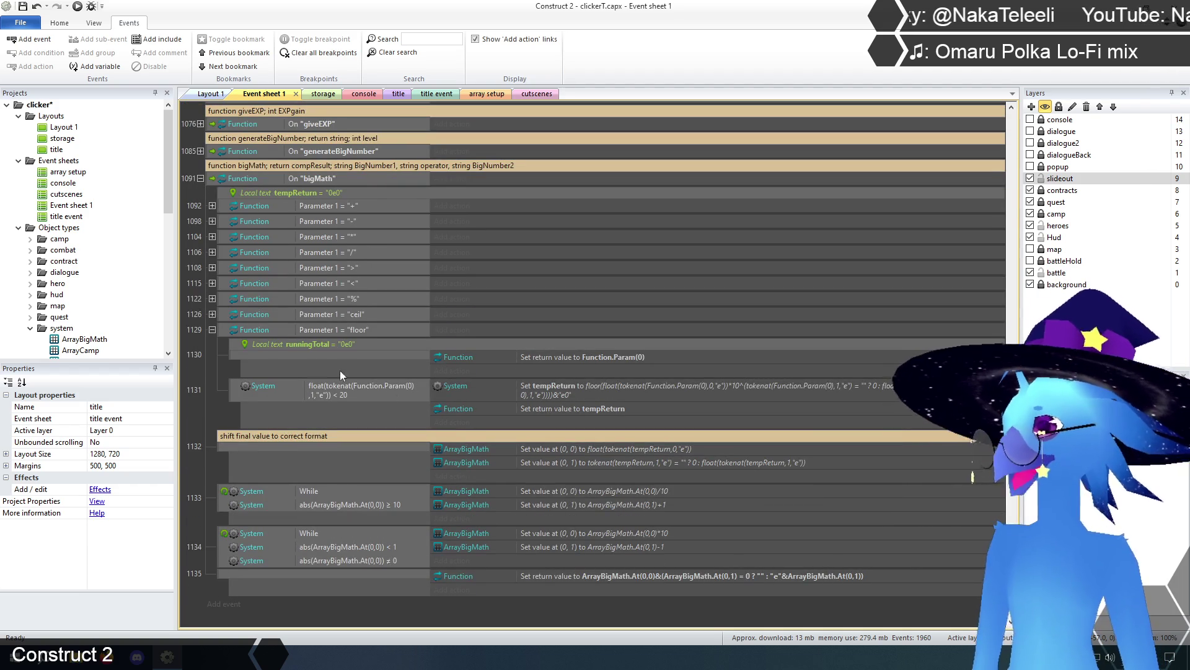
pyautogui.click(212, 330)
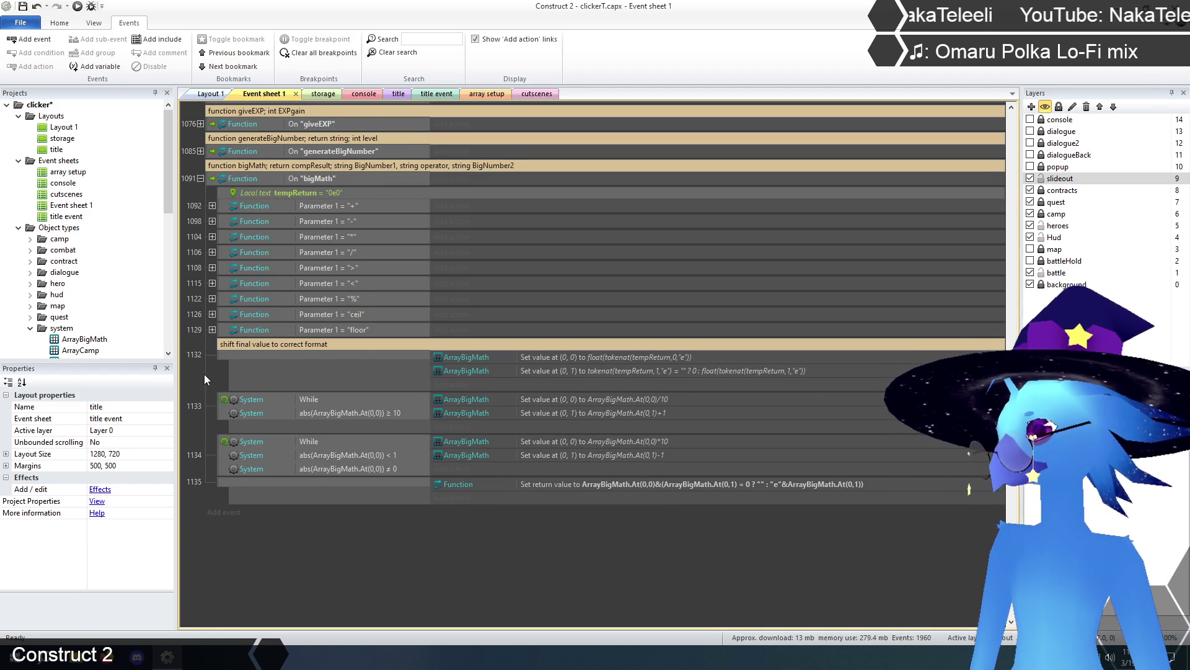
pyautogui.scroll(8, 204, 375)
pyautogui.click(201, 396)
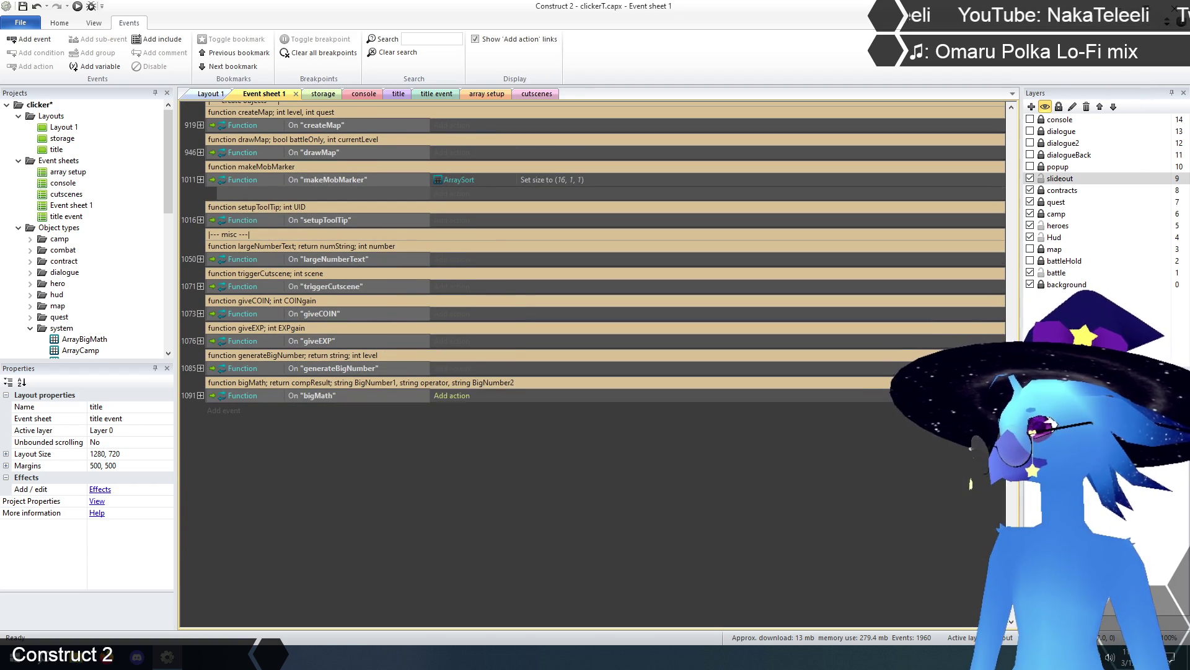
pyautogui.moveTo(1013, 546); pyautogui.dragTo(1016, 493)
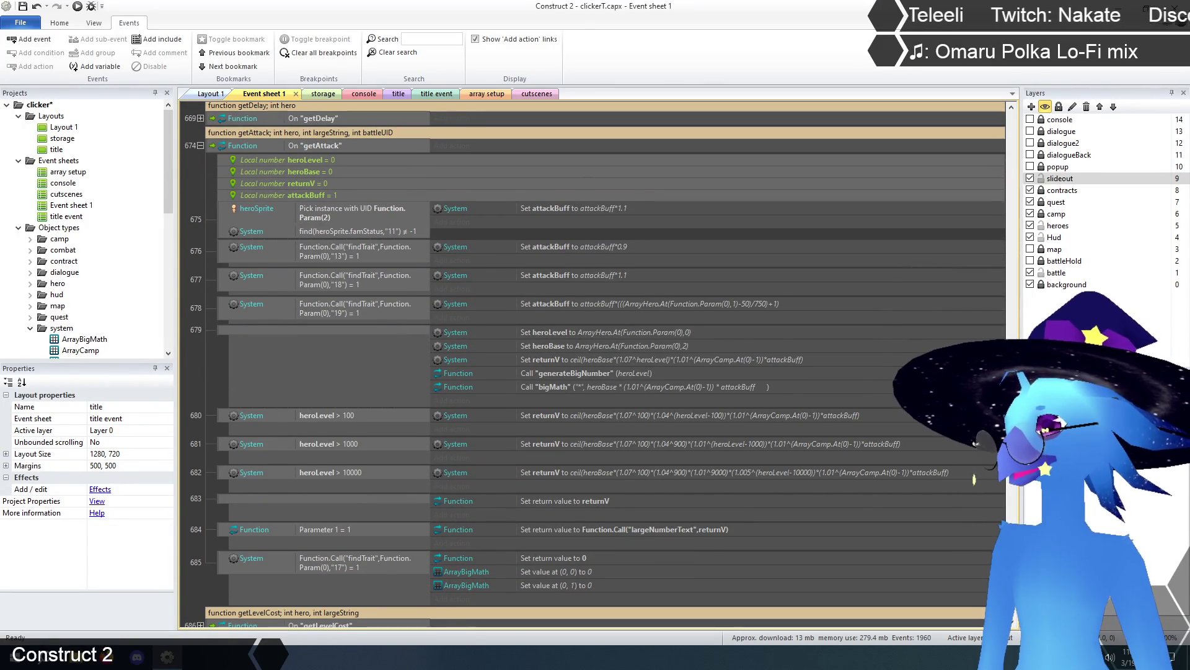
pyautogui.moveTo(1015, 493); pyautogui.dragTo(1016, 497)
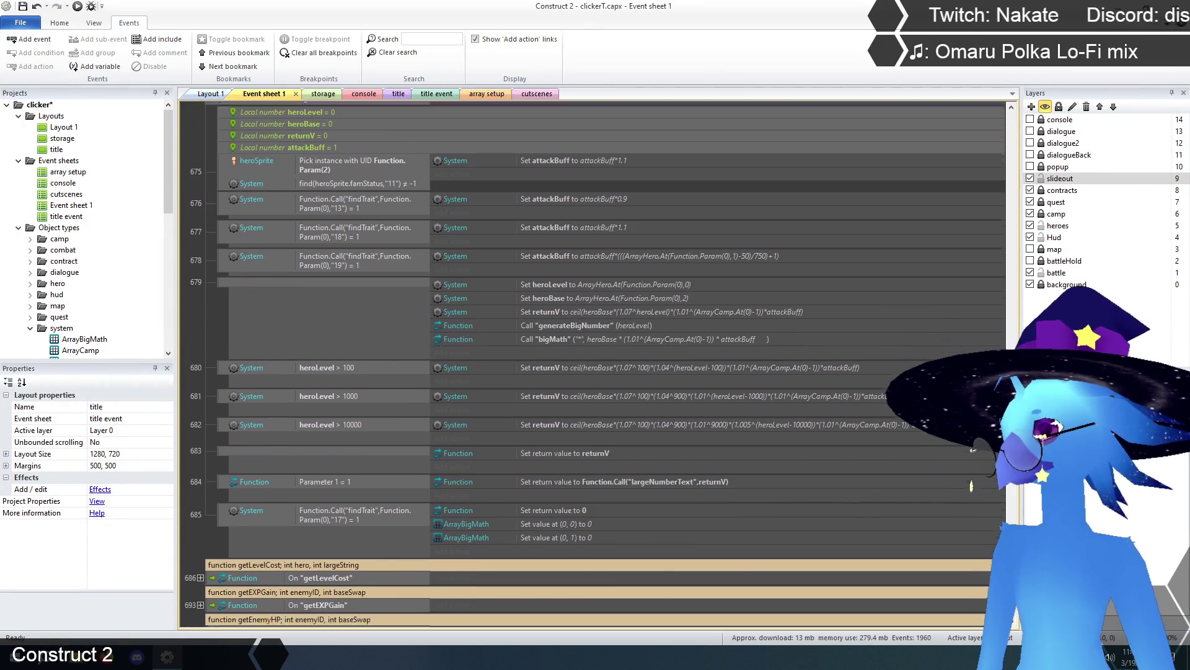
pyautogui.scroll(3, 975, 482)
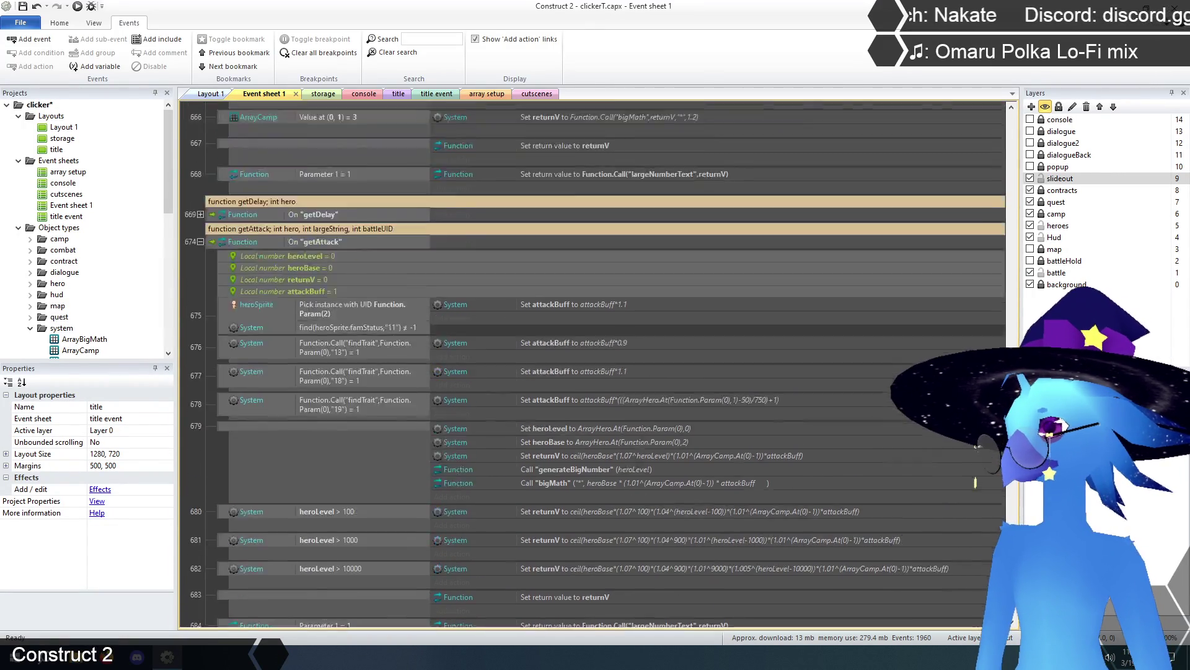
pyautogui.scroll(5, 975, 482)
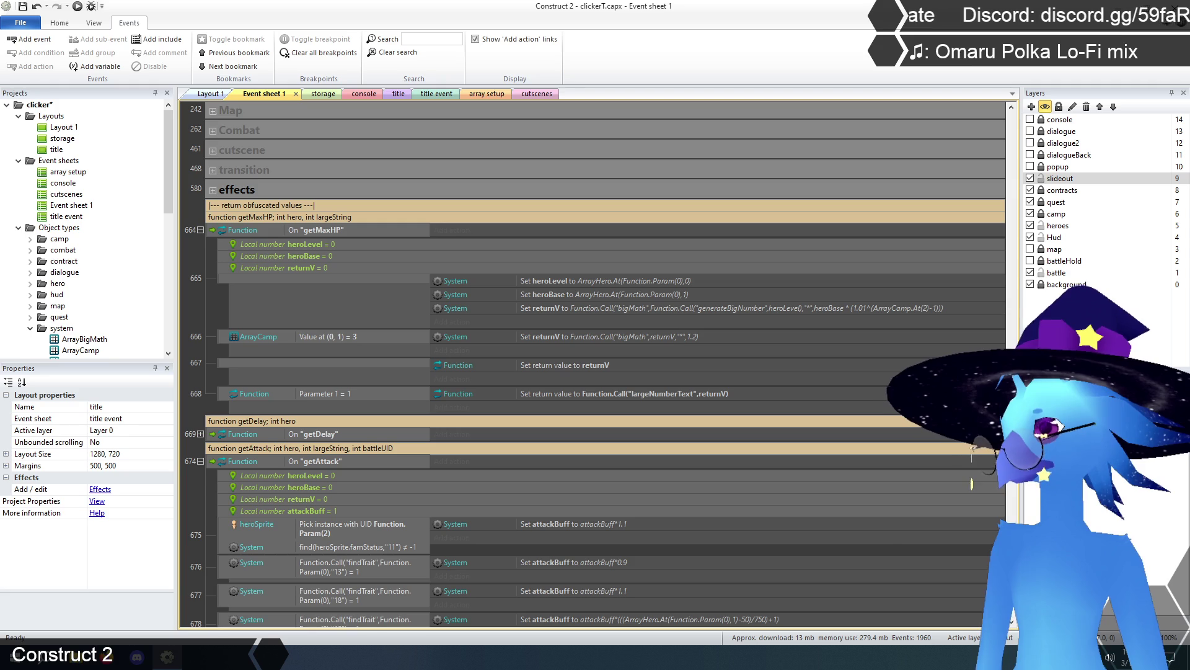
# Replace event 667's returnV return value with Function.Call("bigMath",returnV,"ceil").
pyautogui.doubleClick(587, 366)
pyautogui.click(415, 451)
pyautogui.write('Function.')
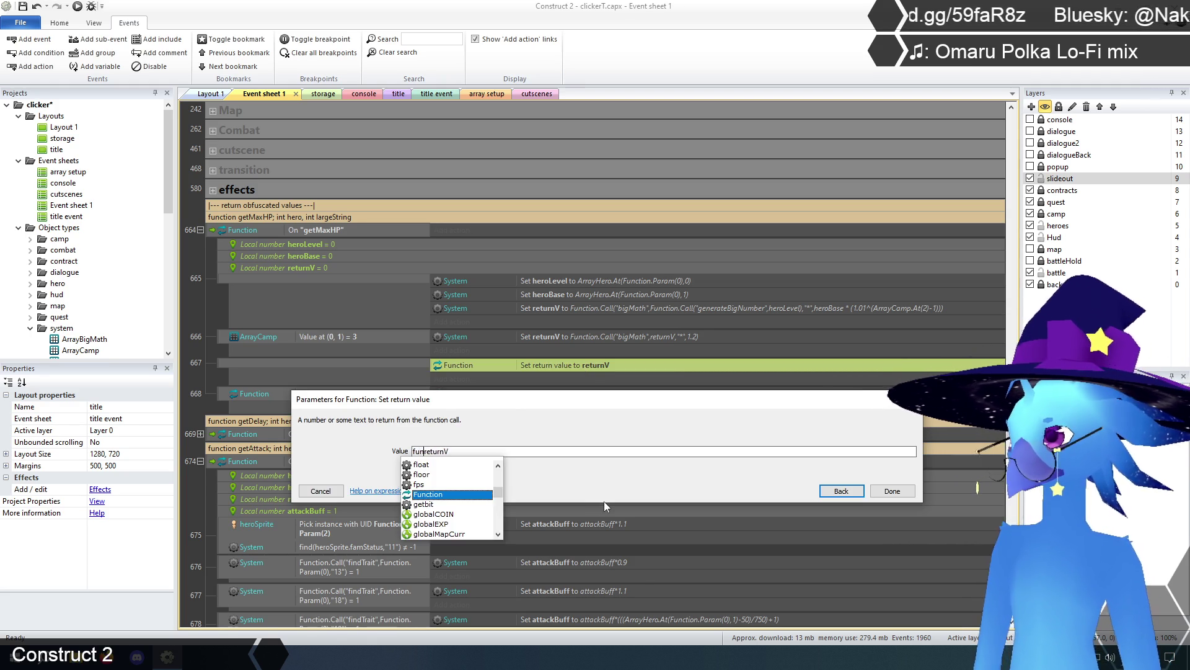
pyautogui.write('Call')
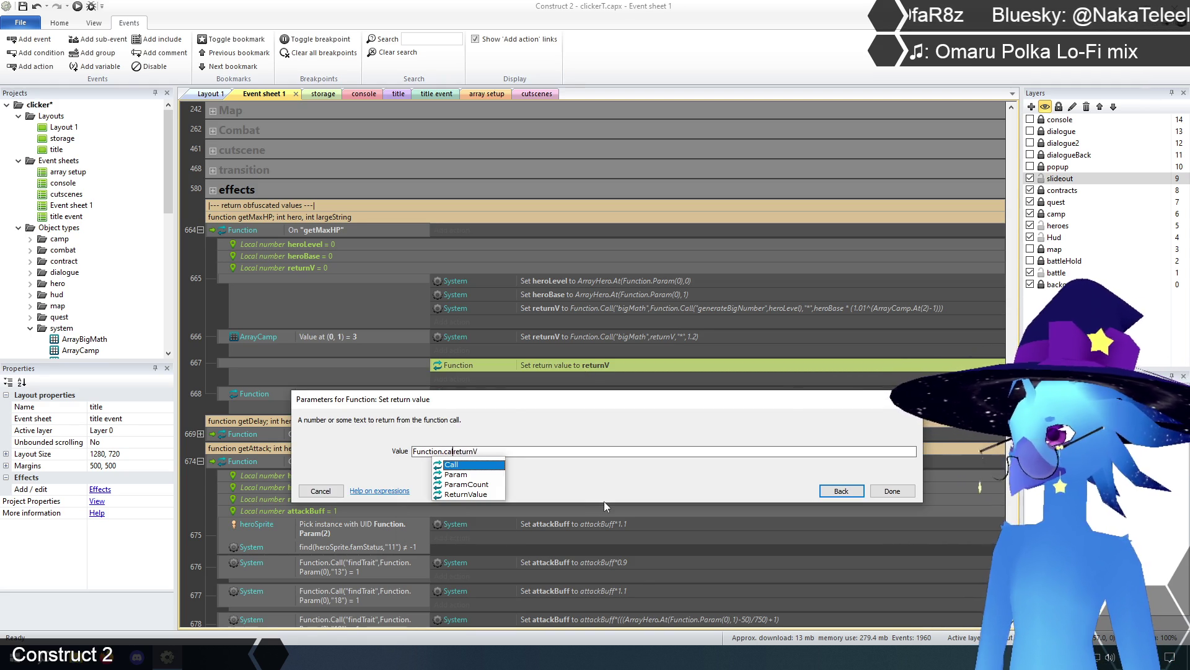
pyautogui.write('("bigM')
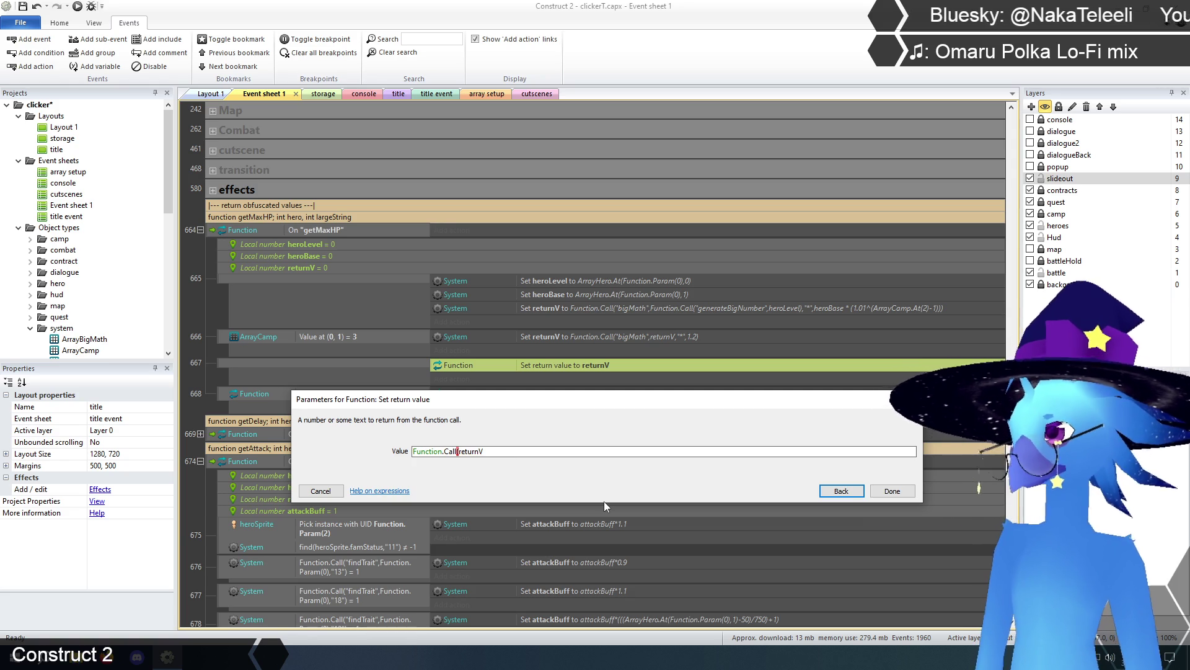
pyautogui.write('ath"')
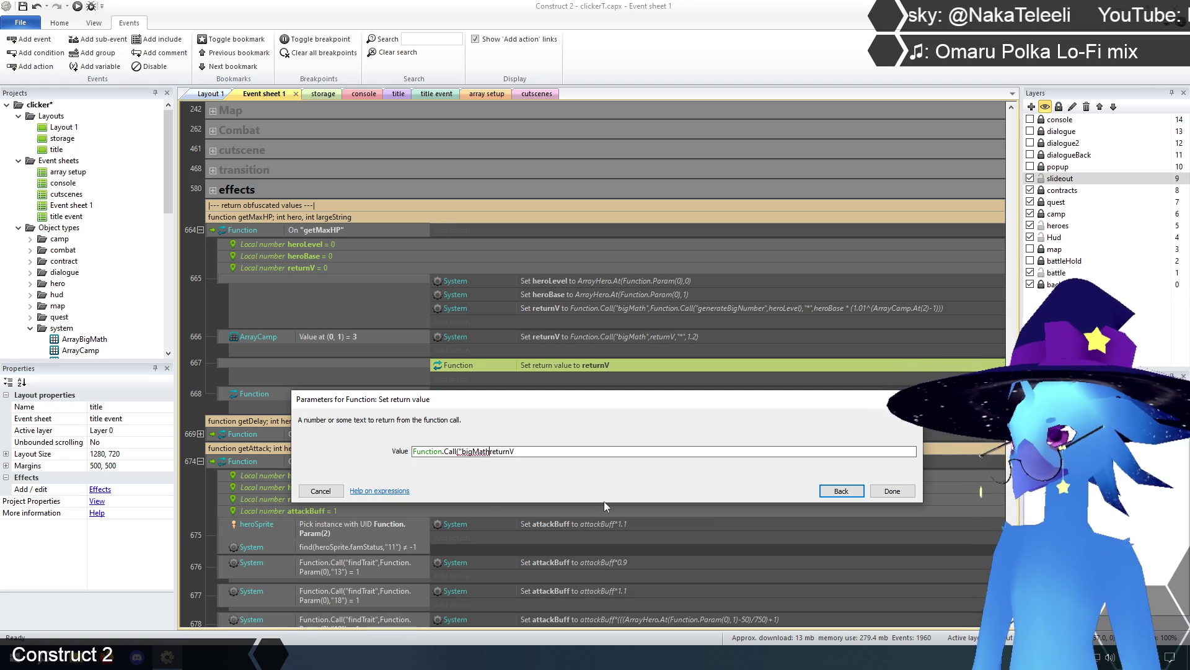
pyautogui.write(',returnV,')
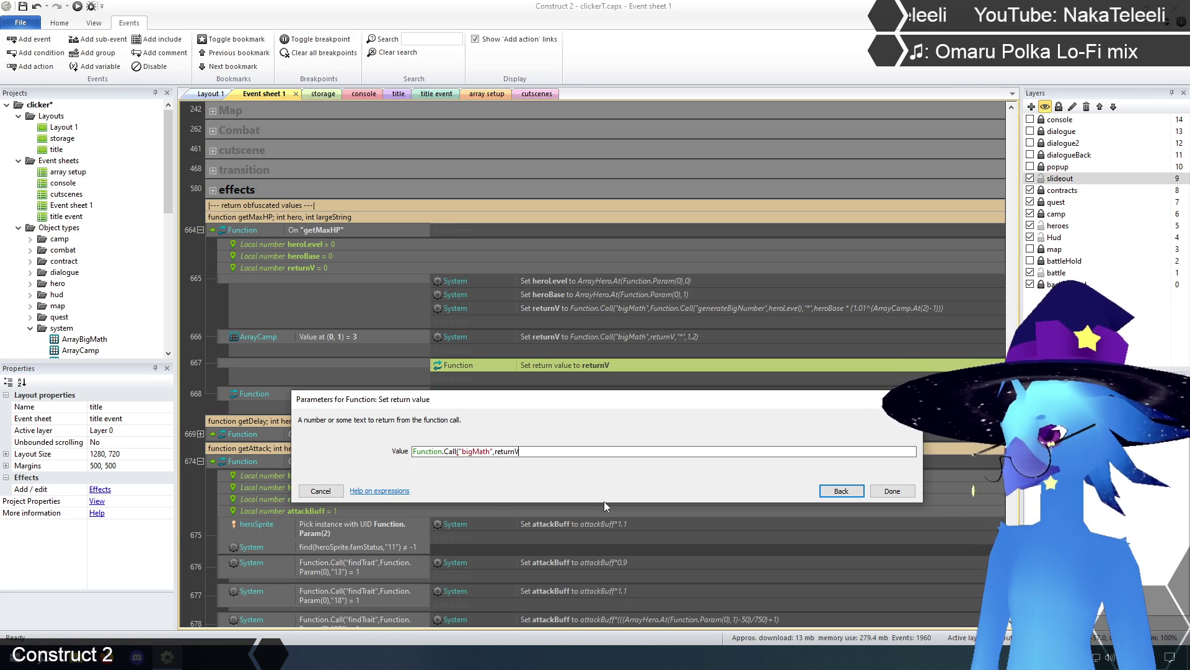
pyautogui.write('"ceil')
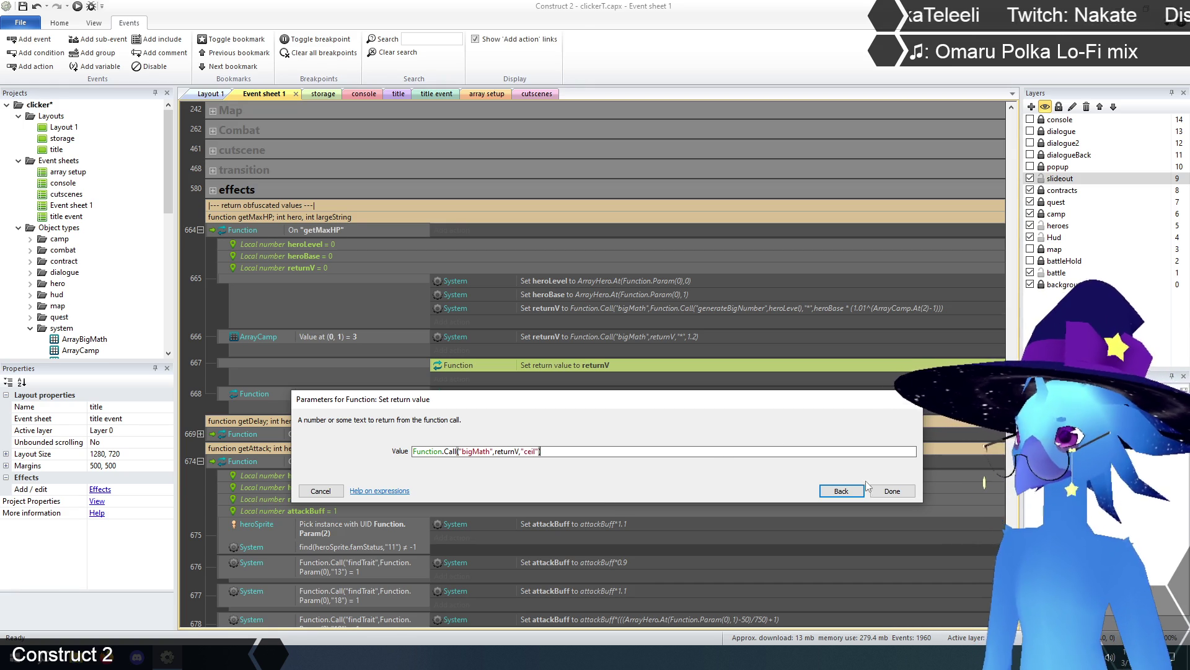
pyautogui.click(889, 491)
pyautogui.click(202, 378)
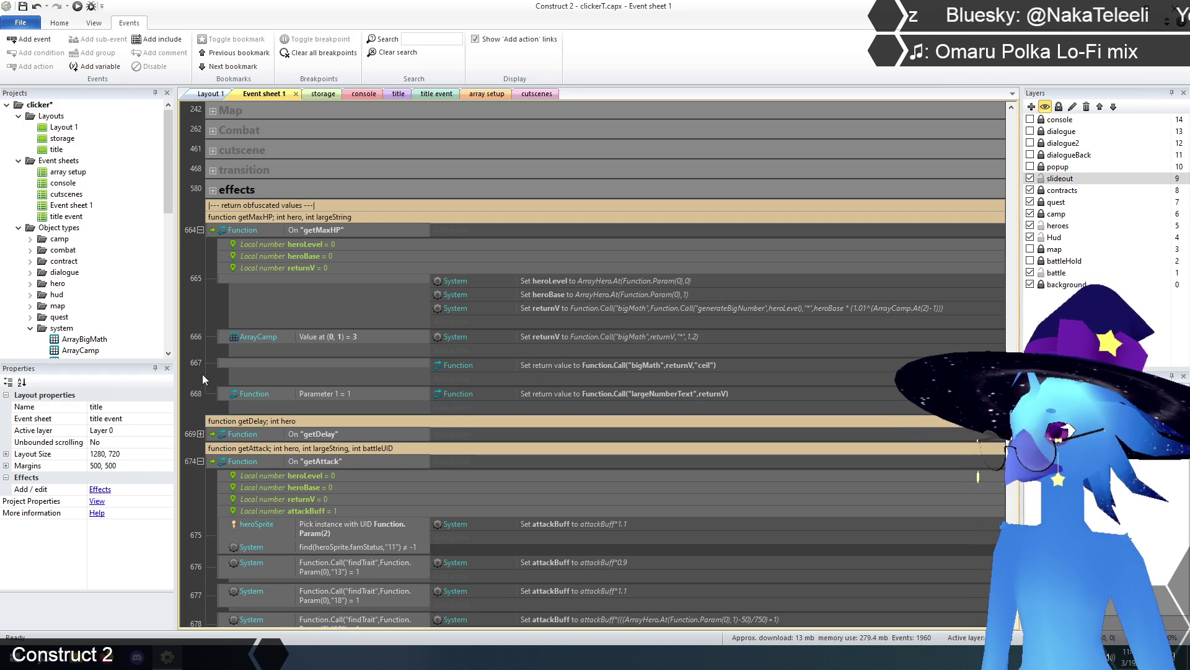
# Collapse the getMaxHP function (664) on the event sheet.
pyautogui.scroll(-5, 257, 385)
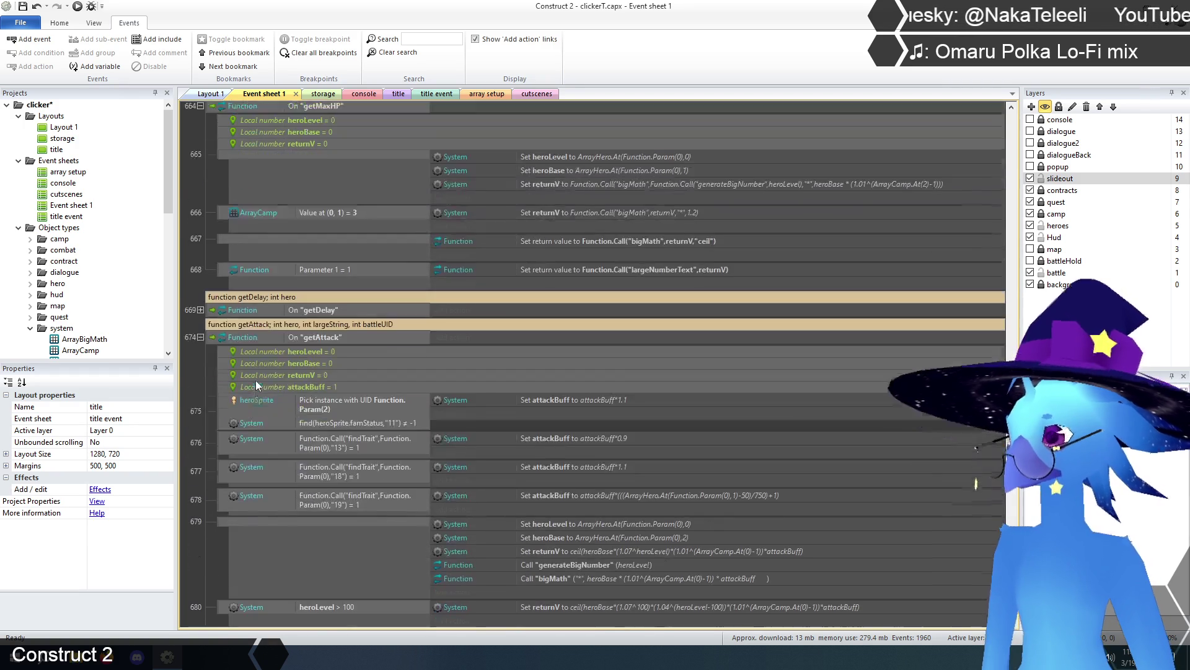
pyautogui.scroll(-1, 257, 385)
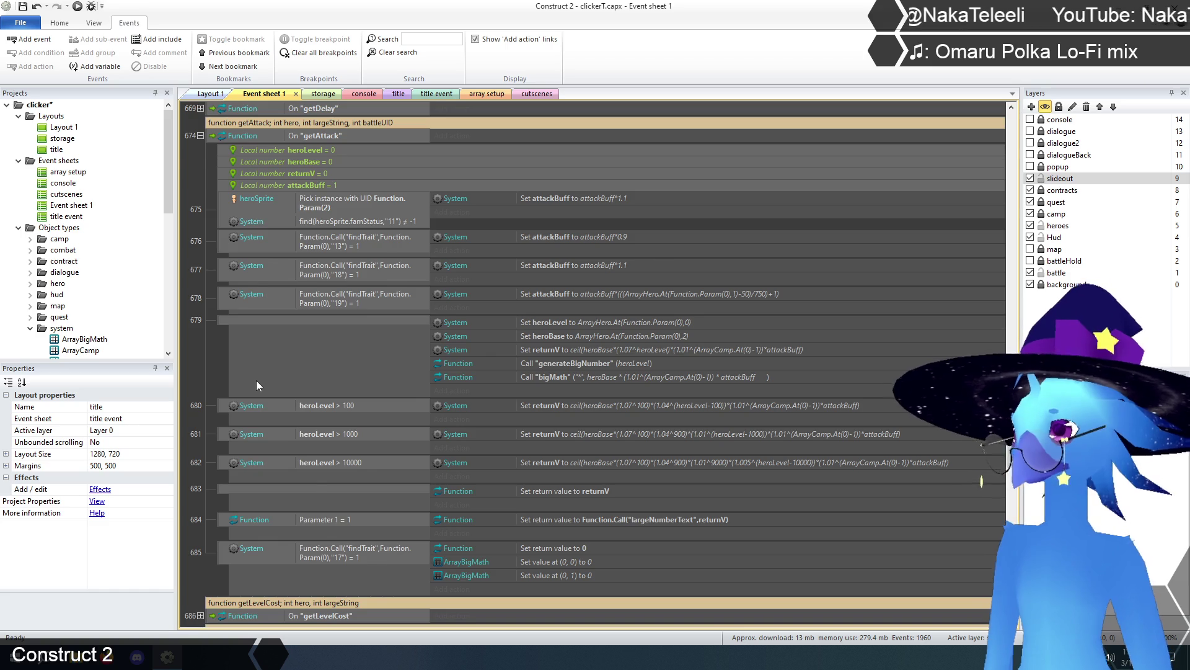
pyautogui.scroll(2, 257, 384)
pyautogui.scroll(5, 258, 378)
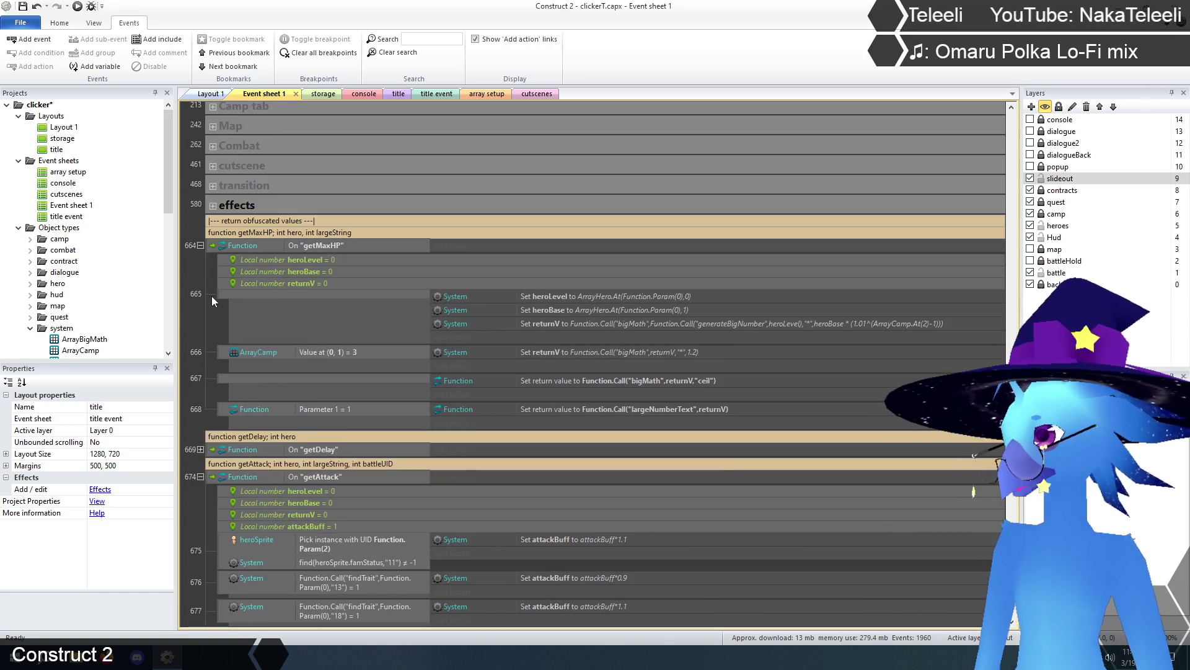
pyautogui.click(200, 246)
# Switch to the title layout and launch a debug preview of the game.
pyautogui.scroll(-3, 203, 318)
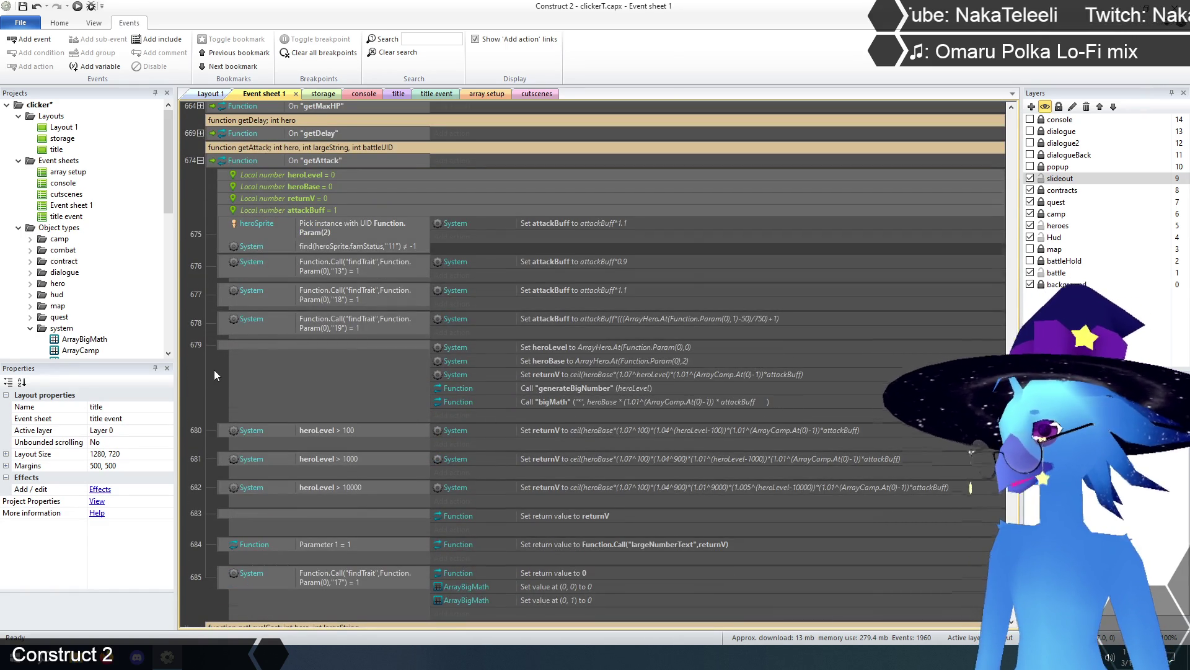
pyautogui.scroll(-1, 215, 375)
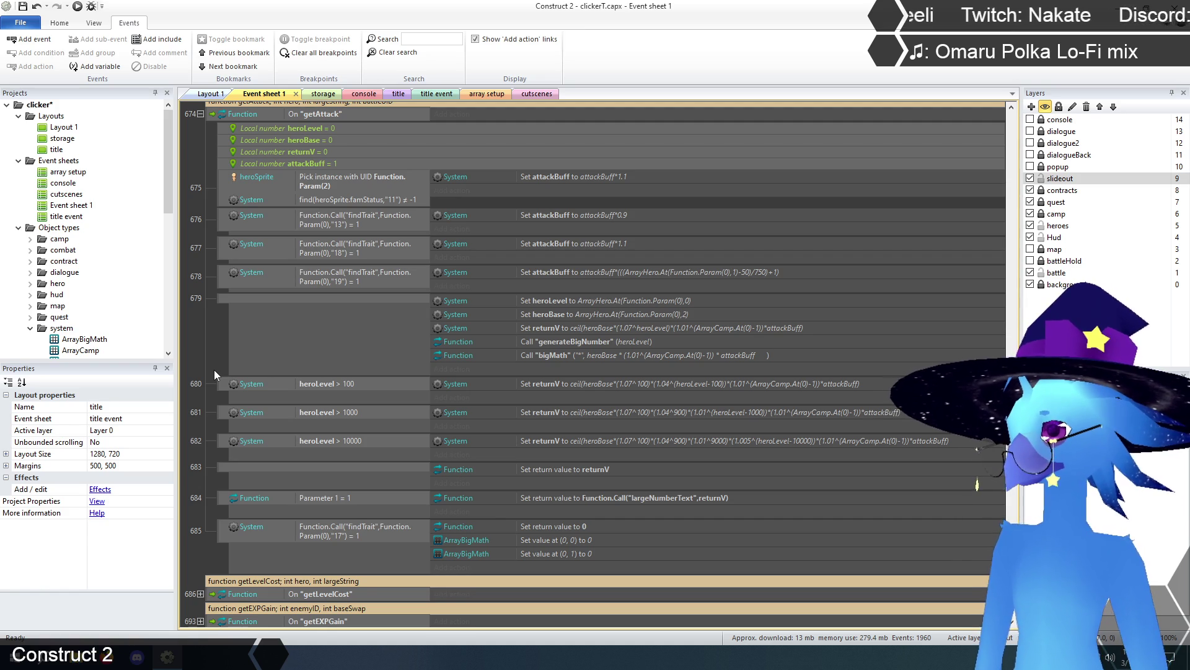
pyautogui.click(399, 94)
pyautogui.click(94, 8)
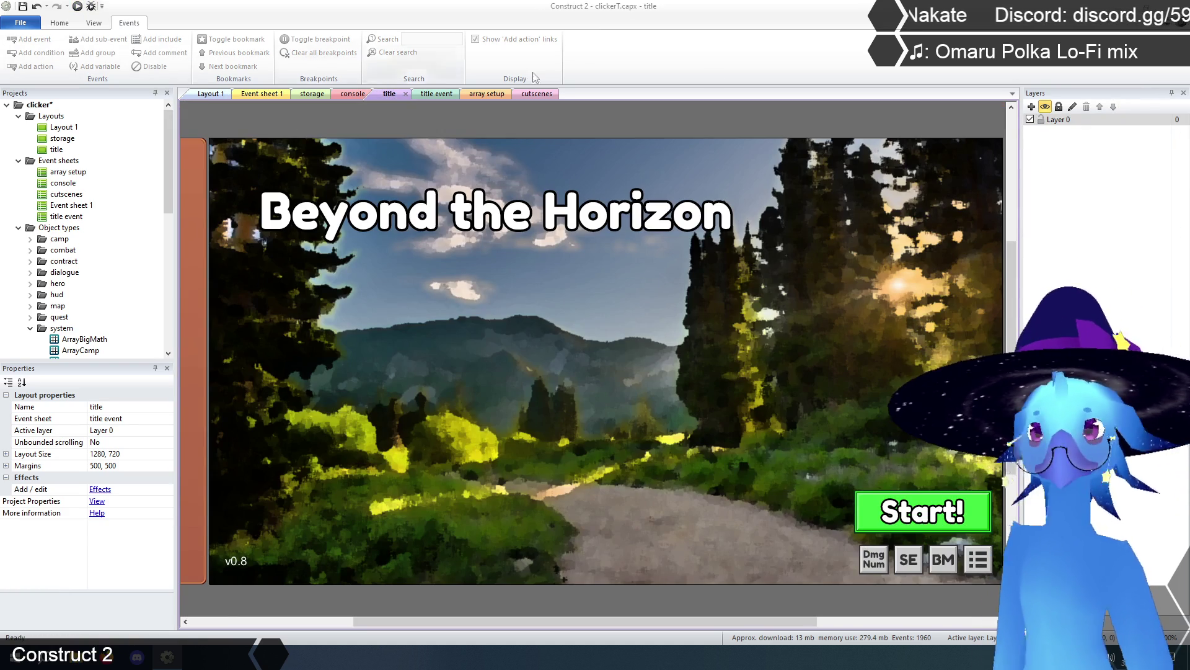
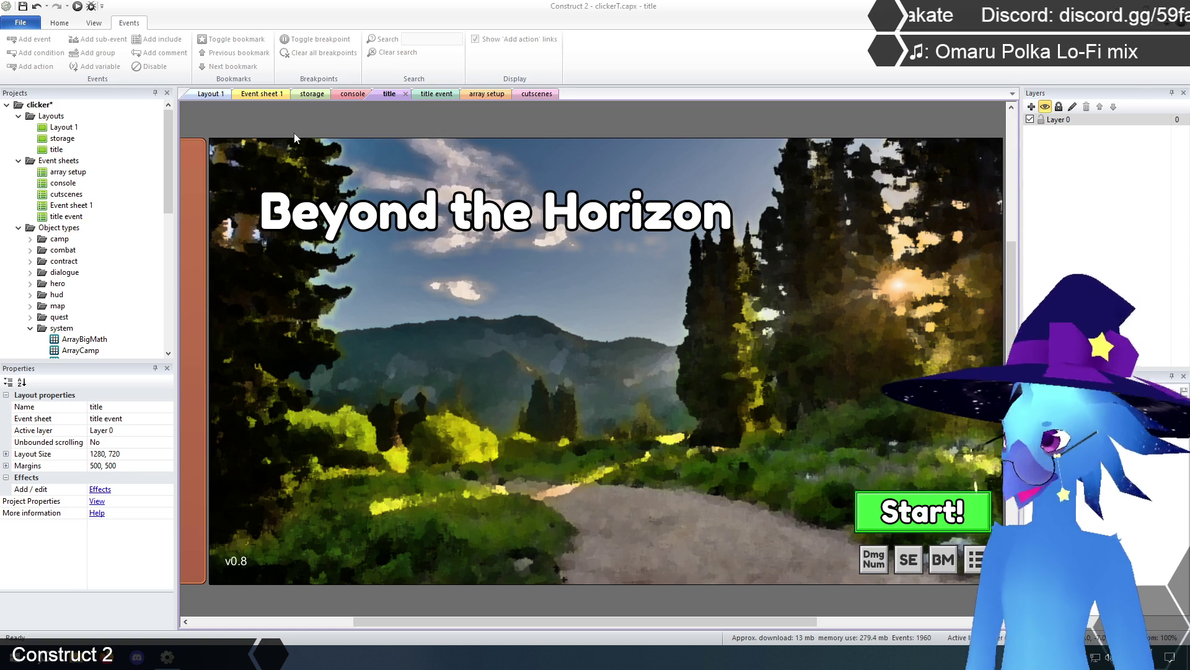
# On Event sheet 1, open event 679's Set returnV action and select its old value.
pyautogui.click(261, 95)
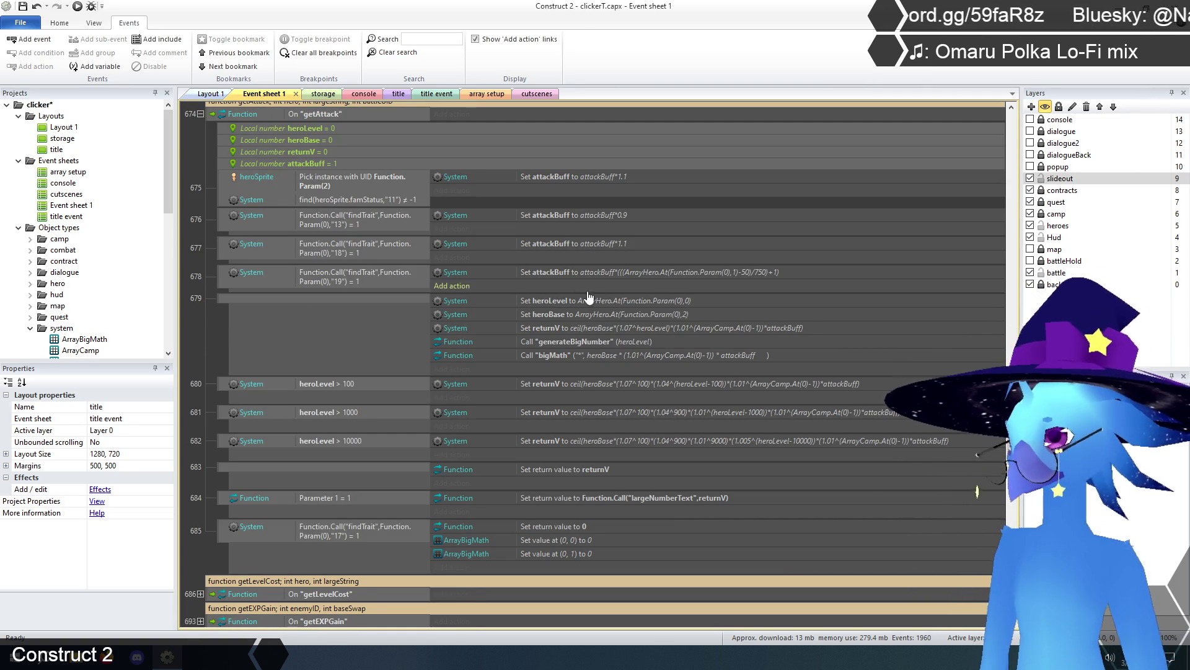
pyautogui.doubleClick(700, 329)
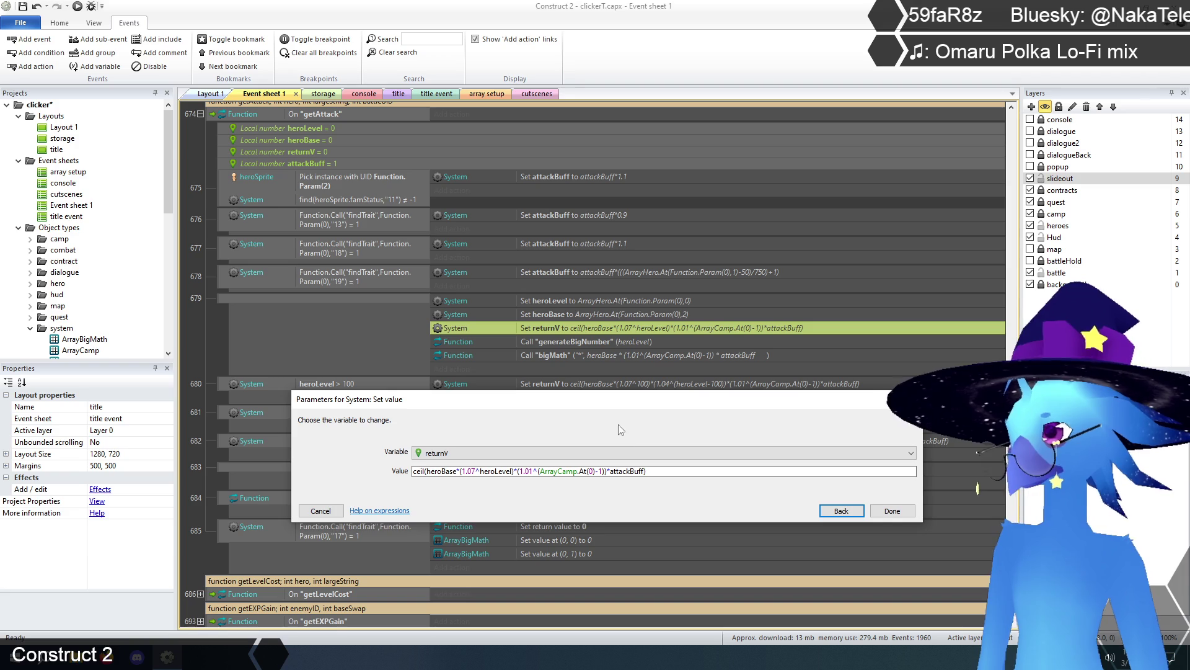
pyautogui.moveTo(615, 402); pyautogui.dragTo(622, 436)
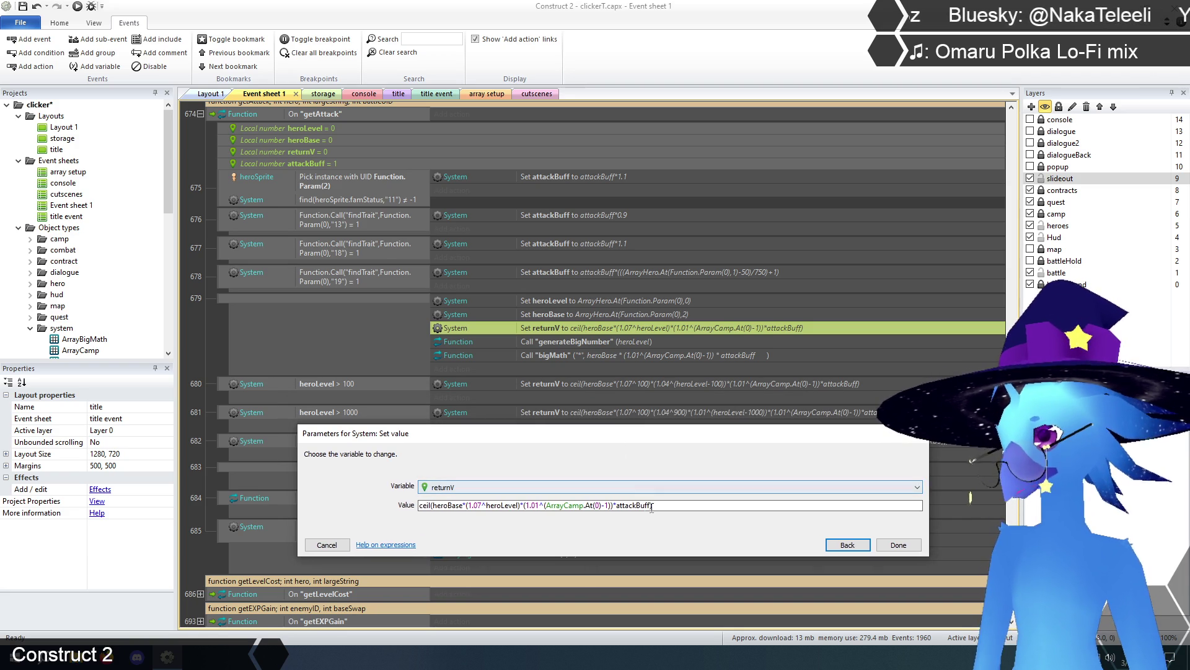
pyautogui.click(430, 505)
pyautogui.moveTo(654, 505); pyautogui.dragTo(355, 512)
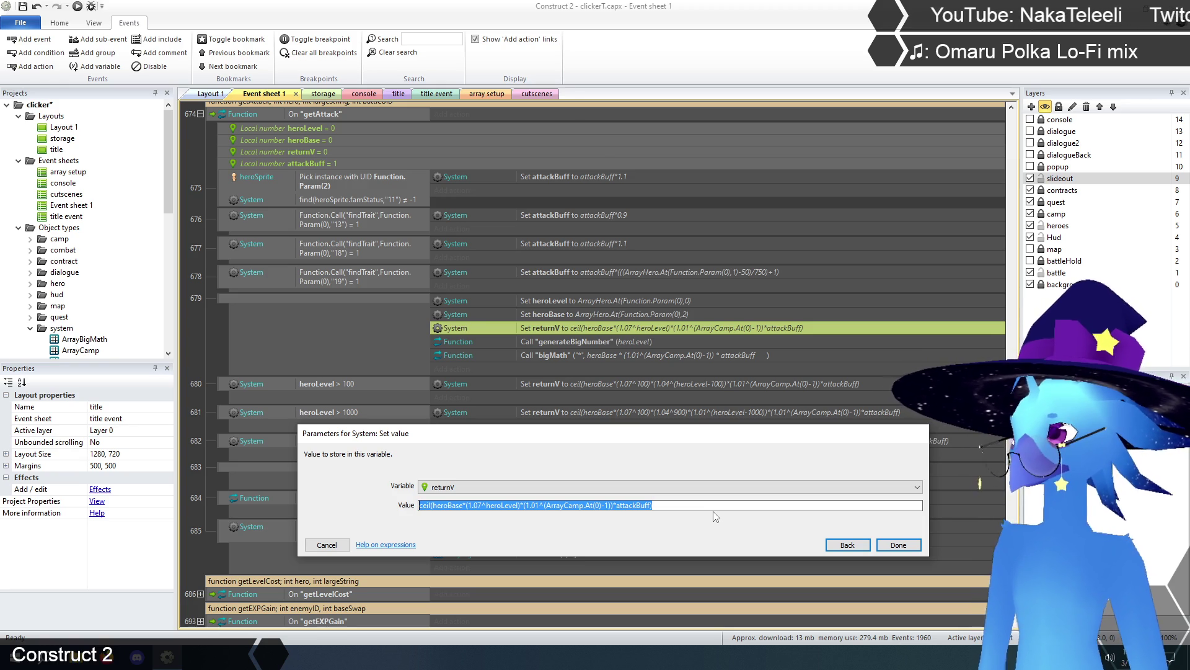
# Start the value with Function.Call("bigMath",Function.Call("generateBigNumber",hero… as nested calls.
pyautogui.write('Function')
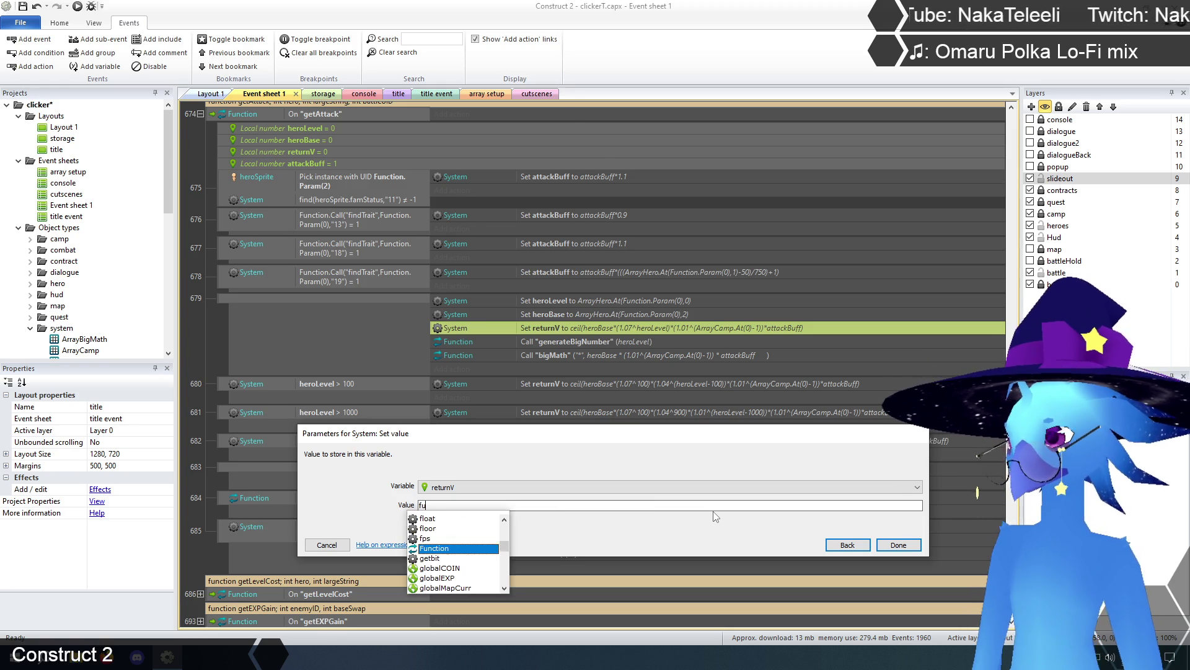
pyautogui.write('.Call')
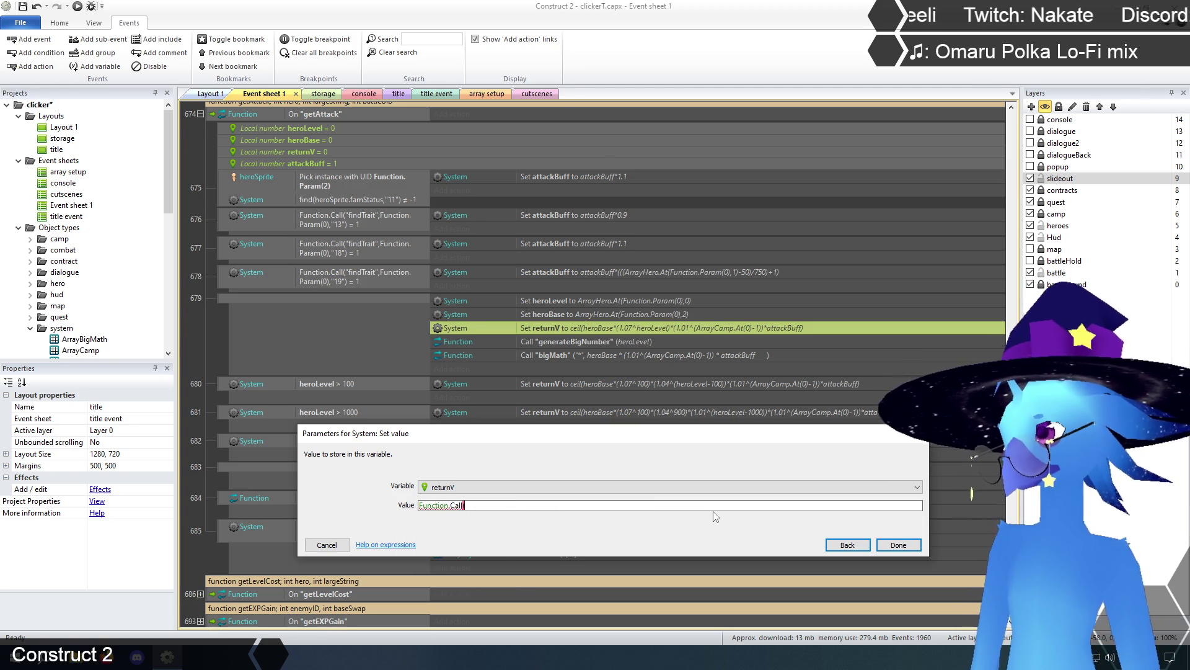
pyautogui.write('("bigMath')
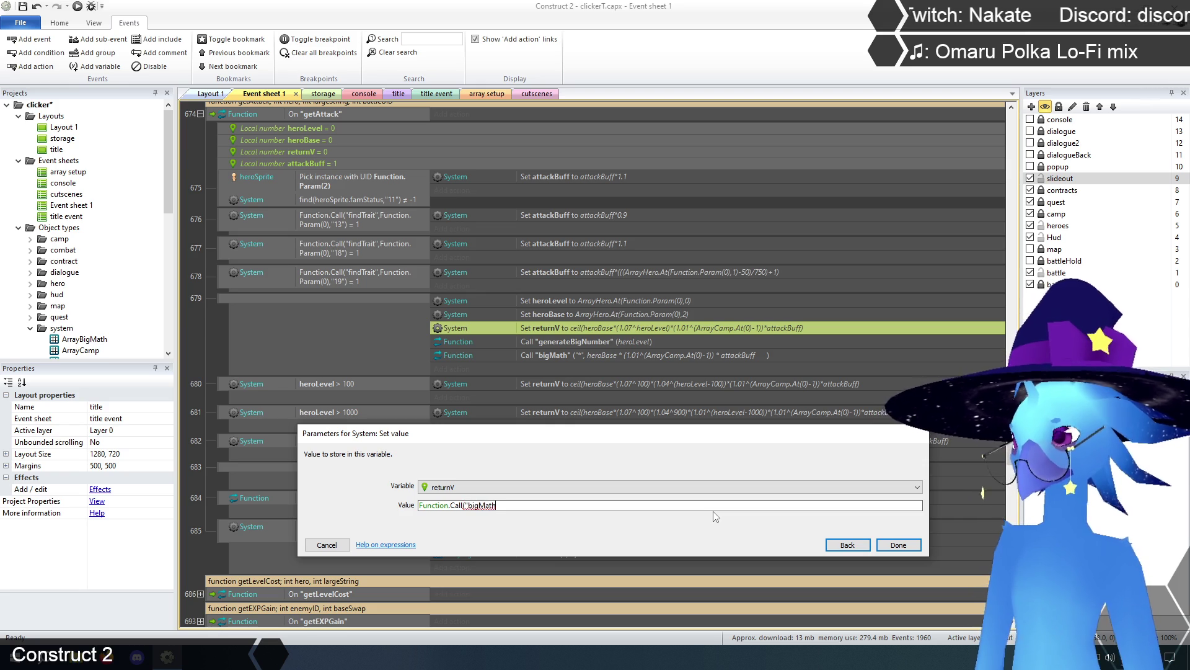
pyautogui.write('",')
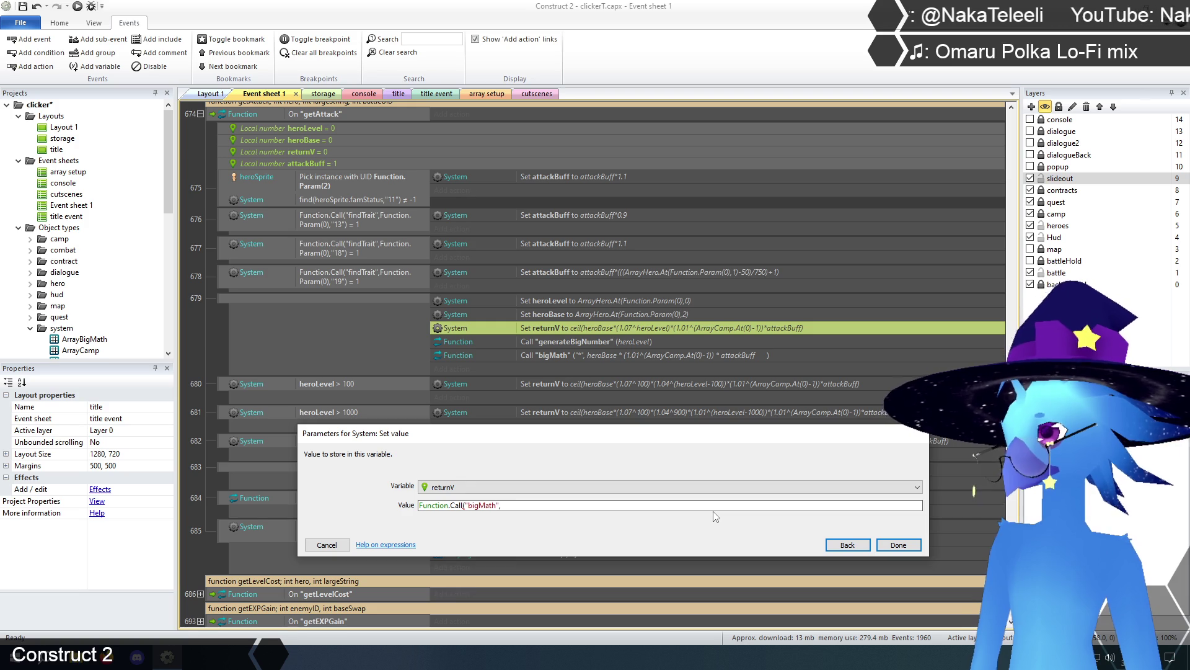
pyautogui.write('Function.')
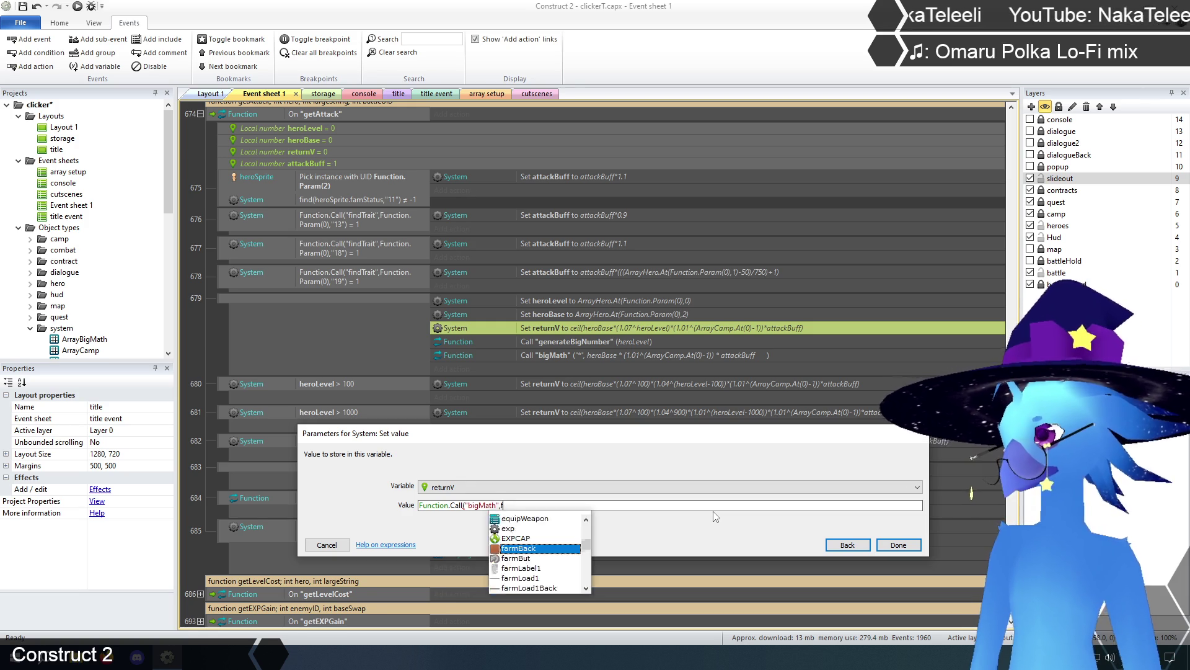
pyautogui.write('C')
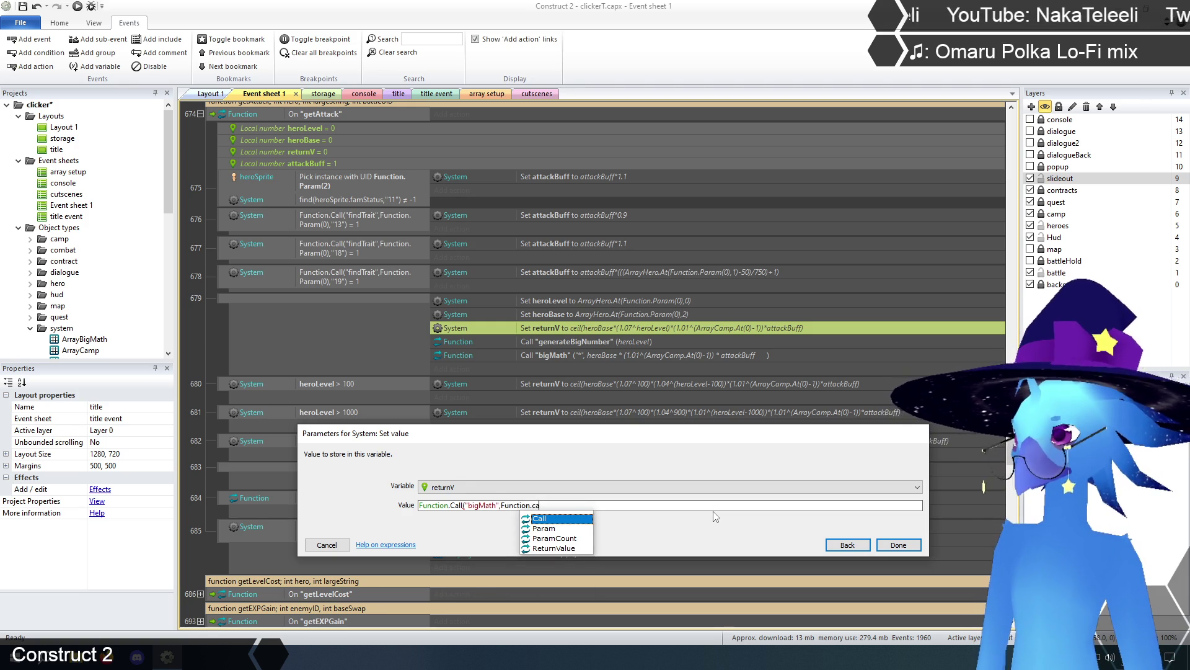
pyautogui.press('Return')
pyautogui.write('(')
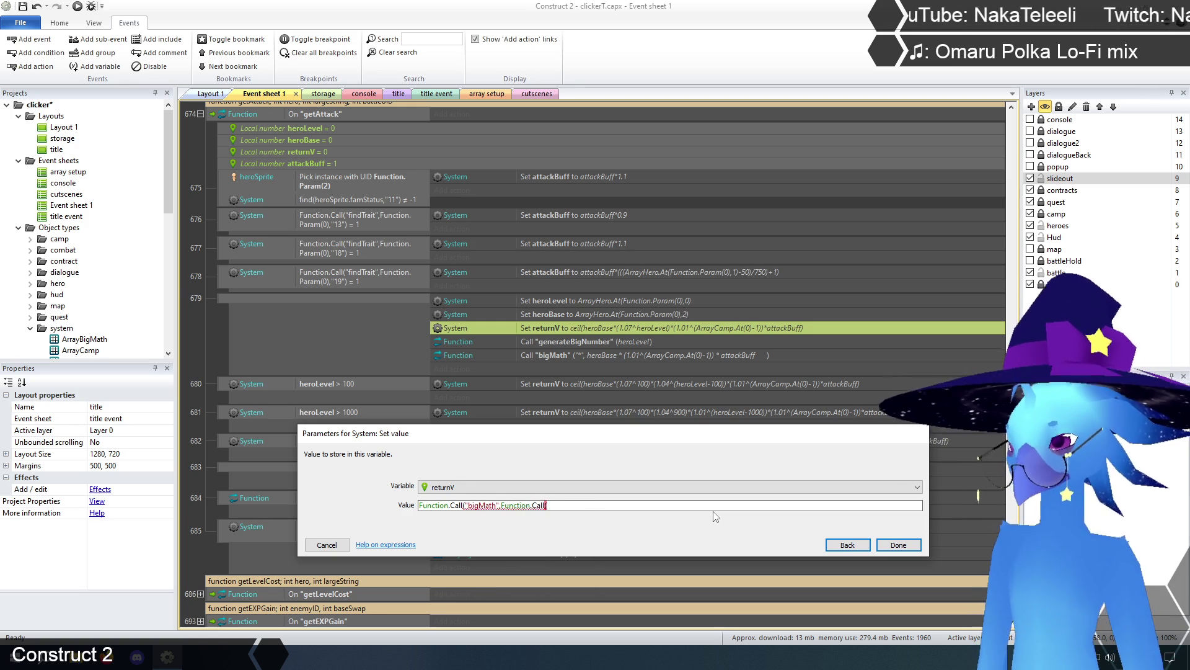
pyautogui.write('"generate')
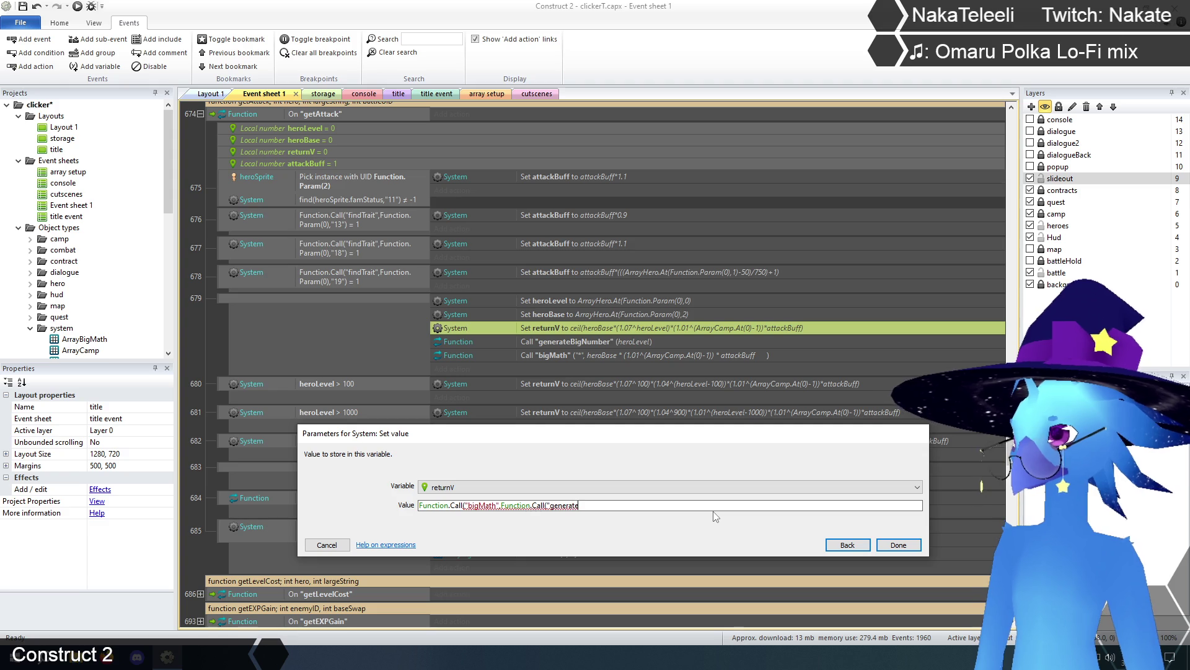
pyautogui.write('BigNumber",')
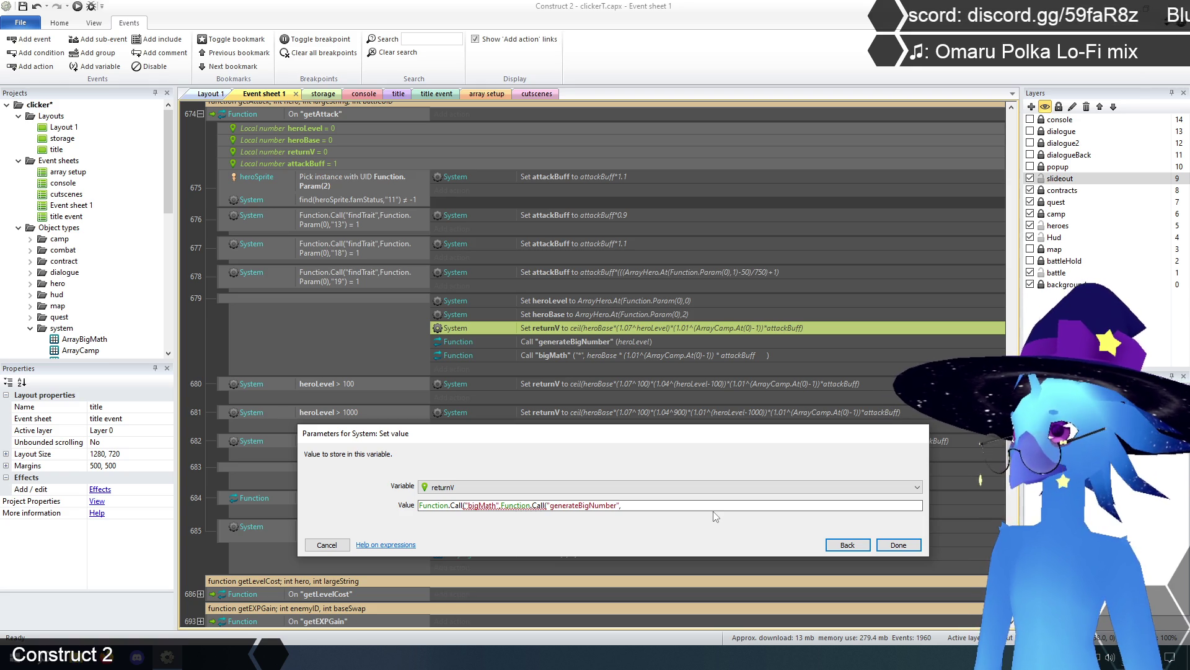
pyautogui.write('hero')
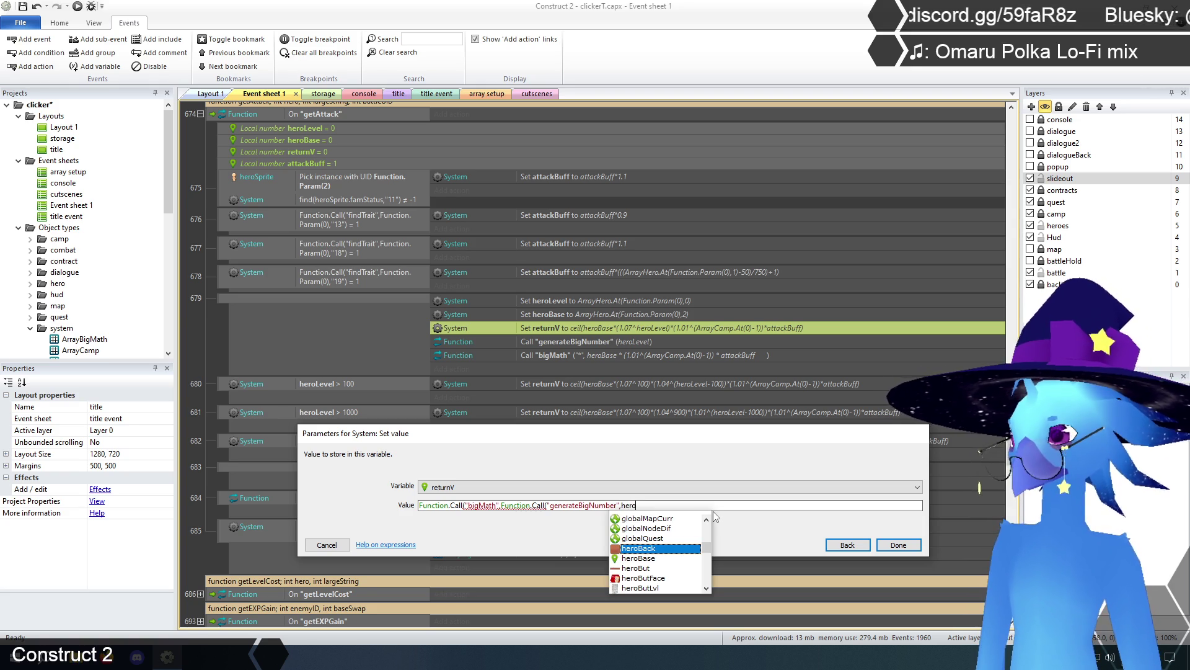
pyautogui.write('l')
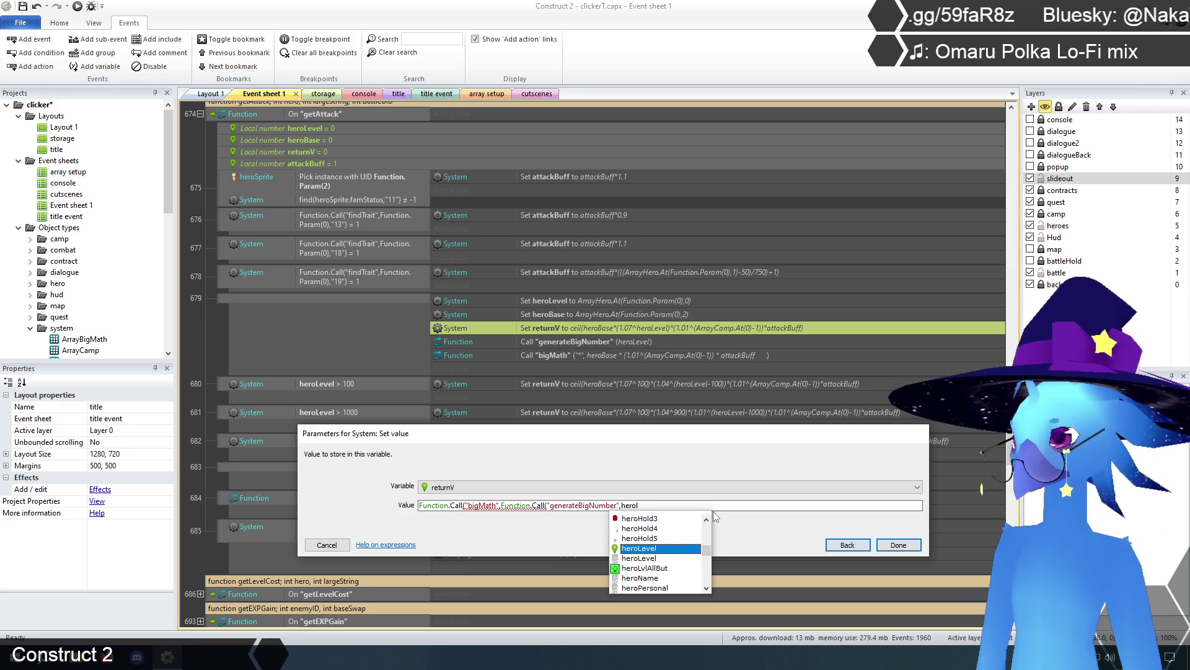
# Finish the value with heroLevel), "*" and heroBase*(1.01^(ArrayCamp.At(0)-1))*attackBuff, then confirm.
pyautogui.press('Tab')
pyautogui.write(')')
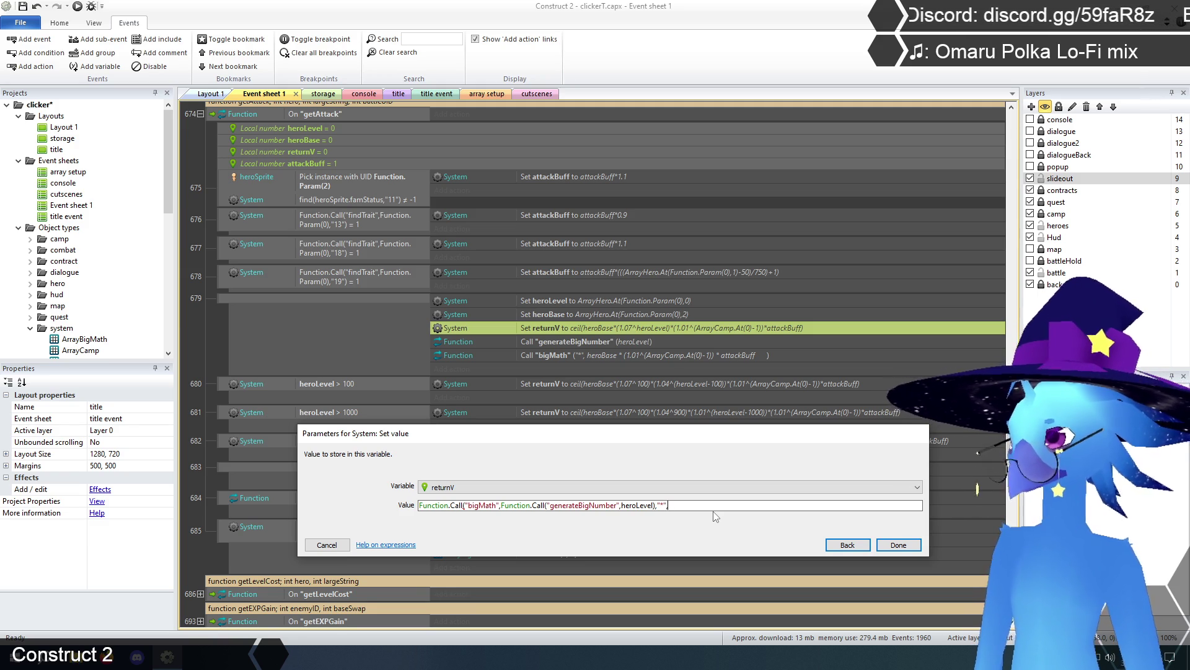
pyautogui.write('heroBase*')
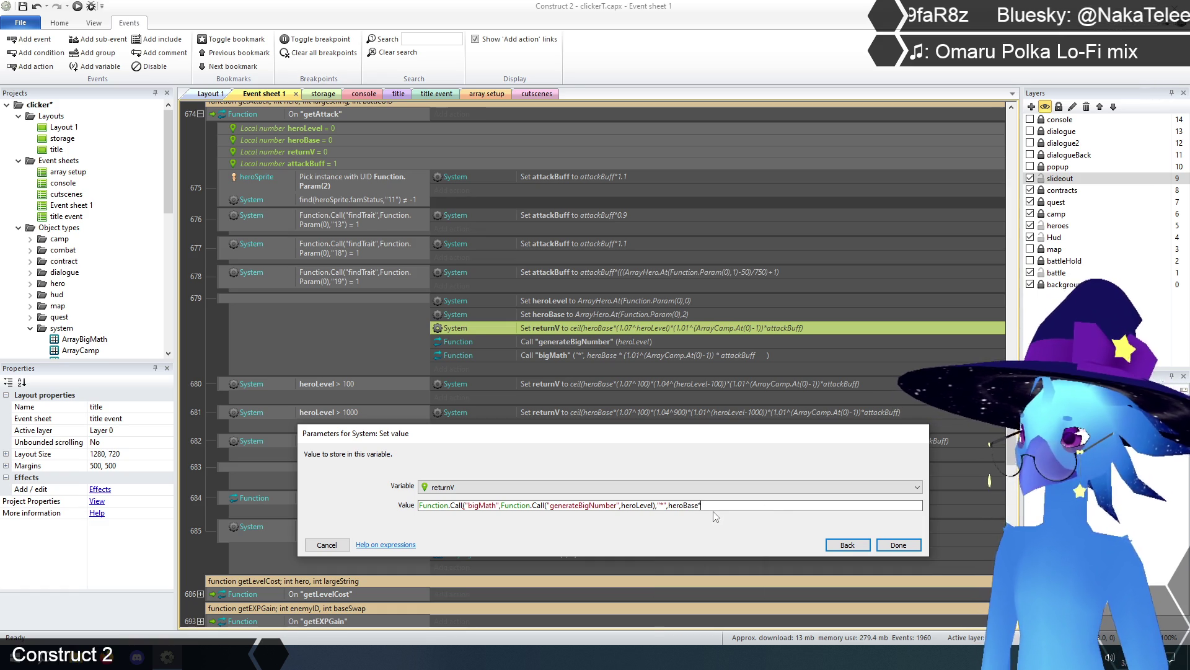
pyautogui.write('(')
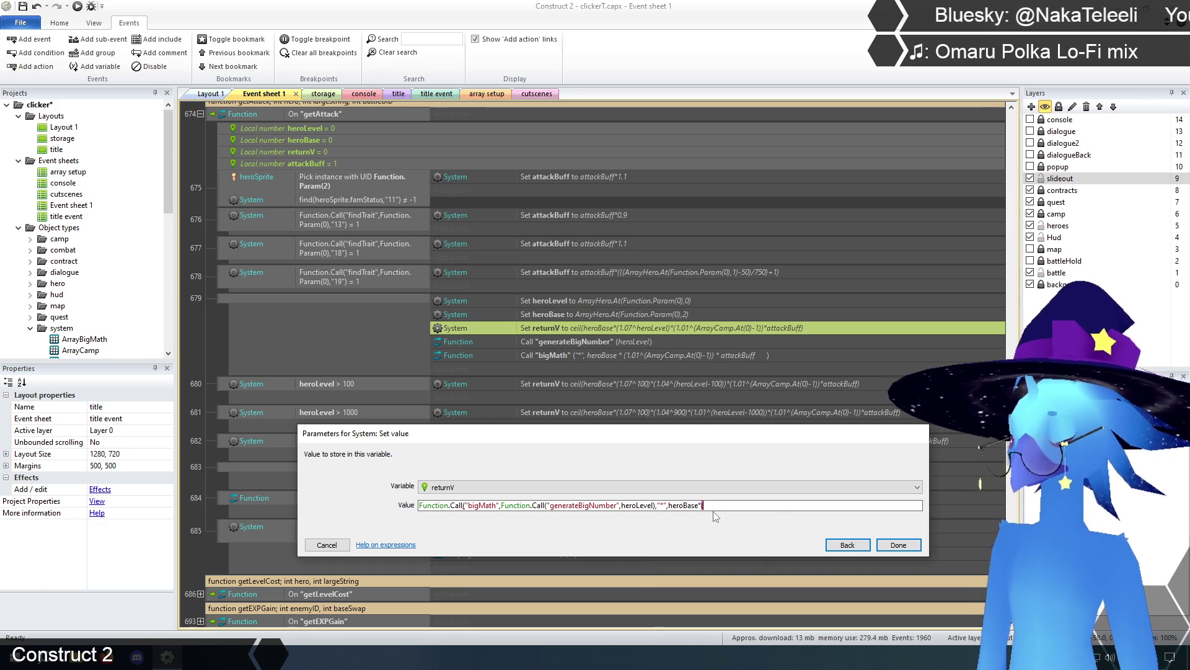
pyautogui.write('1.01^')
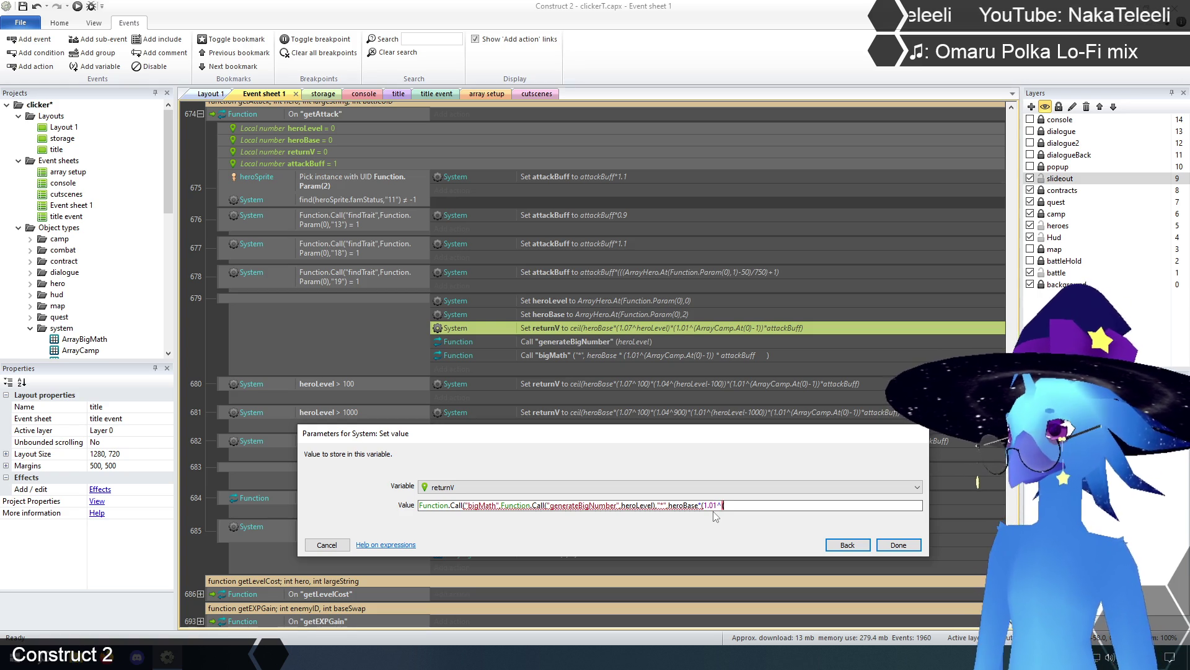
pyautogui.write('(arra')
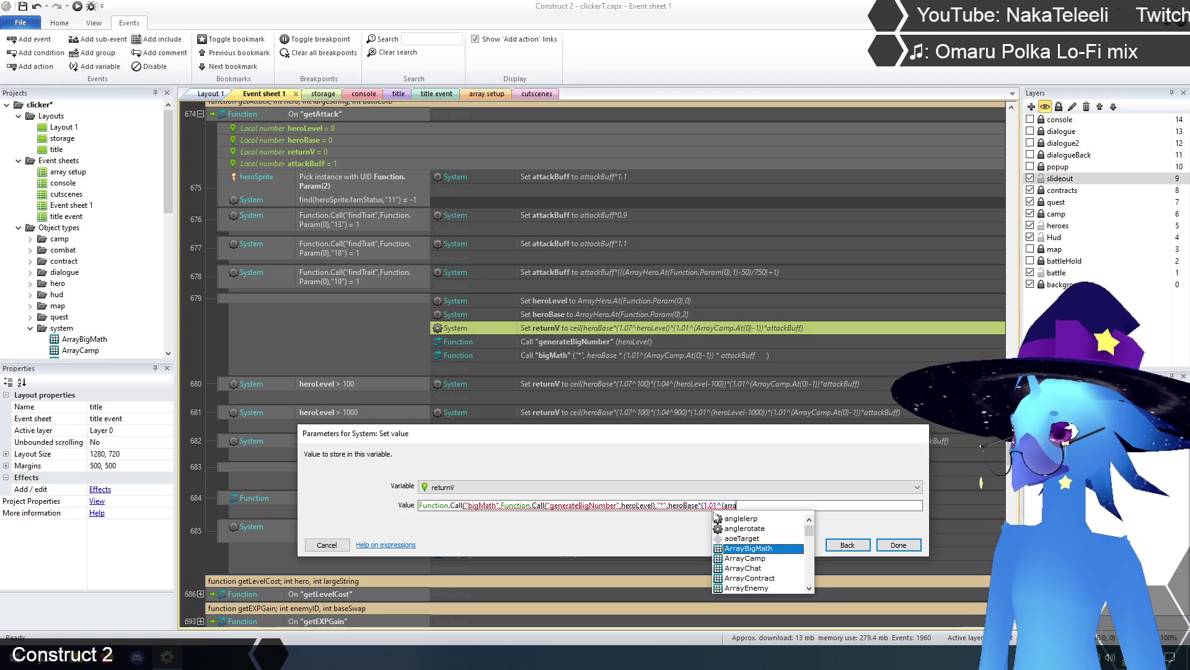
pyautogui.press('Down')
pyautogui.press('Return')
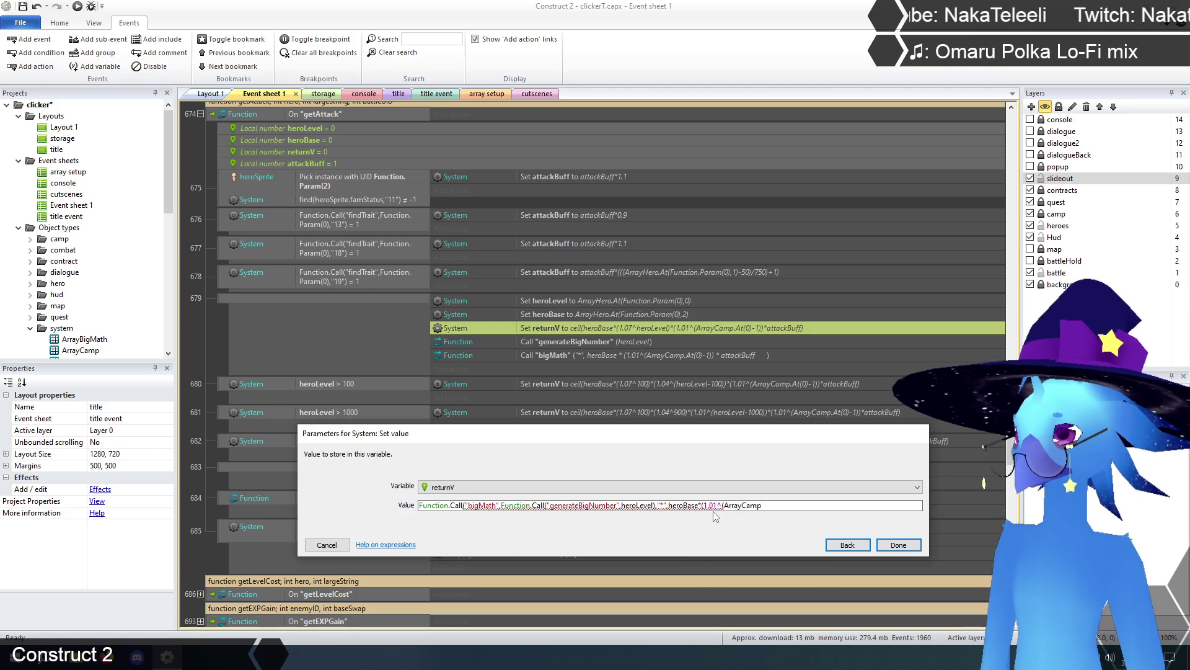
pyautogui.write('.At(0')
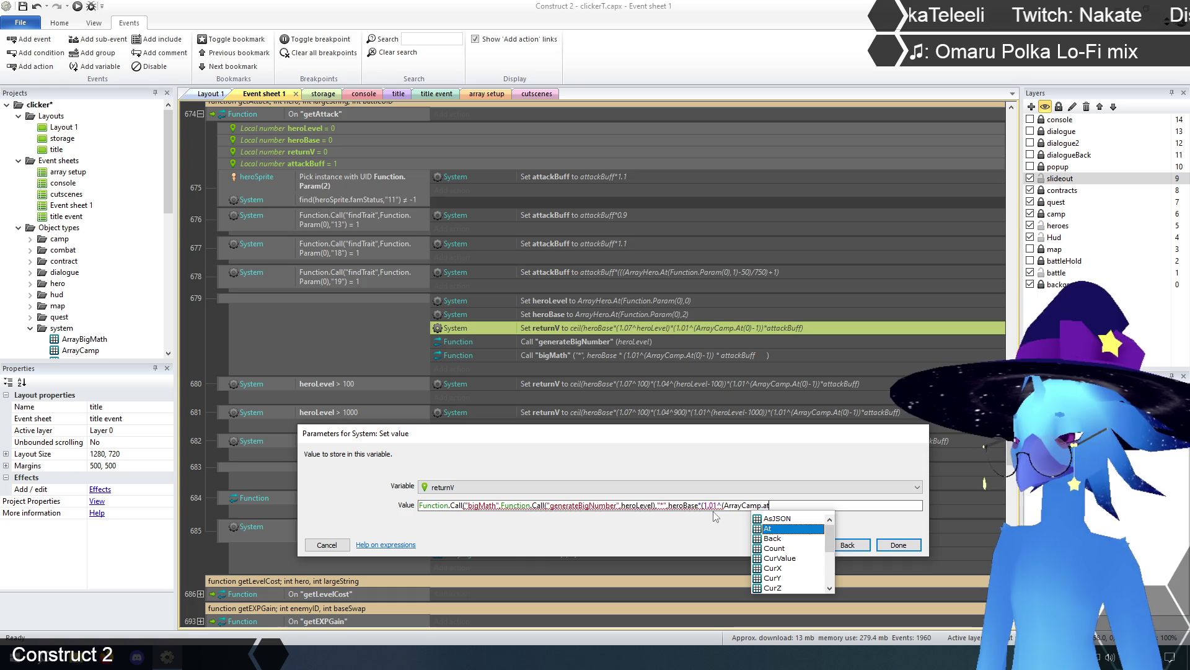
pyautogui.write(')')
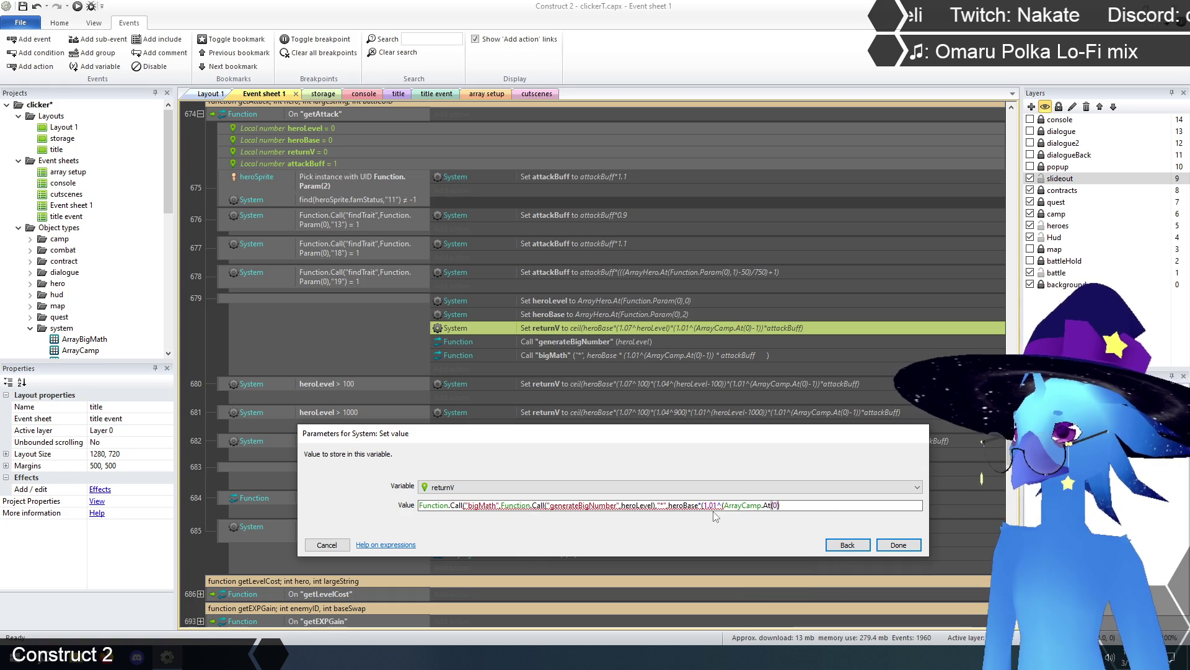
pyautogui.write('-1')
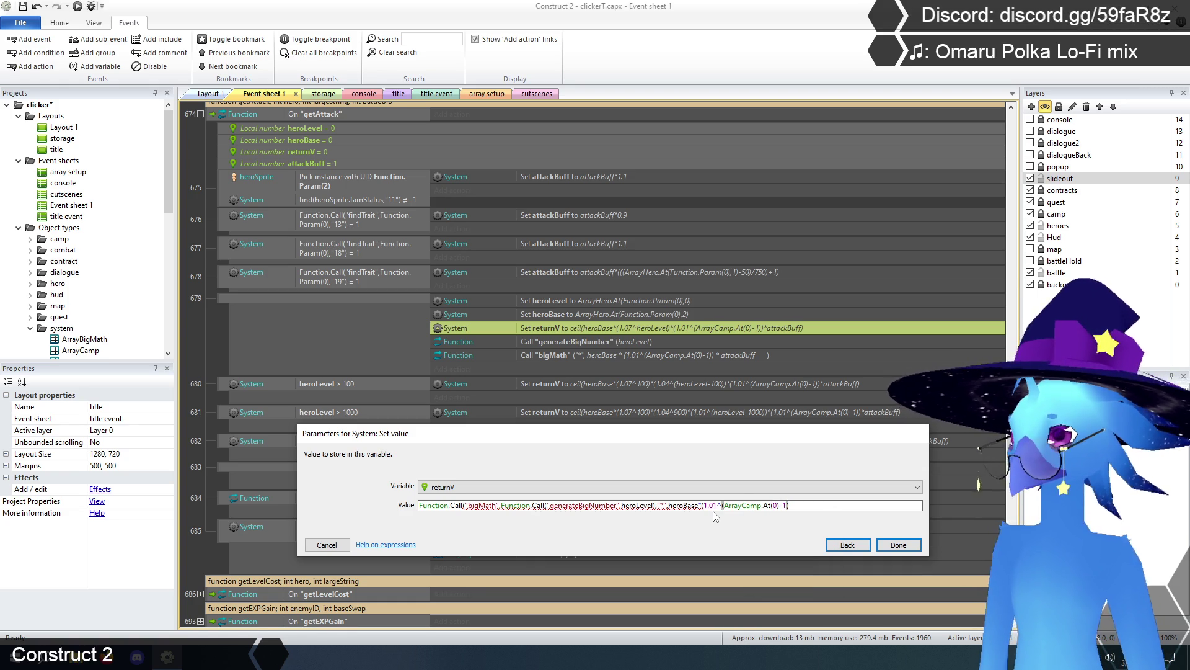
pyautogui.write('))*')
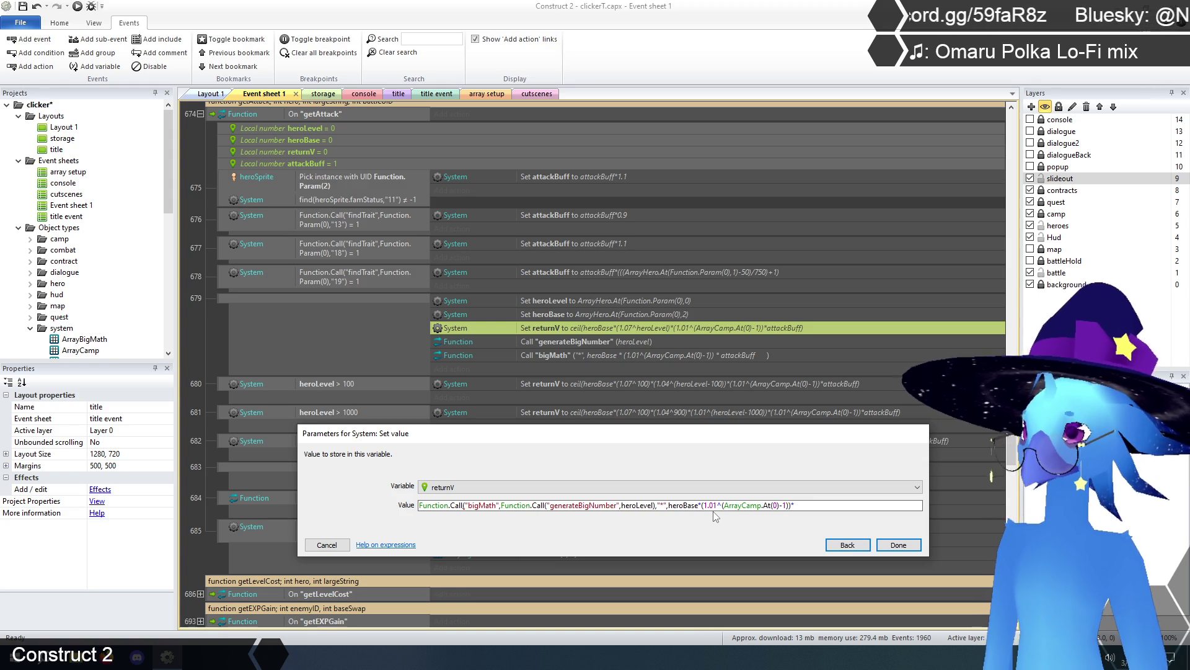
pyautogui.write('attackBuff')
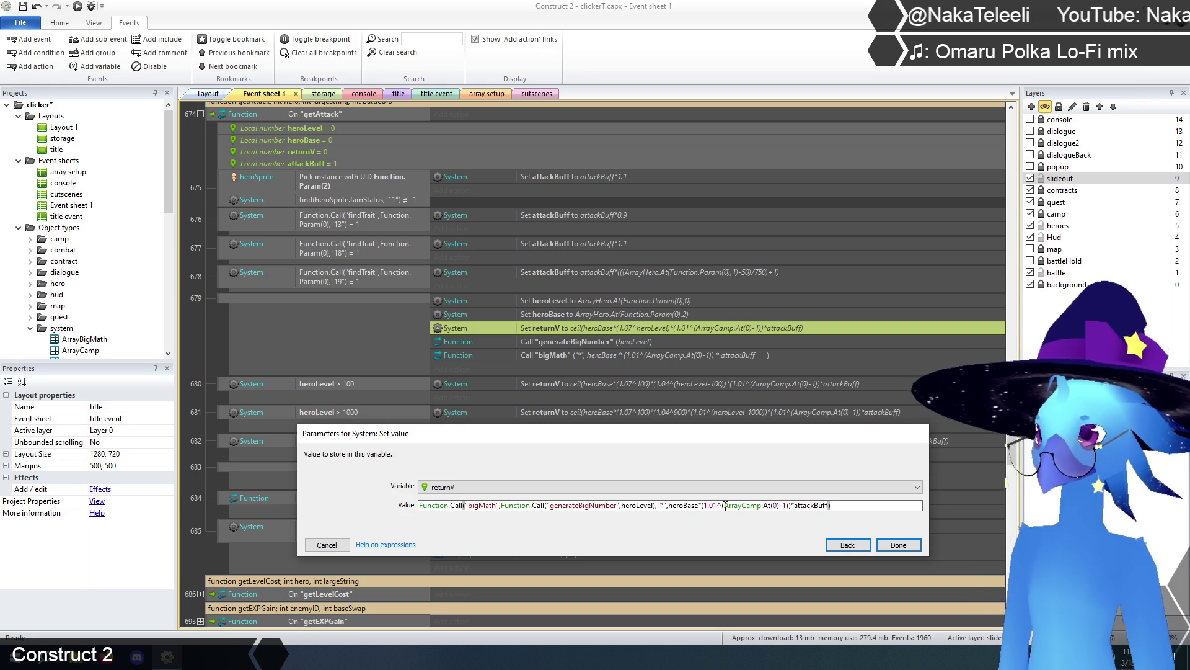
pyautogui.click(909, 547)
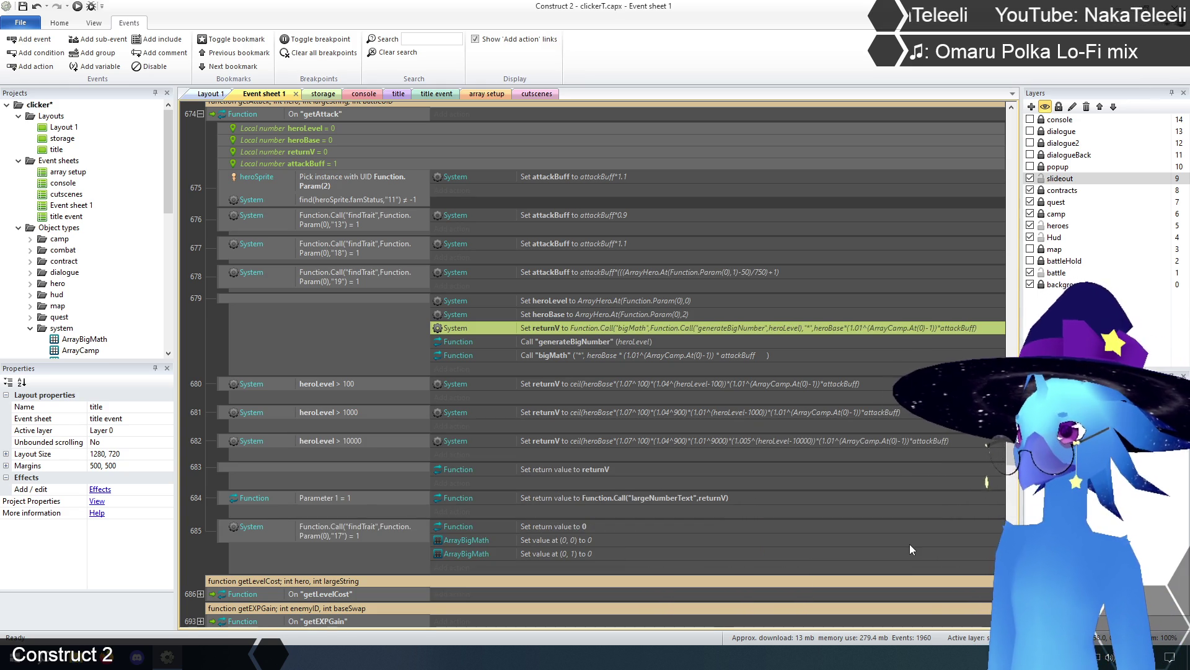
# Delete event 679's separate generateBigNumber and bigMath Function call actions.
pyautogui.click(210, 326)
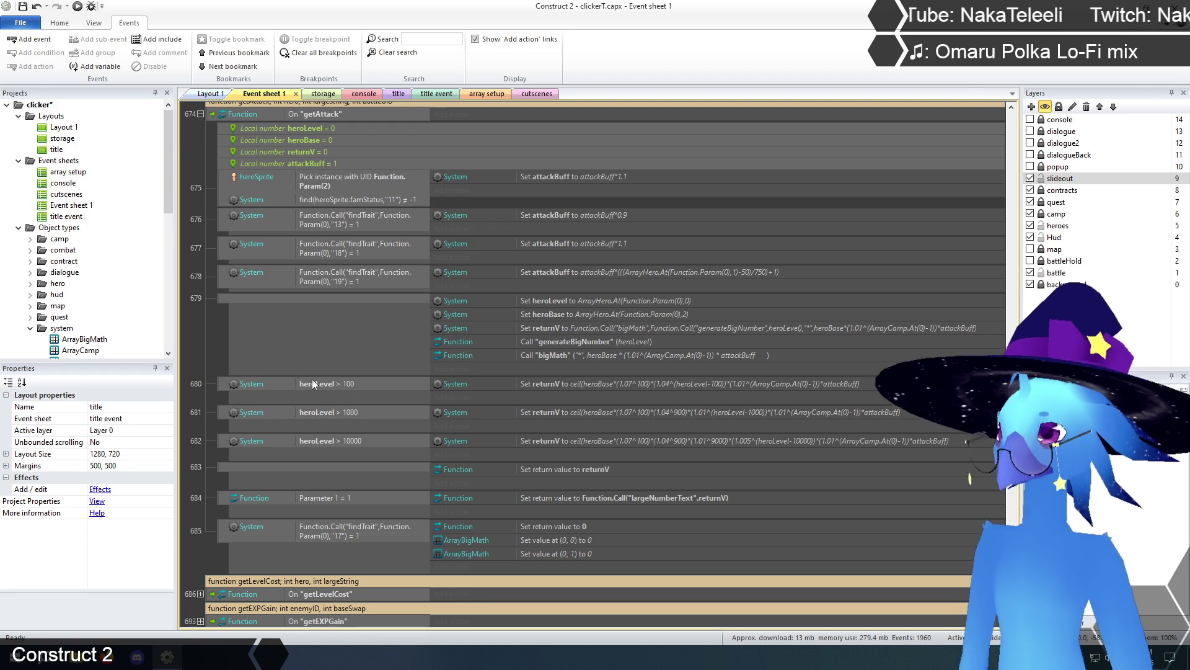
pyautogui.click(582, 343)
pyautogui.keyDown('shift'); pyautogui.click(572, 355); pyautogui.keyUp('shift')
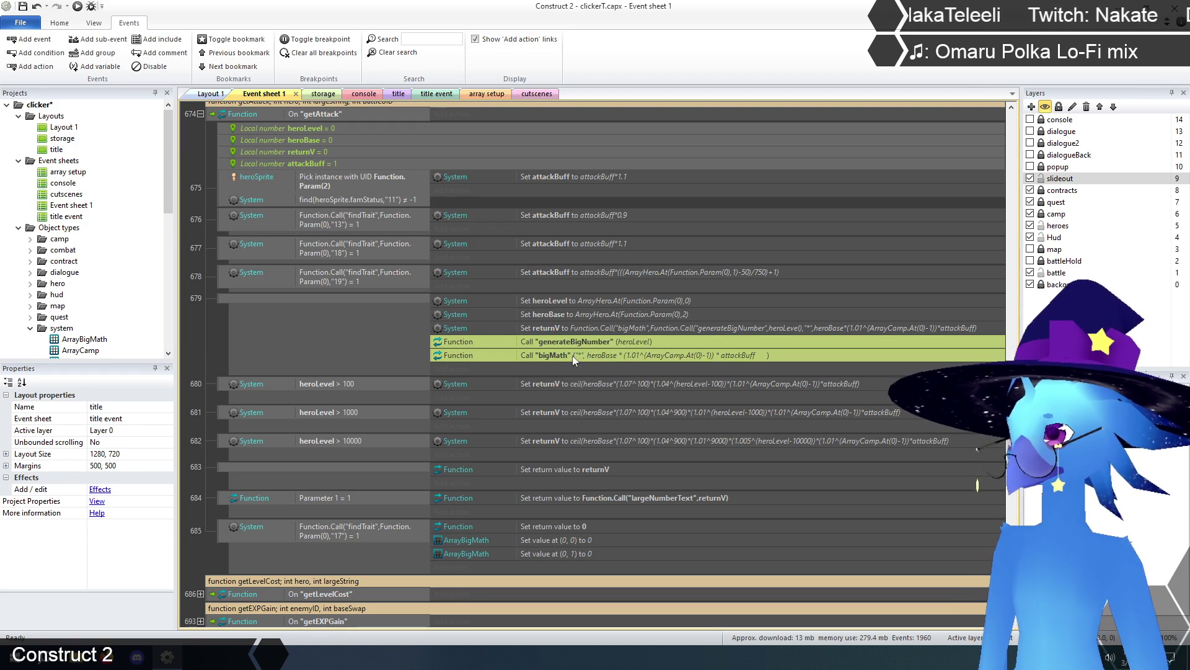
pyautogui.rightClick(579, 340)
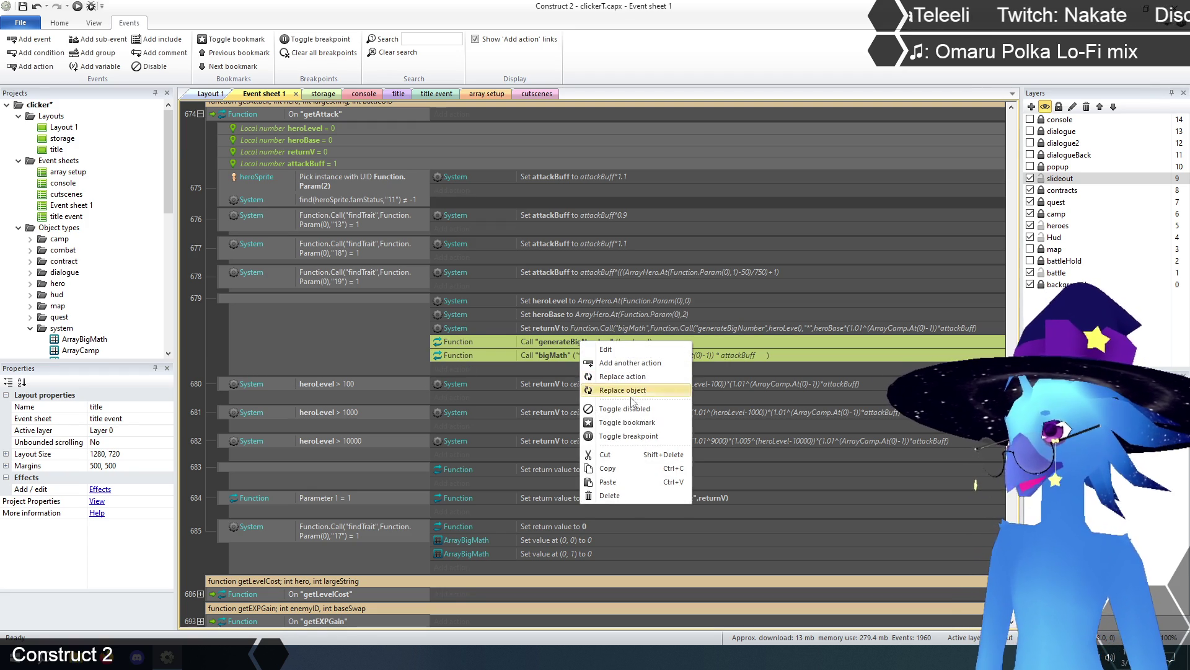
pyautogui.click(628, 410)
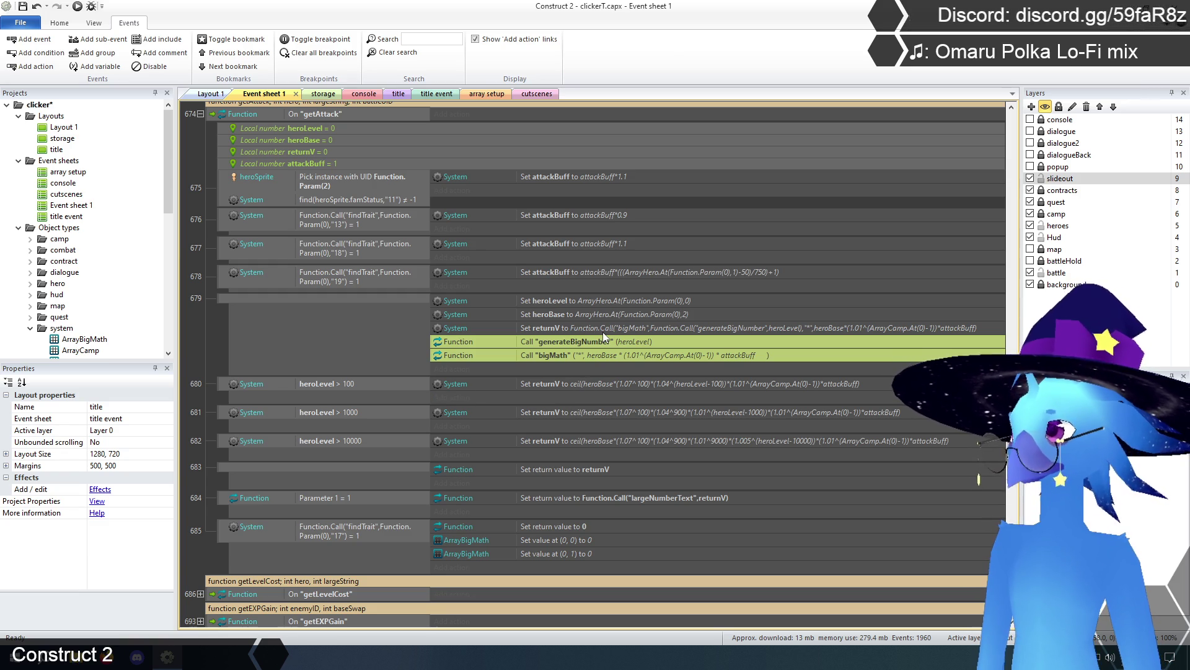
pyautogui.press('Delete')
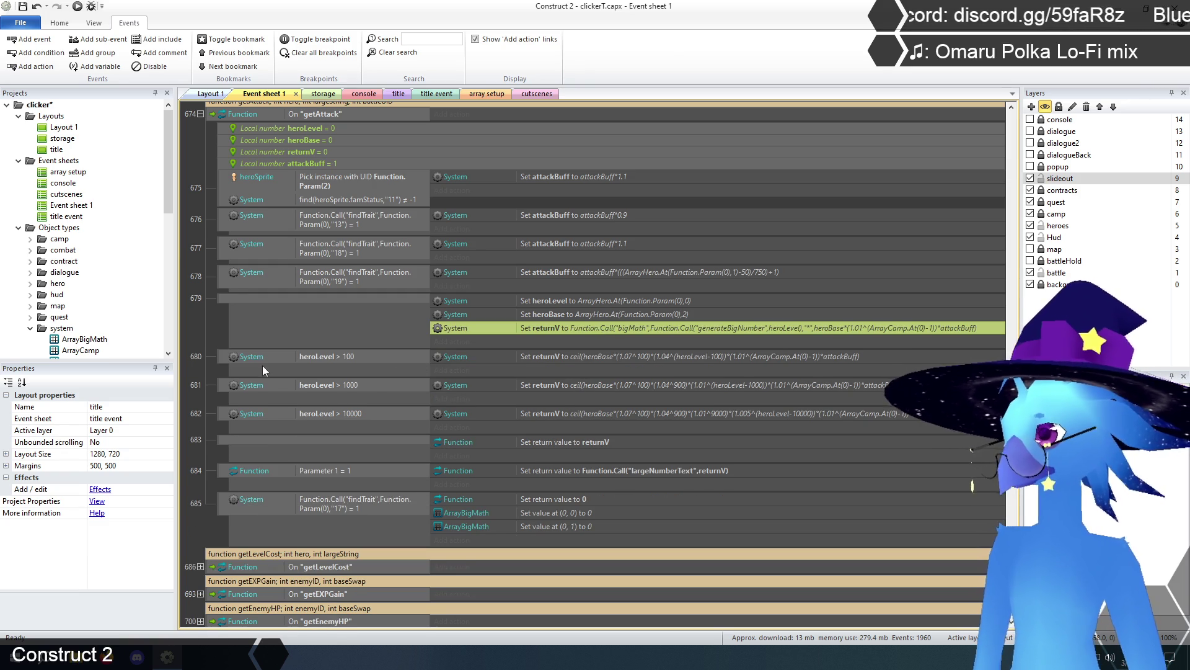
# Delete the three heroLevel threshold events (over 100, 1000 and 10000).
pyautogui.click(230, 361)
pyautogui.click(224, 416)
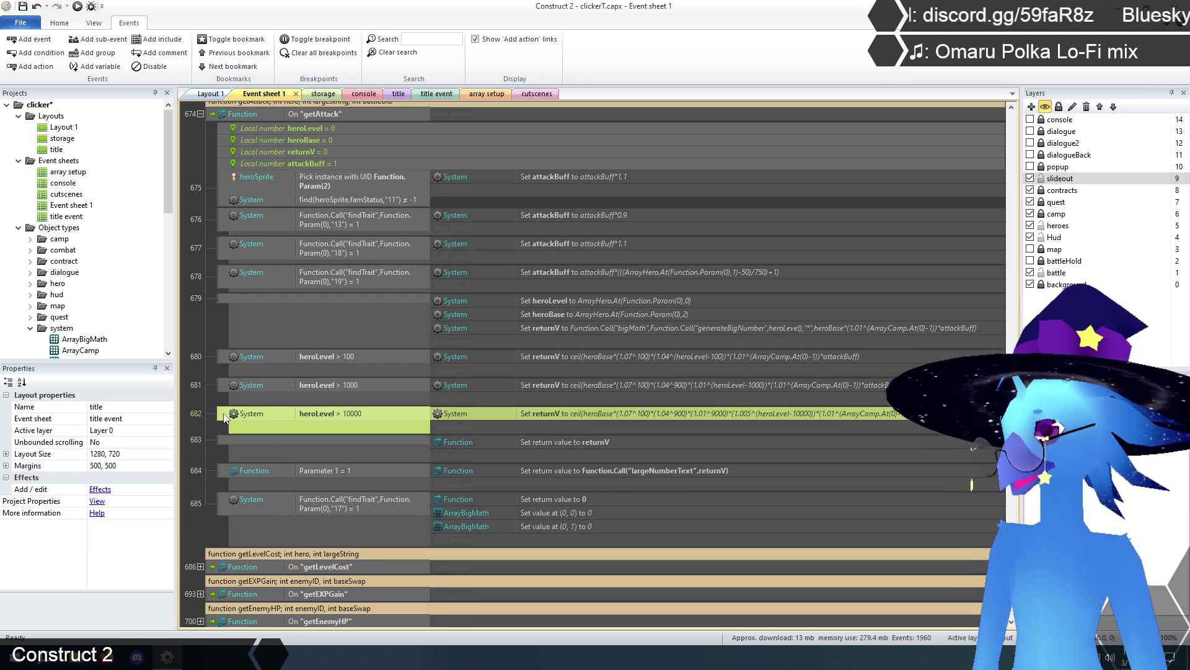
pyautogui.keyDown('shift'); pyautogui.click(222, 358); pyautogui.keyUp('shift')
pyautogui.press('Delete')
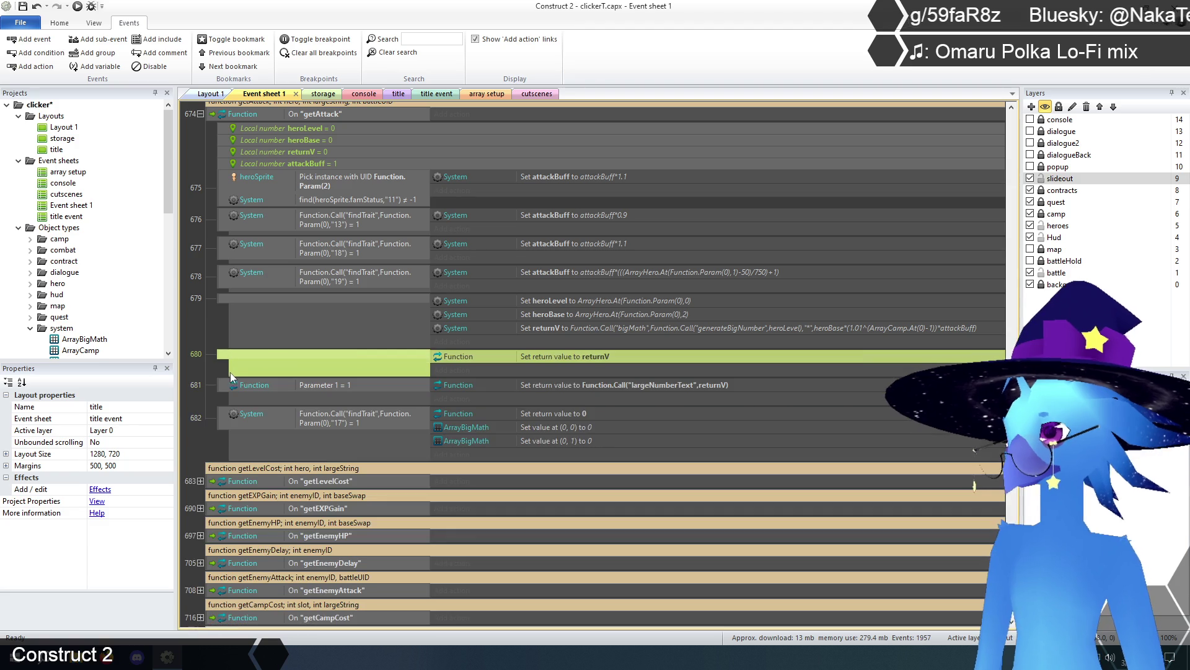
pyautogui.click(552, 427)
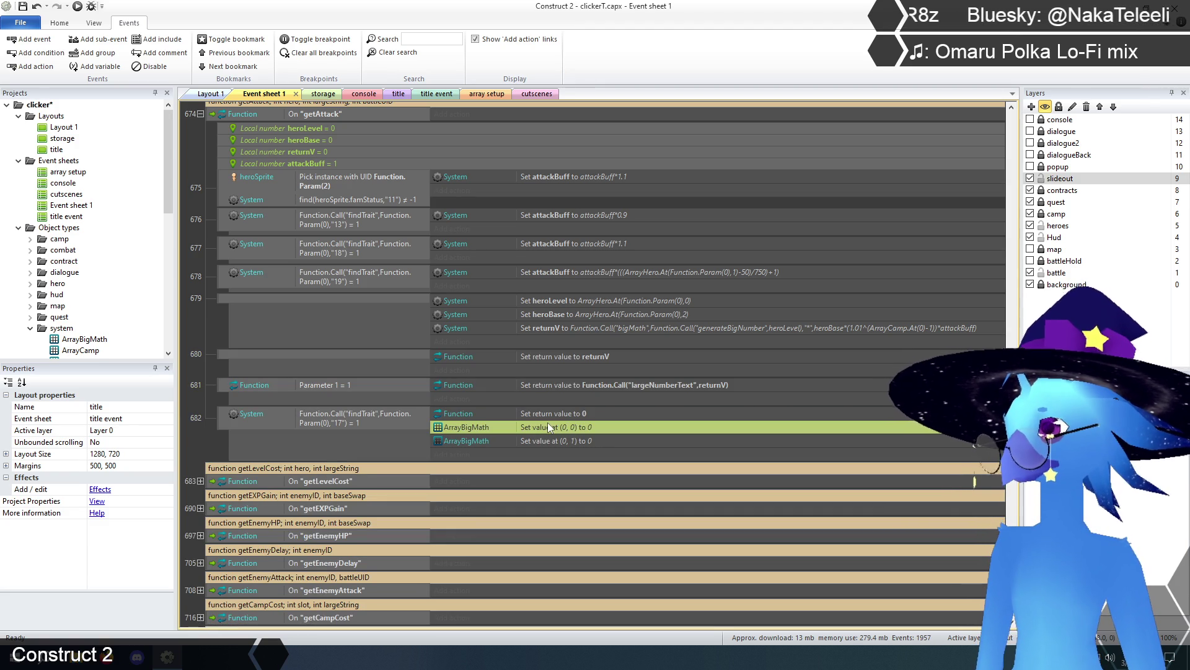
pyautogui.doubleClick(564, 358)
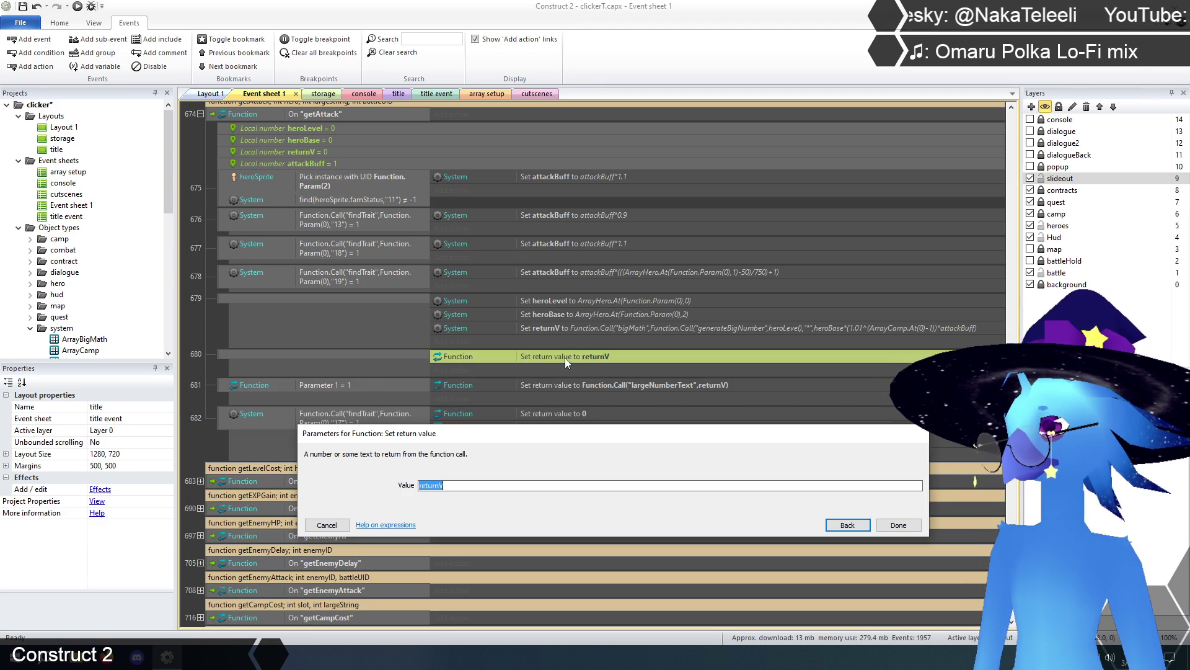
# Prepend Function.Call("bigMath", to event 679's returnV expression.
pyautogui.click(421, 486)
pyautogui.write('Function.')
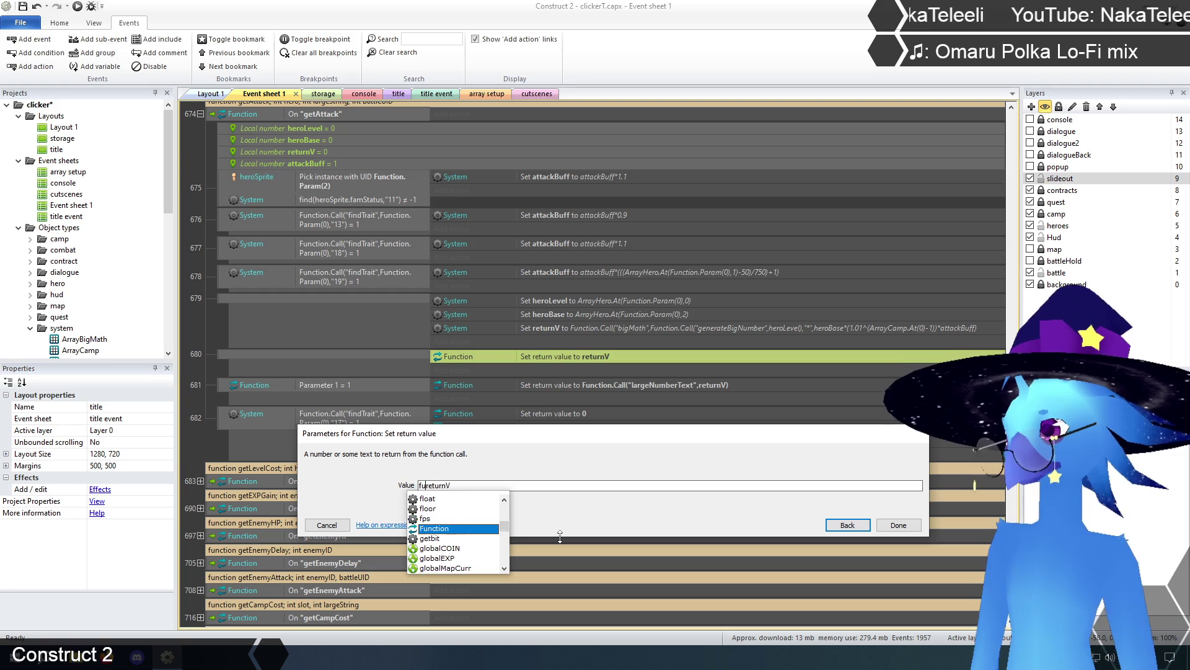
pyautogui.write('Call')
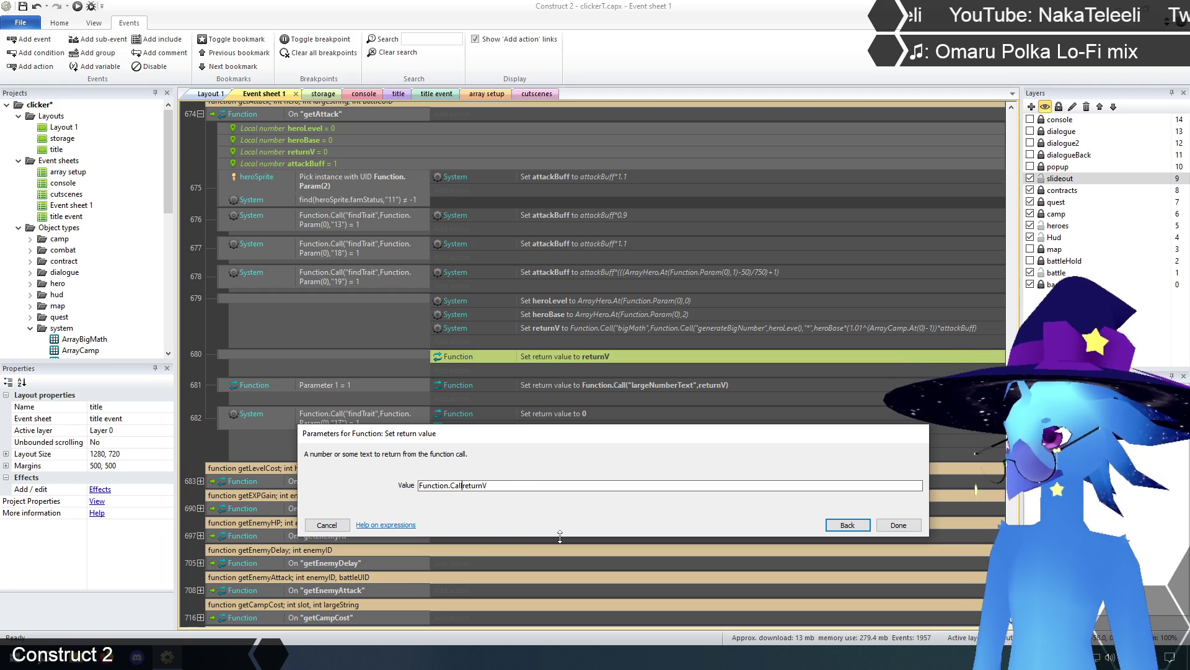
pyautogui.write('(')
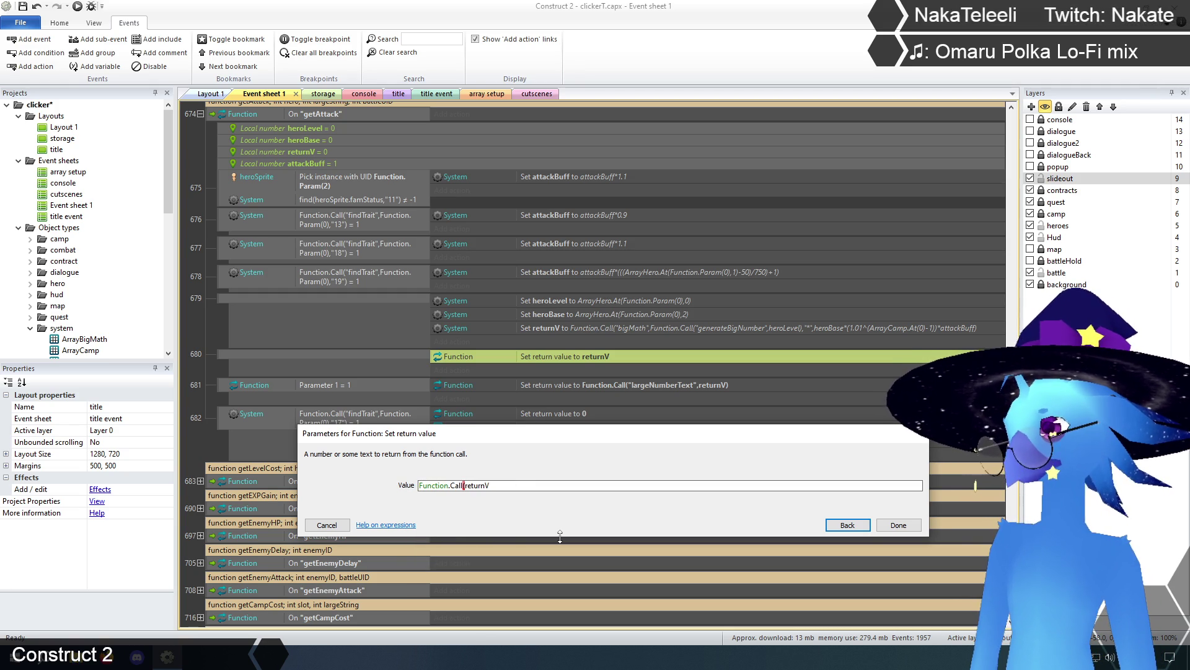
pyautogui.click(327, 525)
pyautogui.press('Escape')
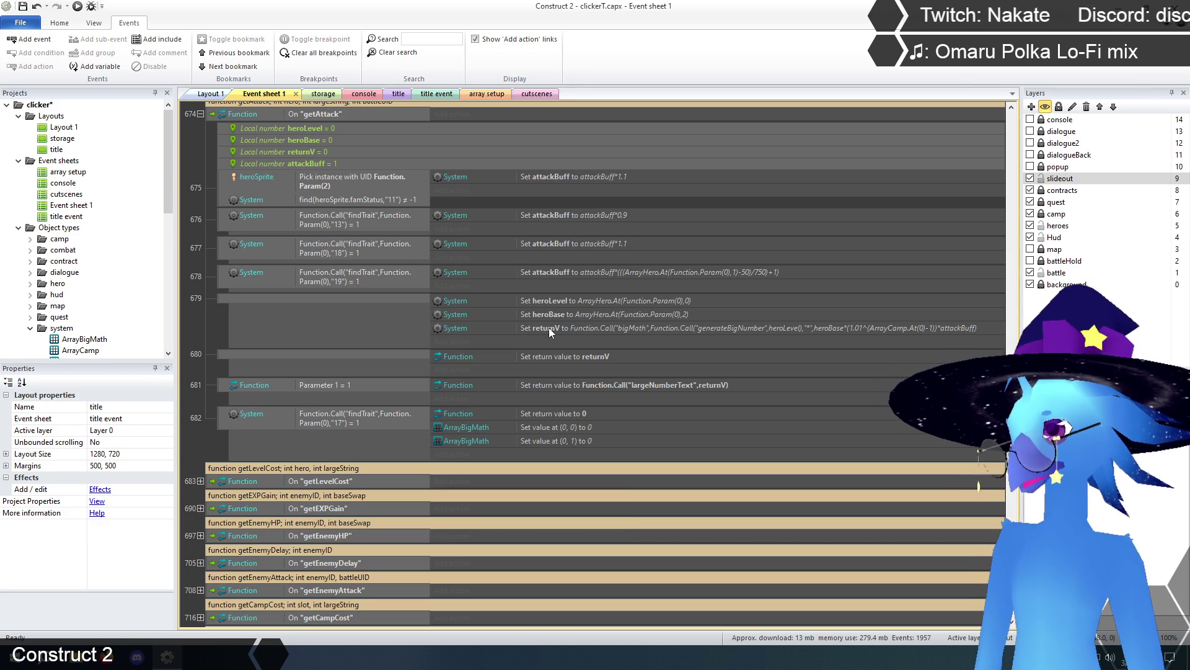
pyautogui.doubleClick(549, 327)
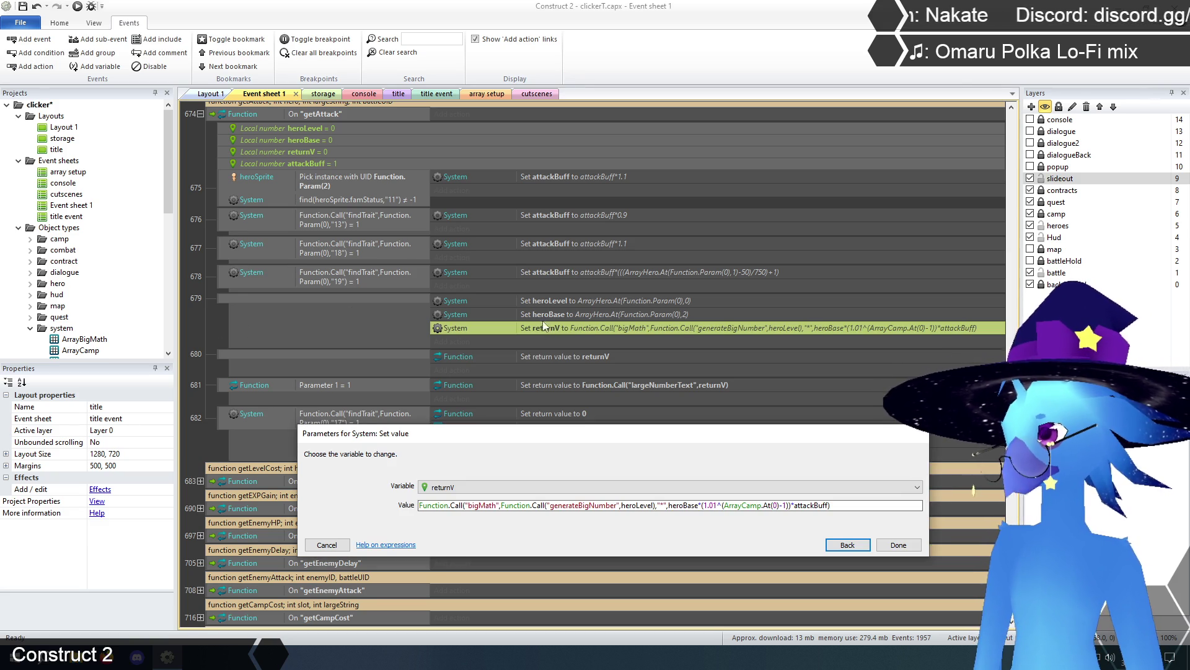
pyautogui.click(420, 506)
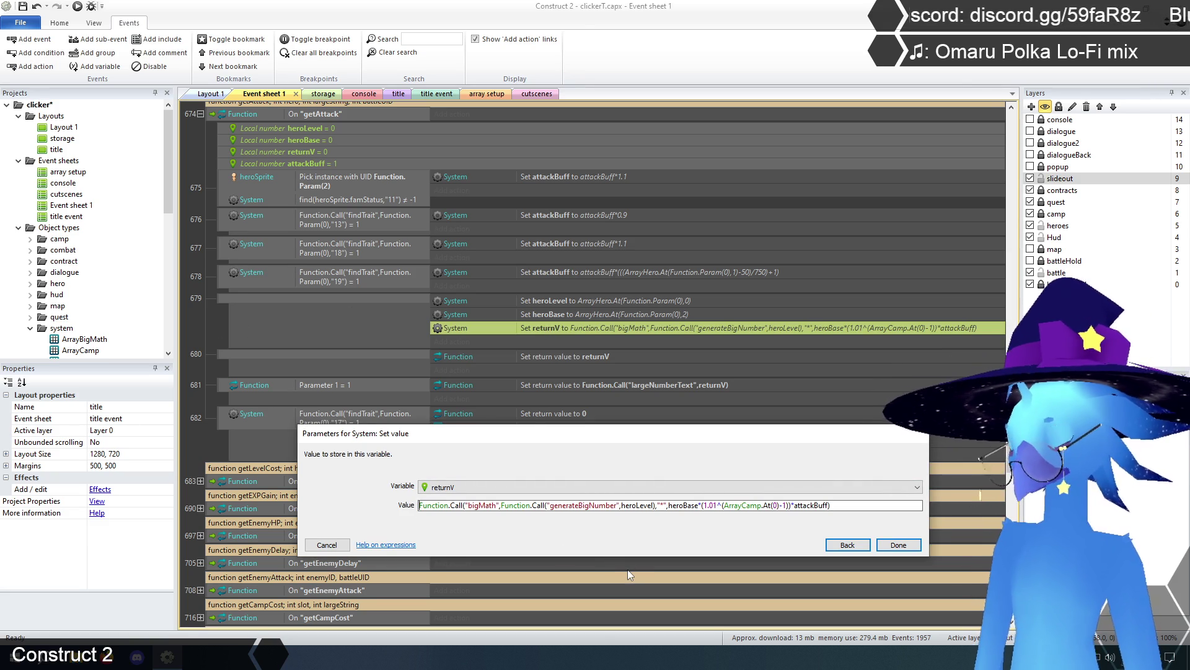
pyautogui.write('function.cal')
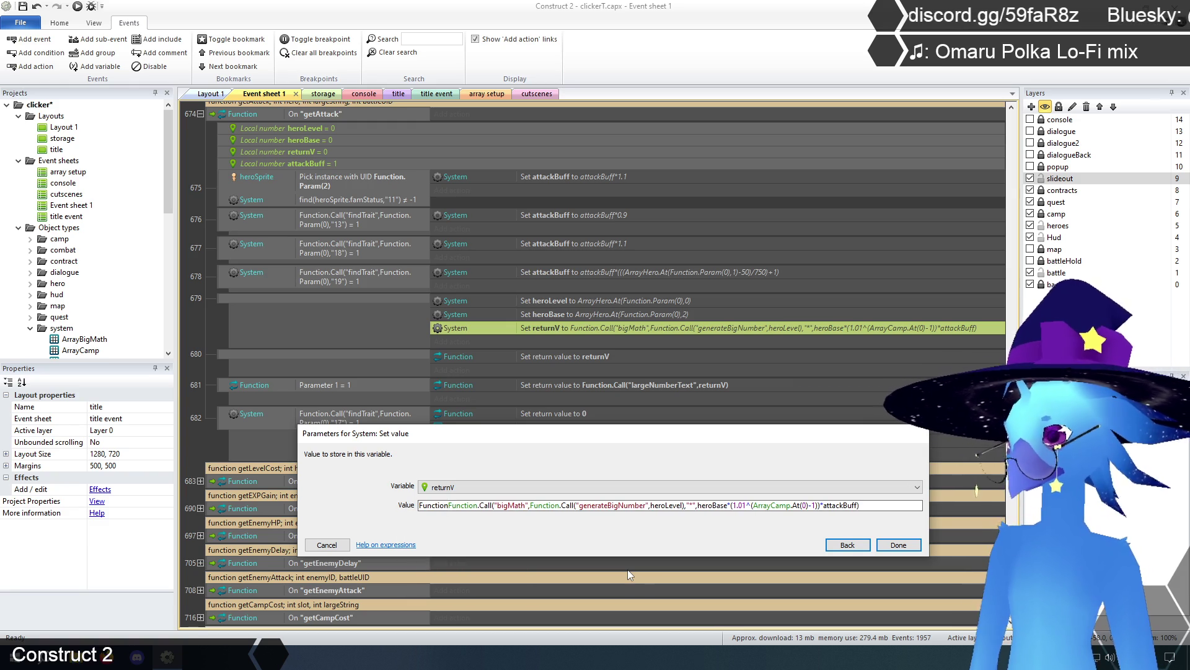
pyautogui.press('Tab')
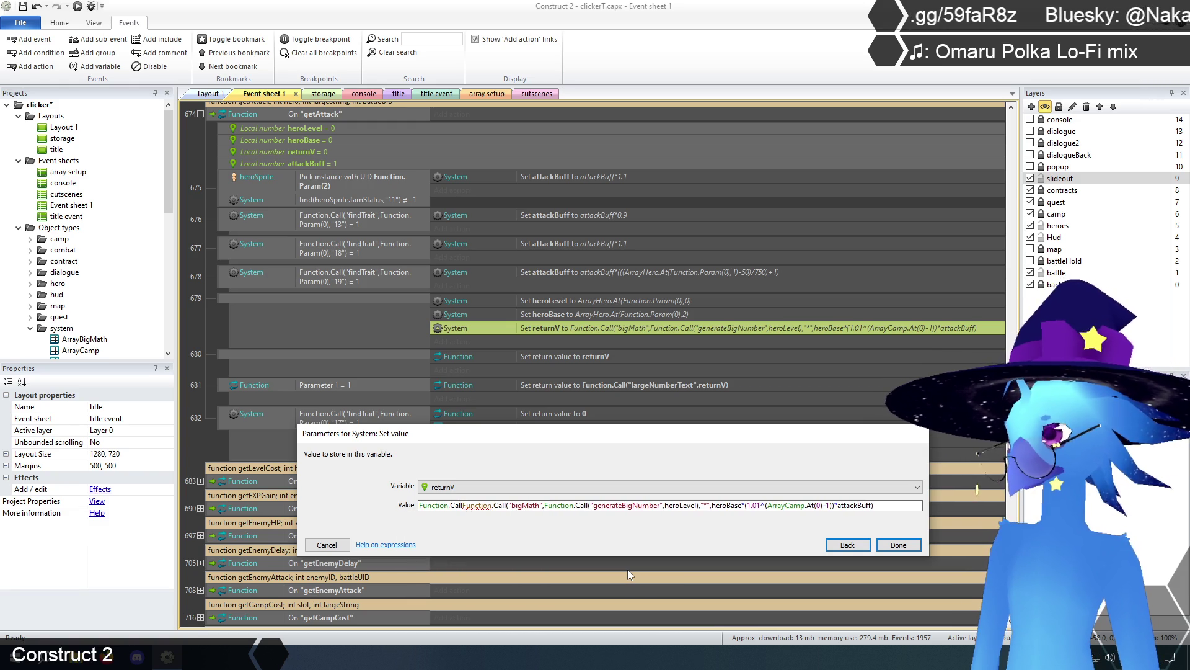
pyautogui.write('("bigMath"')
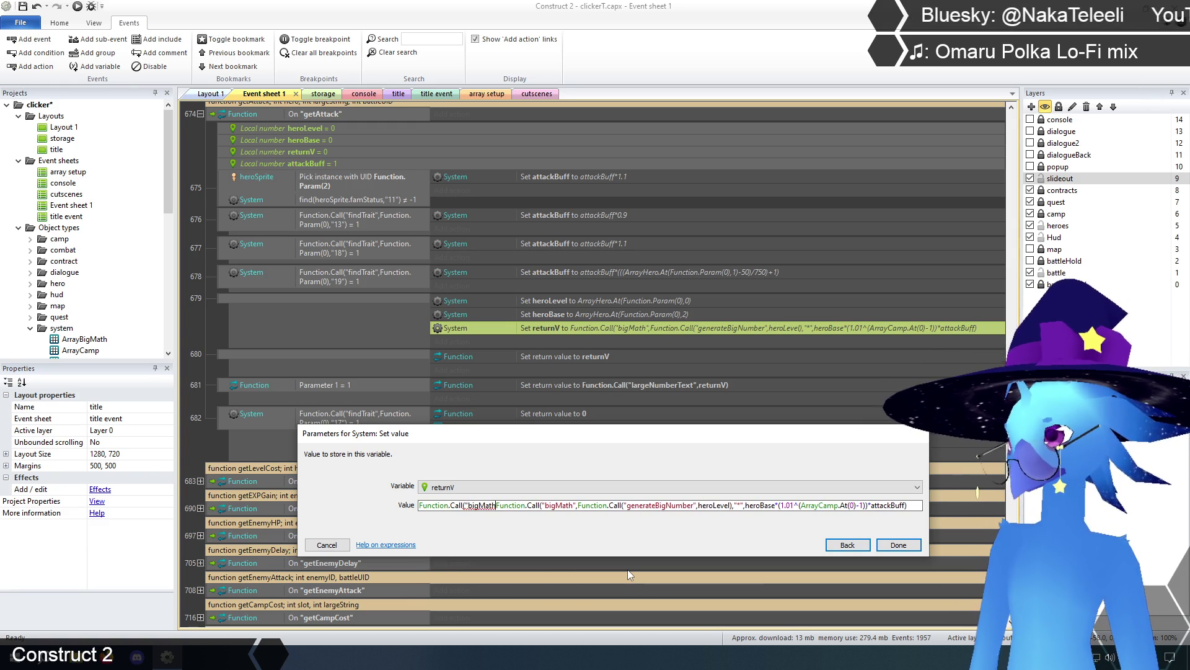
pyautogui.write(',')
# Append ,"ceil") to close the outer bigMath call and confirm.
pyautogui.press('Right')
pyautogui.press('Right')
pyautogui.press('Right')
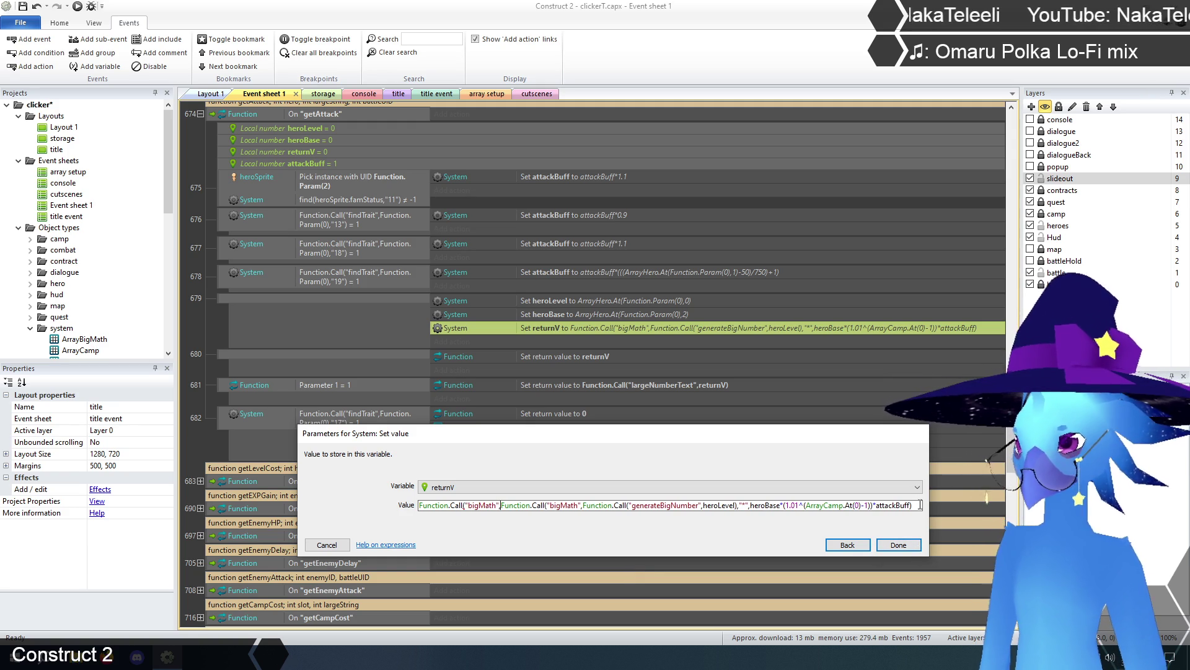
pyautogui.press('End')
pyautogui.write(',"ceil"')
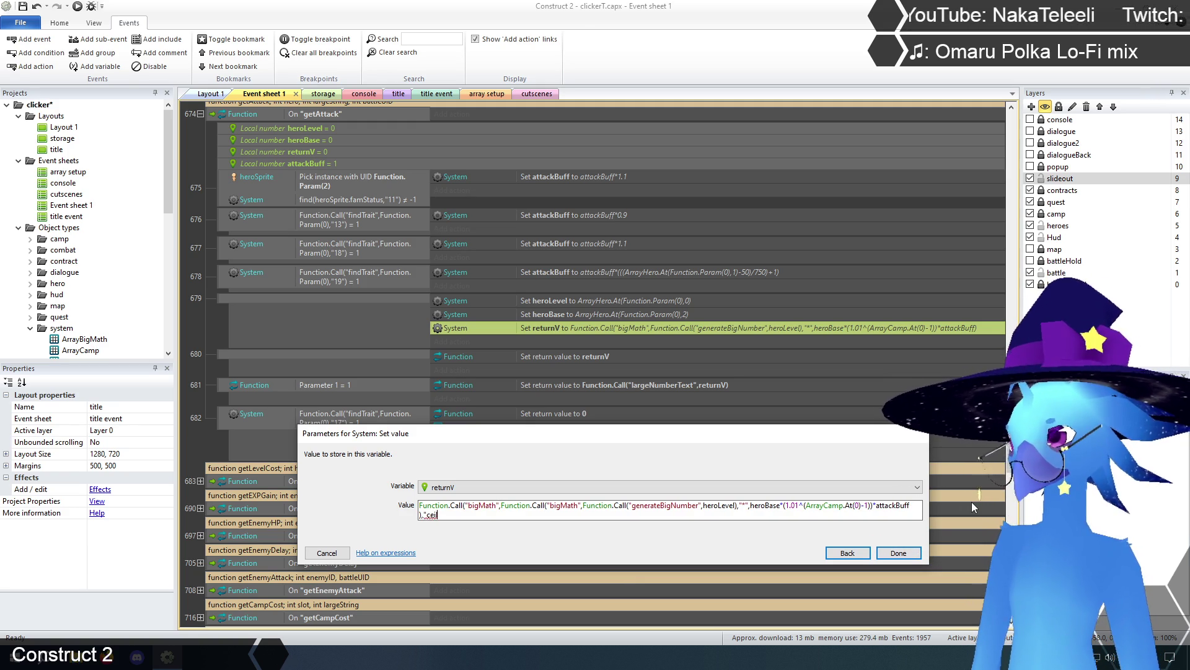
pyautogui.write(')')
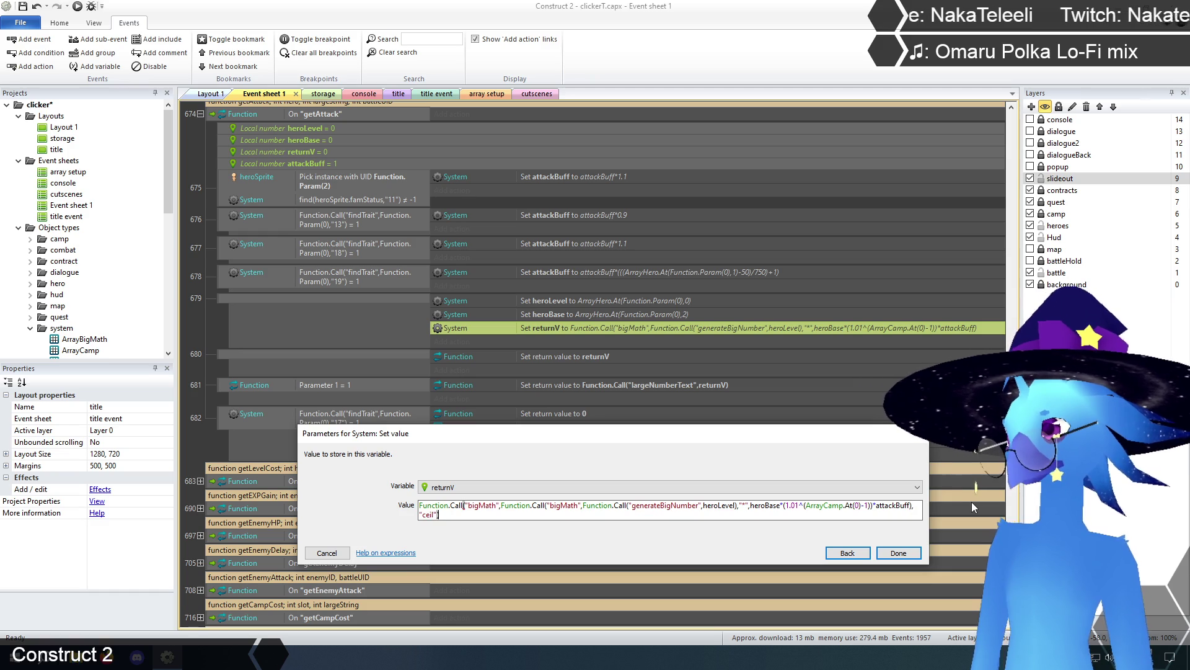
pyautogui.press('Return')
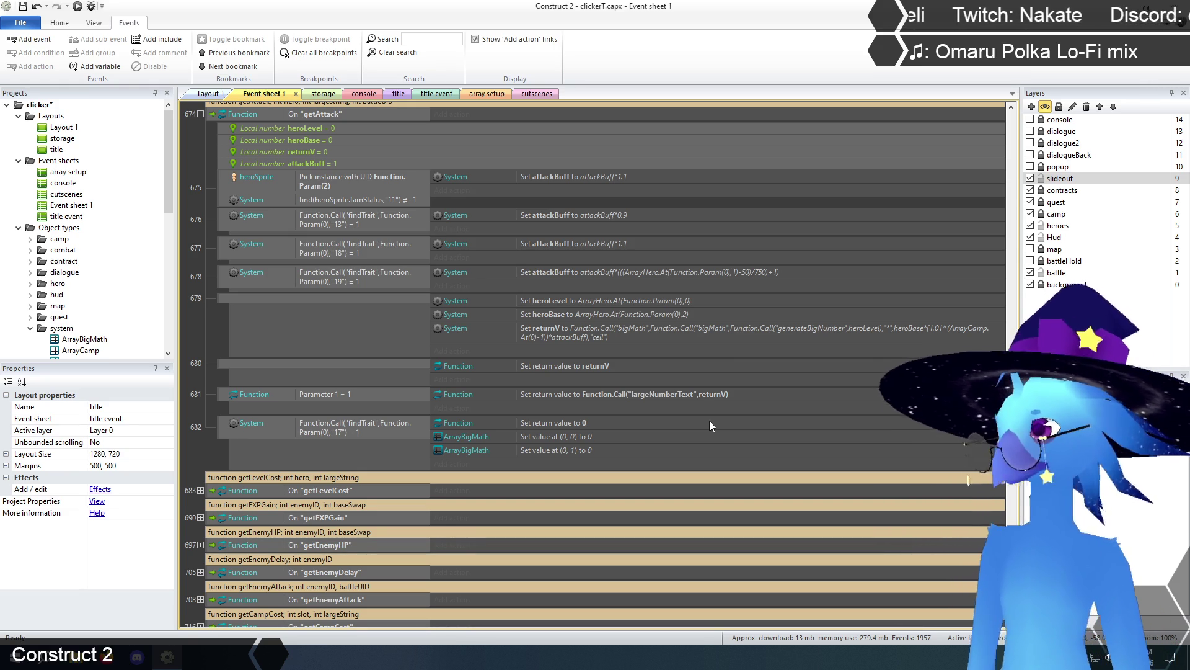
# Expand the getMaxHP function block in the event sheet.
pyautogui.click(571, 365)
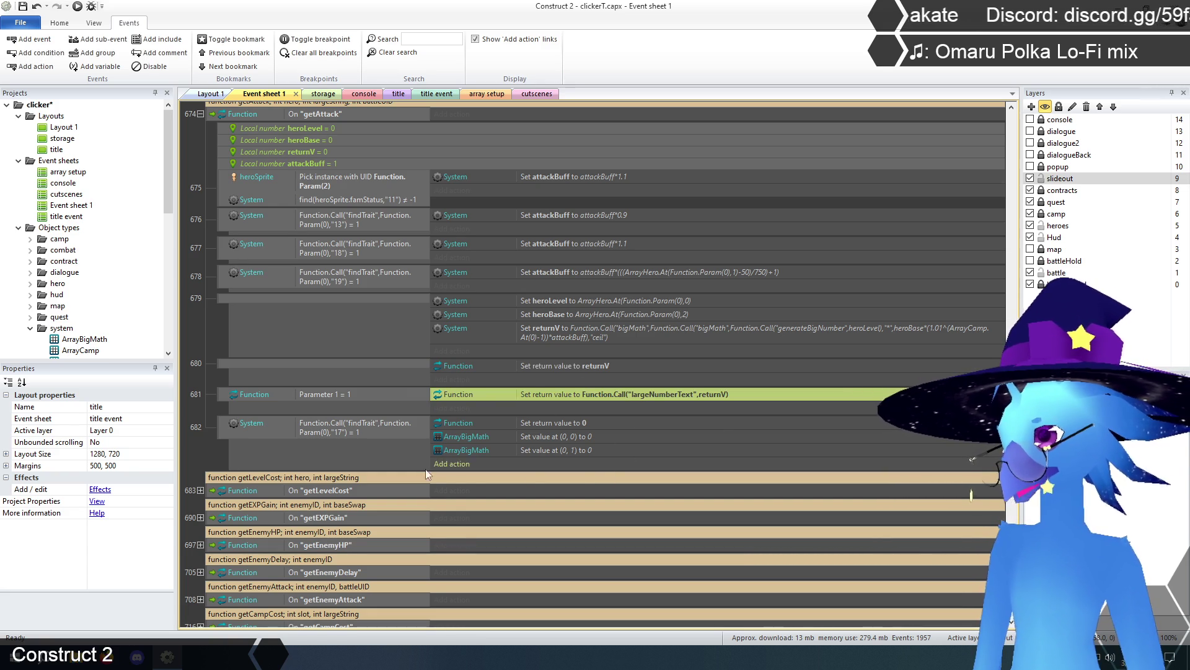
pyautogui.click(195, 435)
pyautogui.scroll(5, 203, 429)
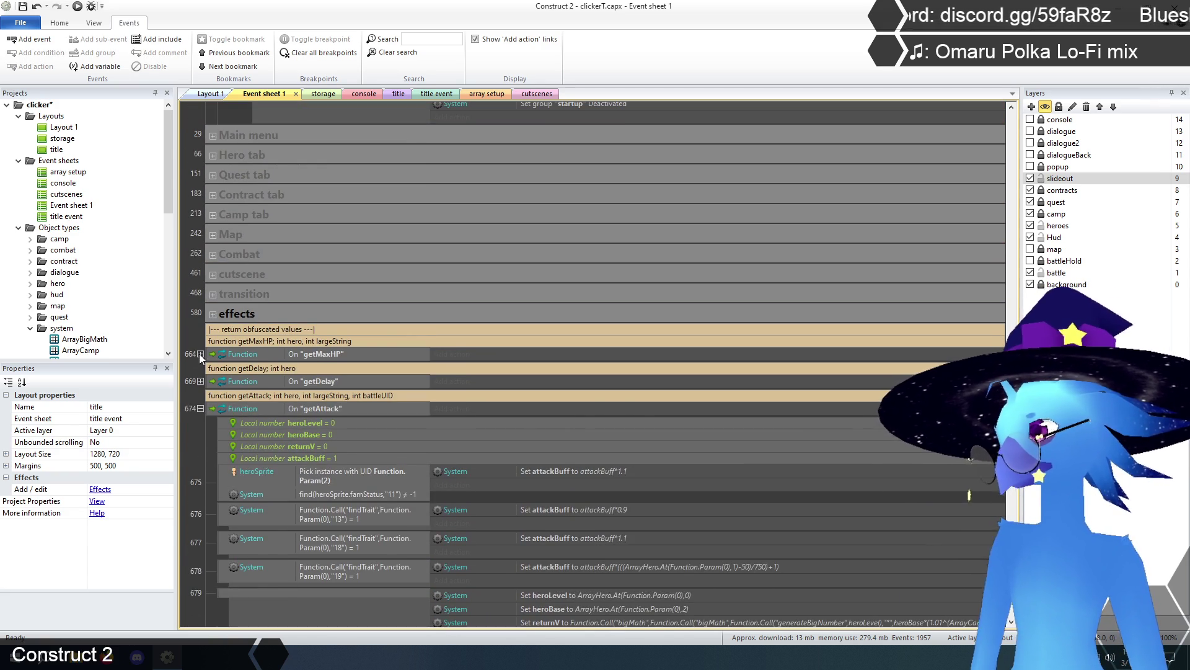
pyautogui.click(200, 354)
pyautogui.scroll(-2, 403, 372)
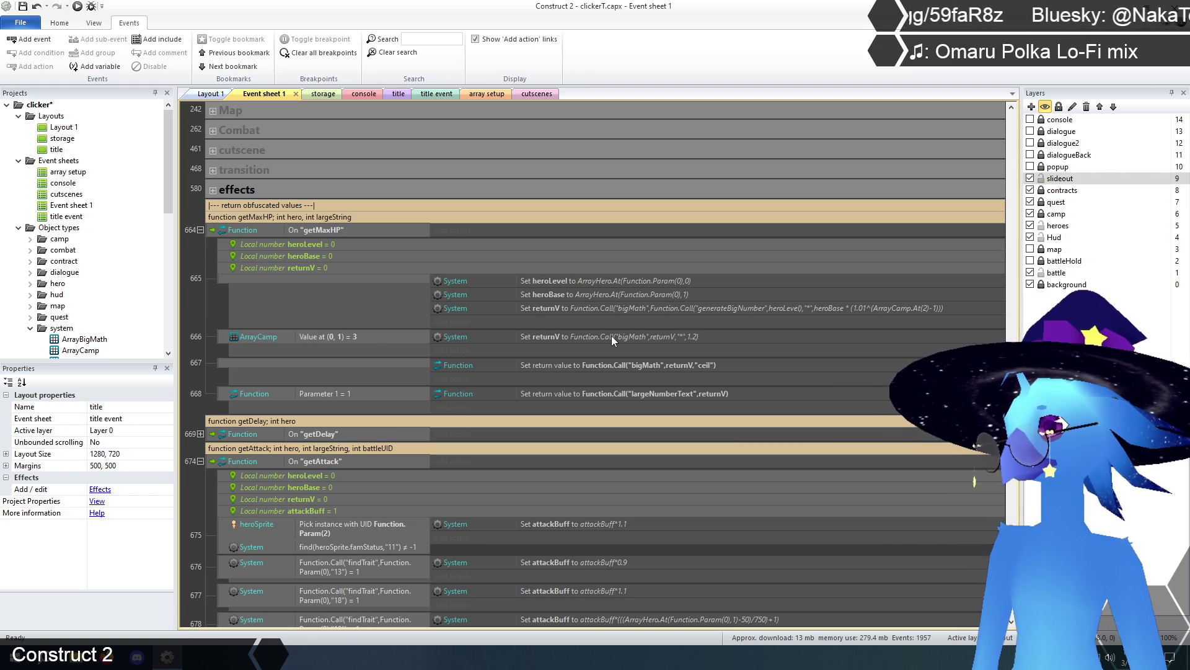
# Review getMaxHP's generateBigNumber, bigMath 1.2, rounded return and largeNumberText actions.
pyautogui.click(632, 307)
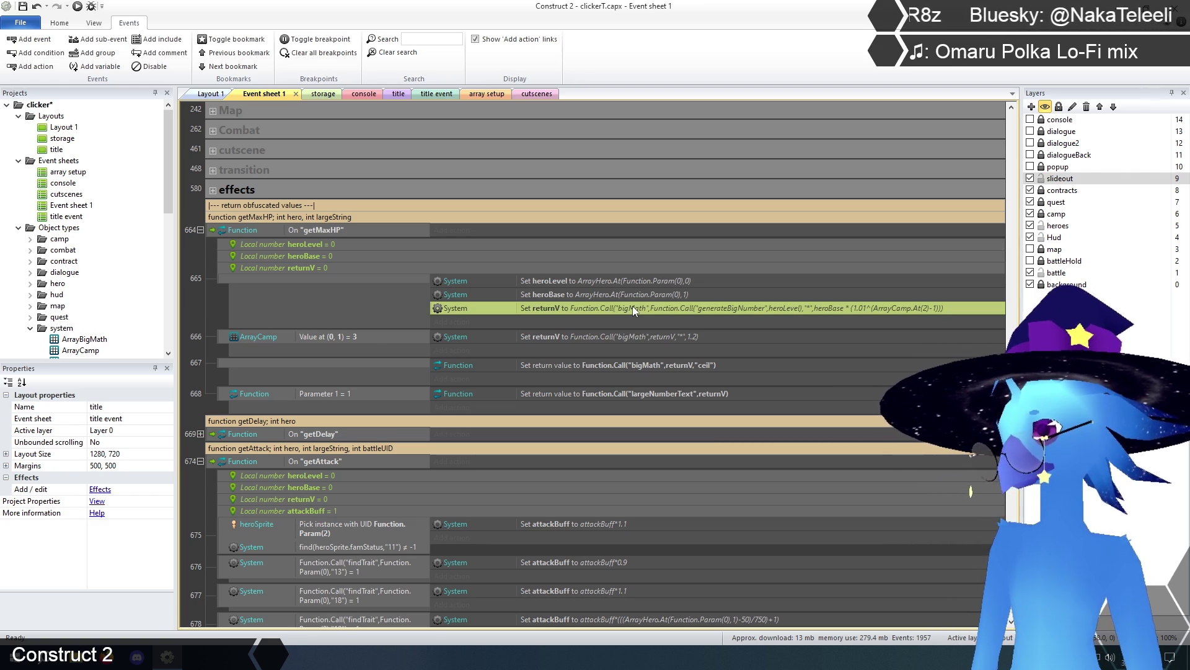
pyautogui.click(636, 332)
pyautogui.click(636, 306)
pyautogui.click(634, 334)
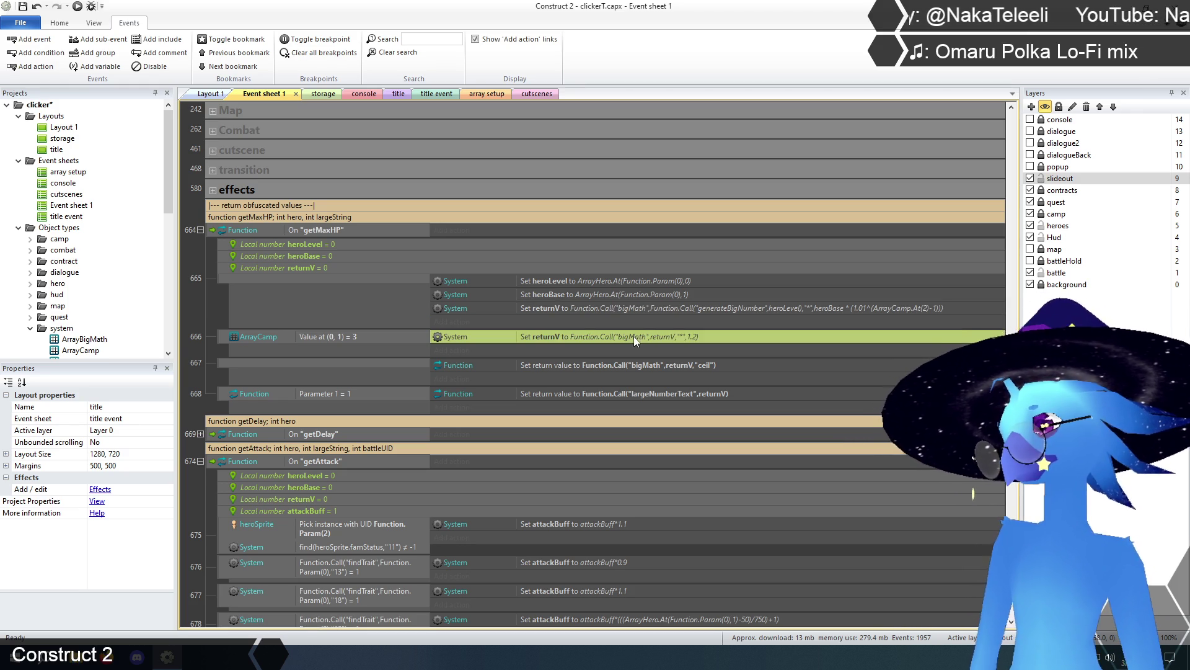
pyautogui.click(359, 336)
pyautogui.click(545, 336)
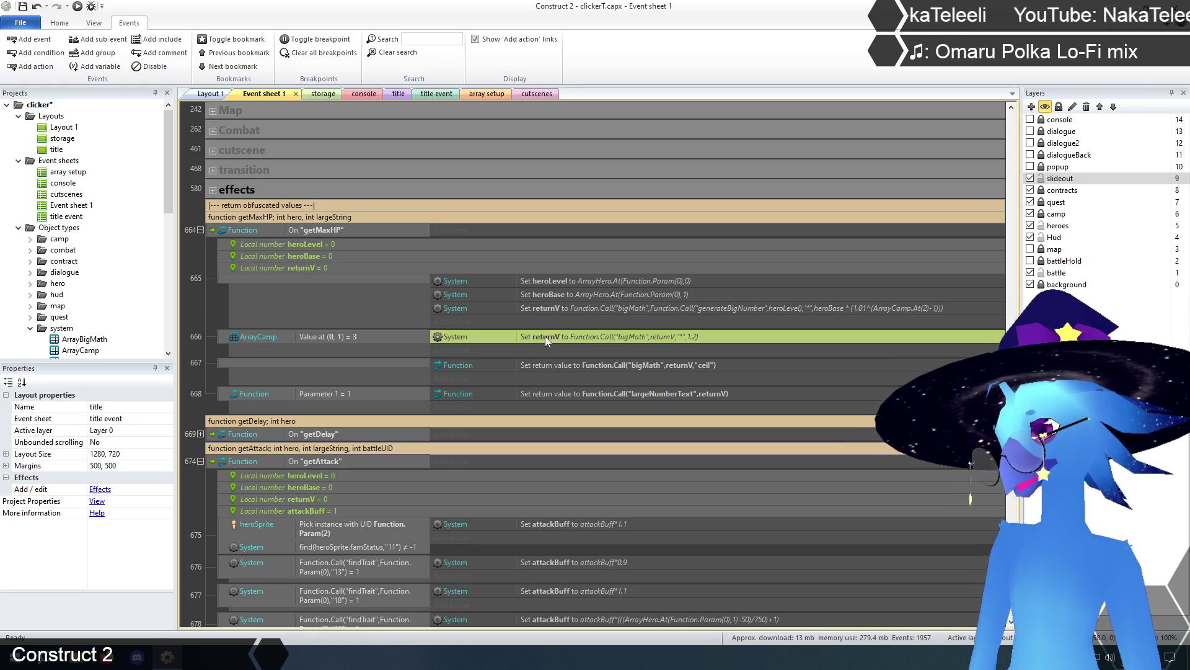
pyautogui.click(530, 365)
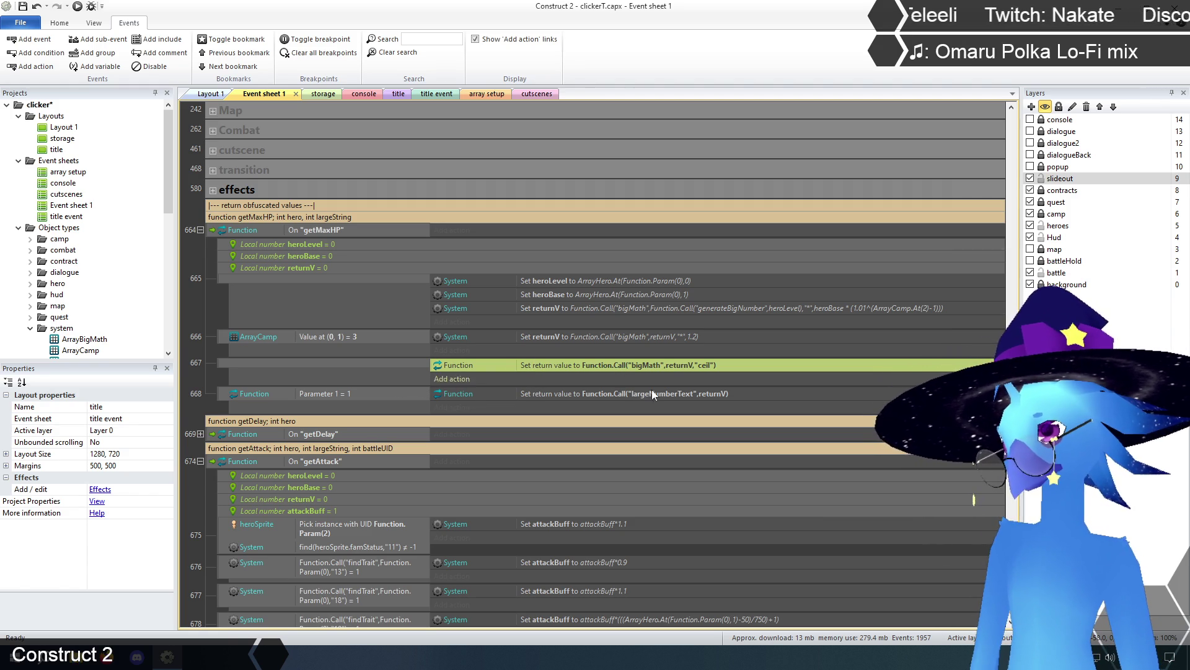
pyautogui.click(716, 399)
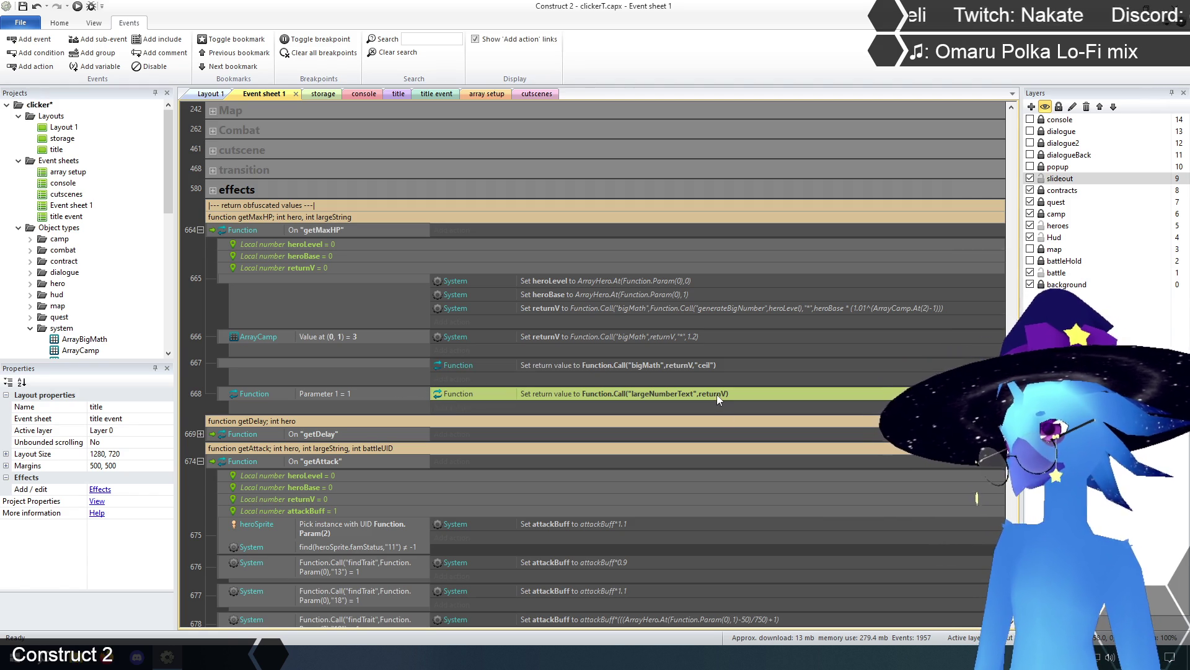
pyautogui.click(682, 363)
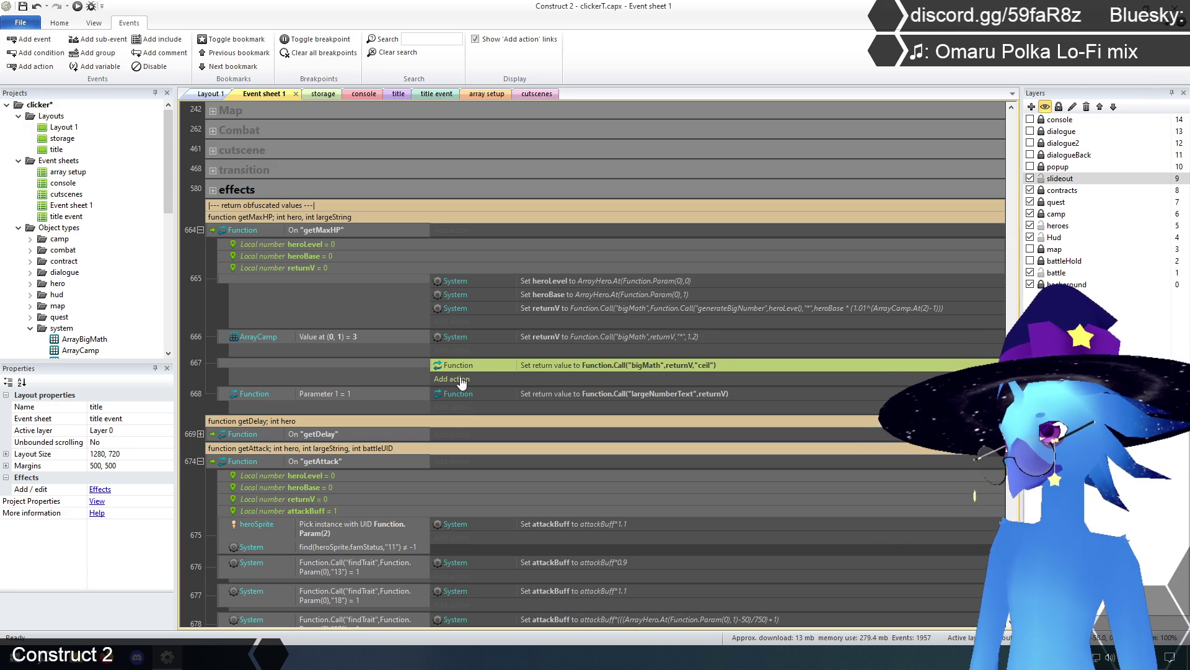
# Add a System action setting returnV to Function.Call("bigMath",returnV,"ceil") above the return action.
pyautogui.doubleClick(617, 365)
pyautogui.hotkey('ctrl', 'c')
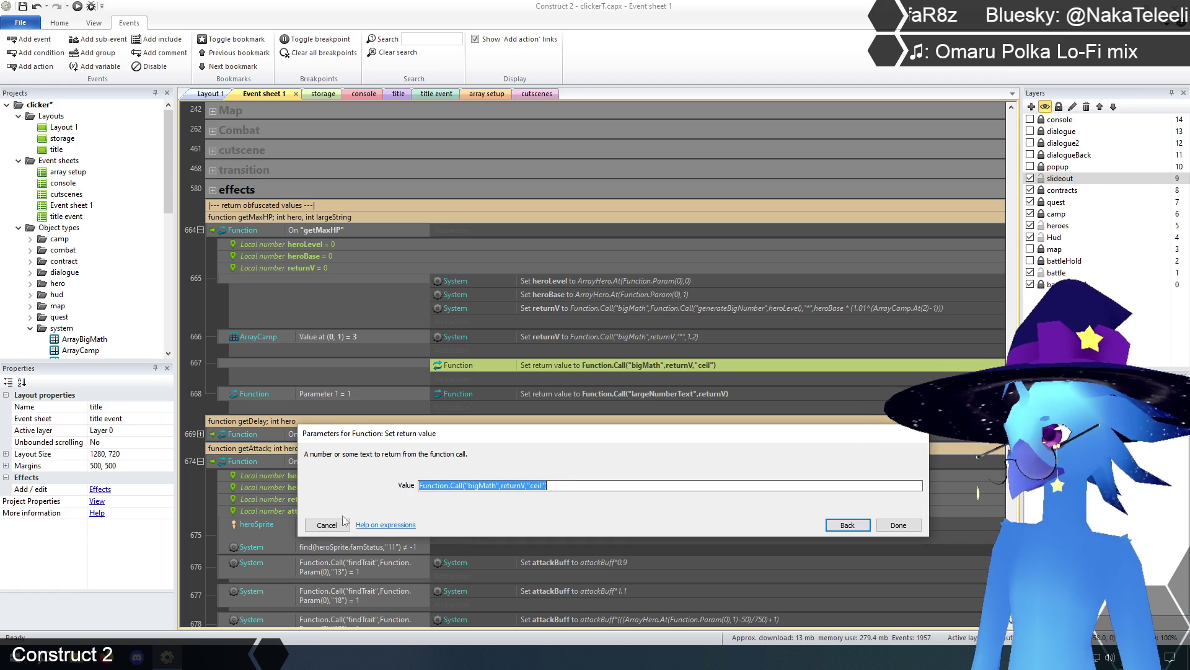
pyautogui.click(343, 521)
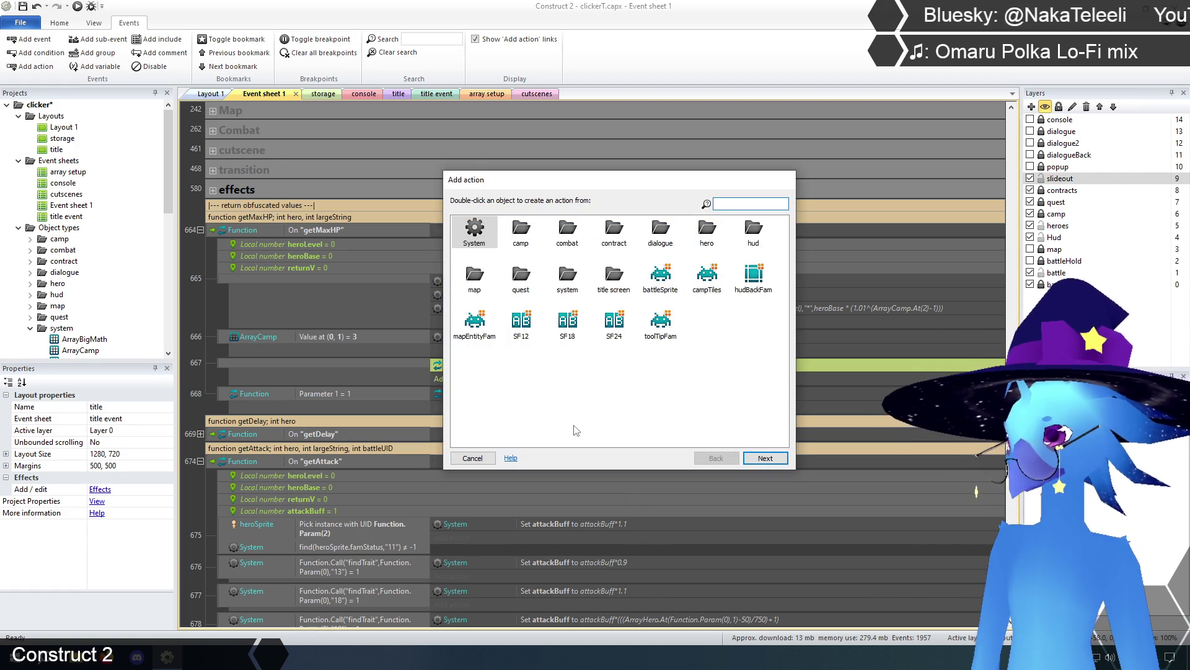
pyautogui.doubleClick(567, 278)
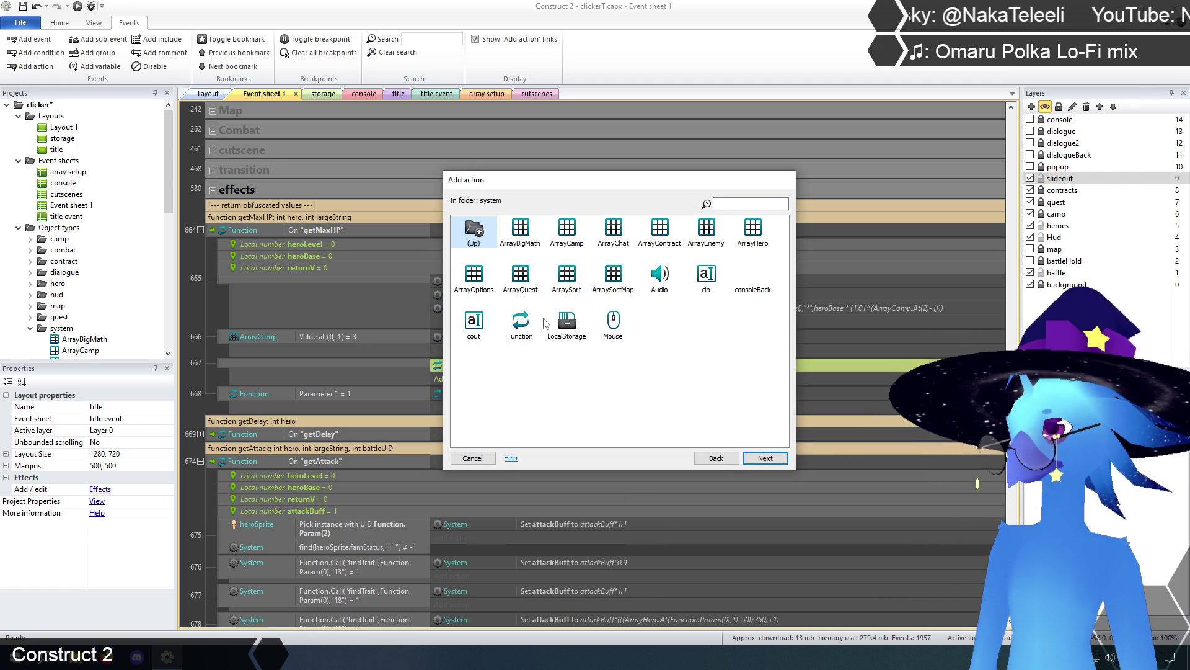
pyautogui.click(713, 459)
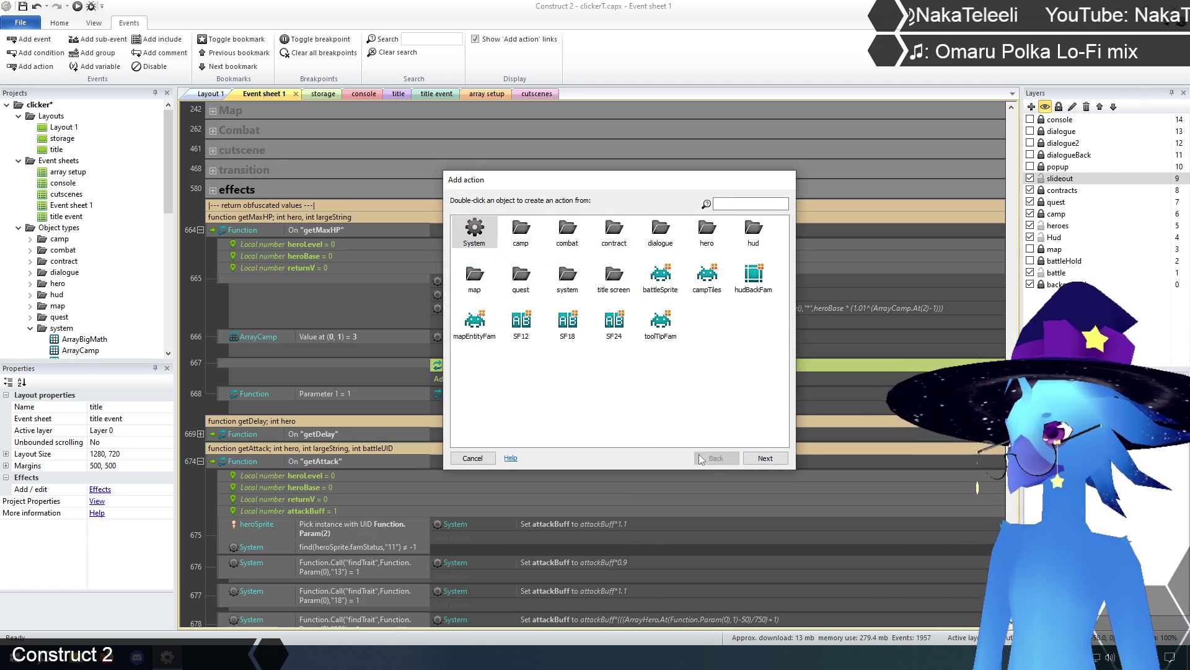
pyautogui.doubleClick(474, 230)
pyautogui.doubleClick(496, 362)
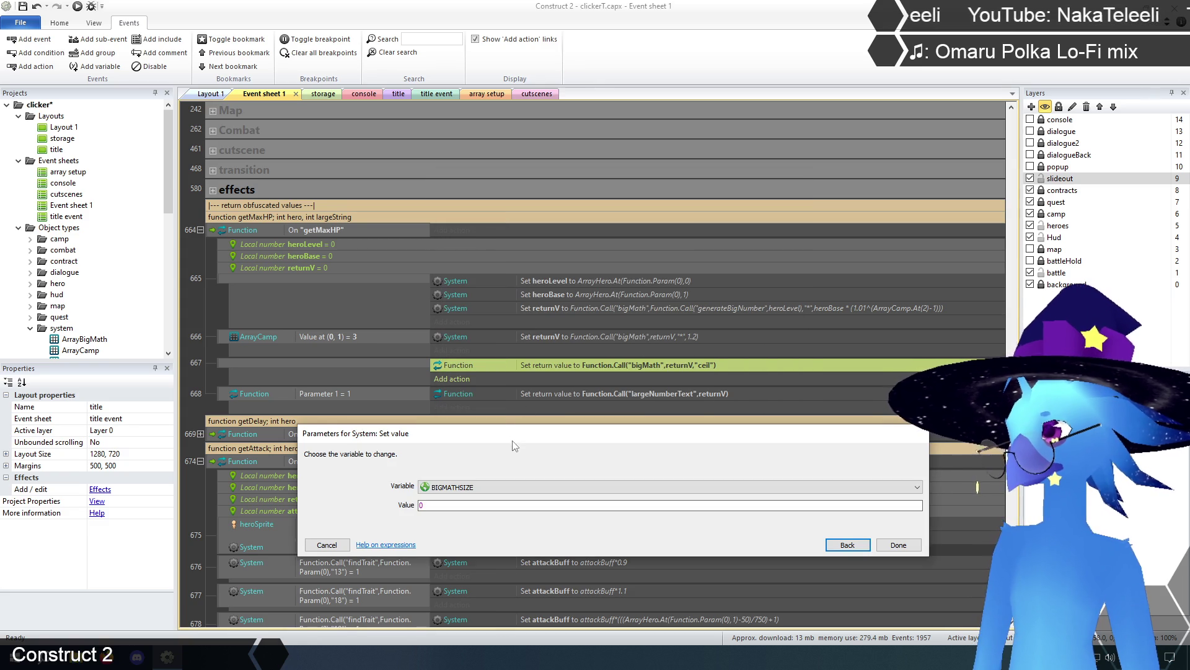
pyautogui.click(493, 479)
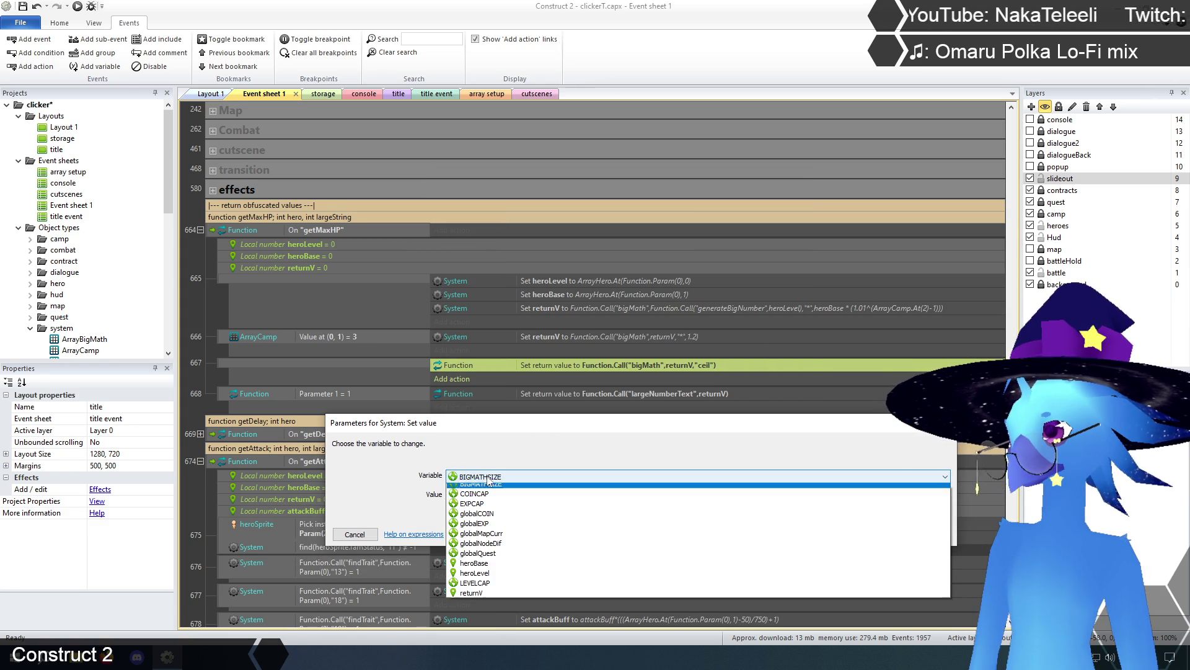
pyautogui.click(487, 599)
pyautogui.hotkey('ctrl', 'v')
pyautogui.click(919, 537)
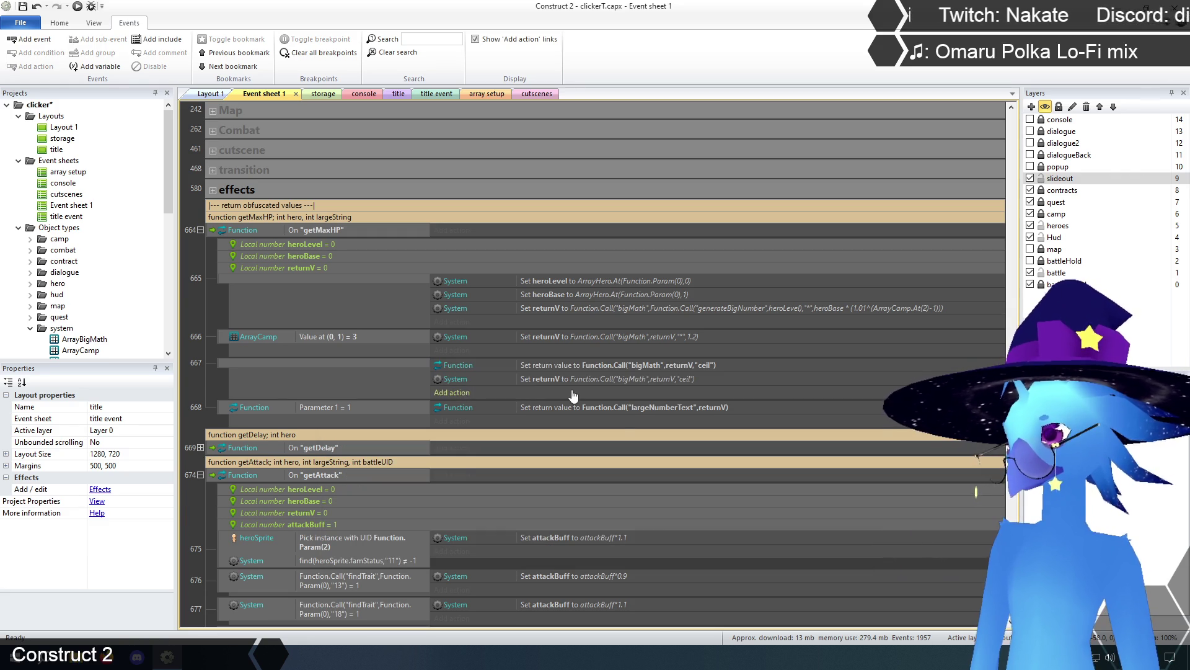
pyautogui.moveTo(556, 375); pyautogui.dragTo(557, 364)
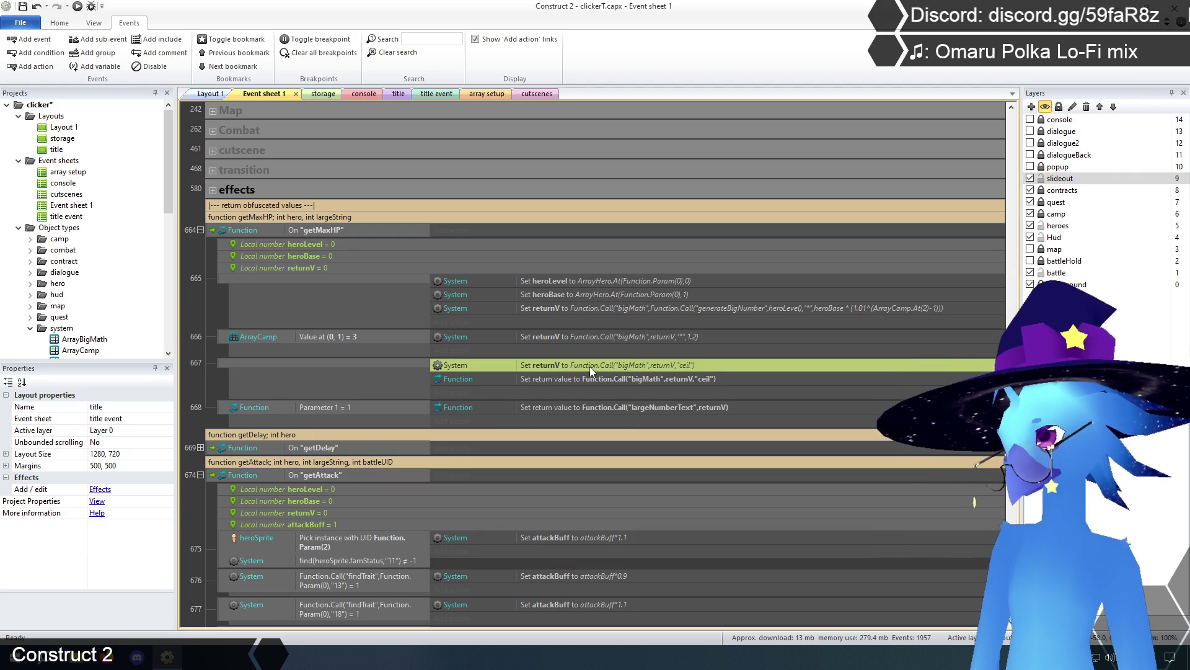
# Make event 667 return plain returnV, then collapse the getMaxHP function.
pyautogui.click(576, 379)
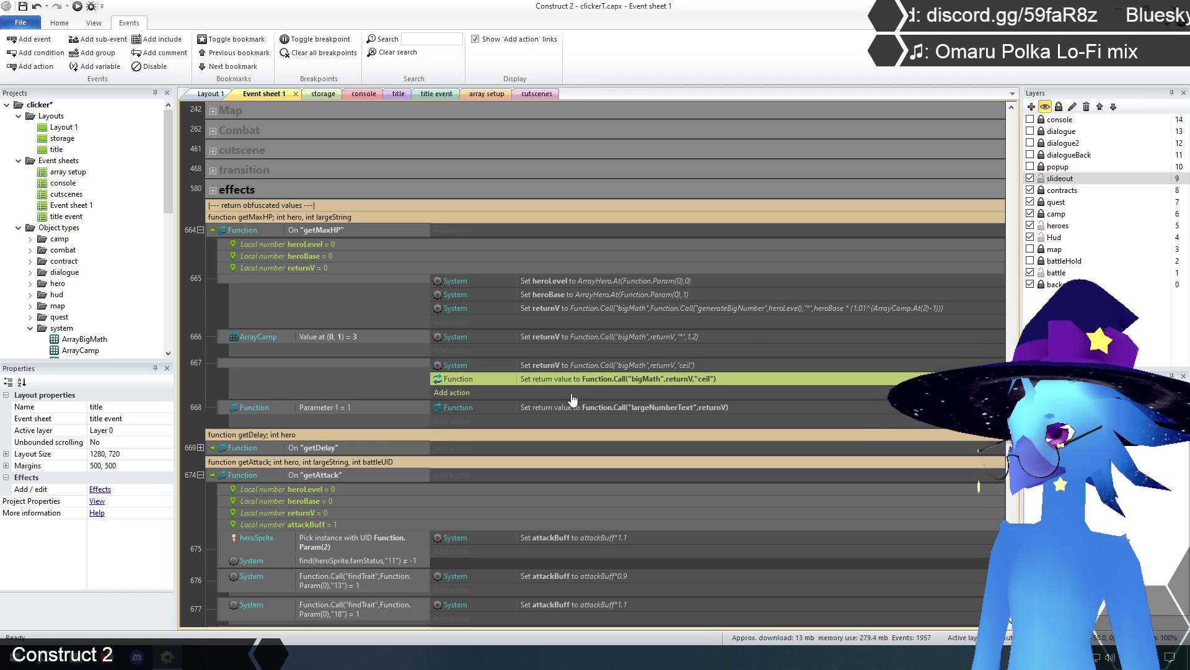
pyautogui.doubleClick(590, 379)
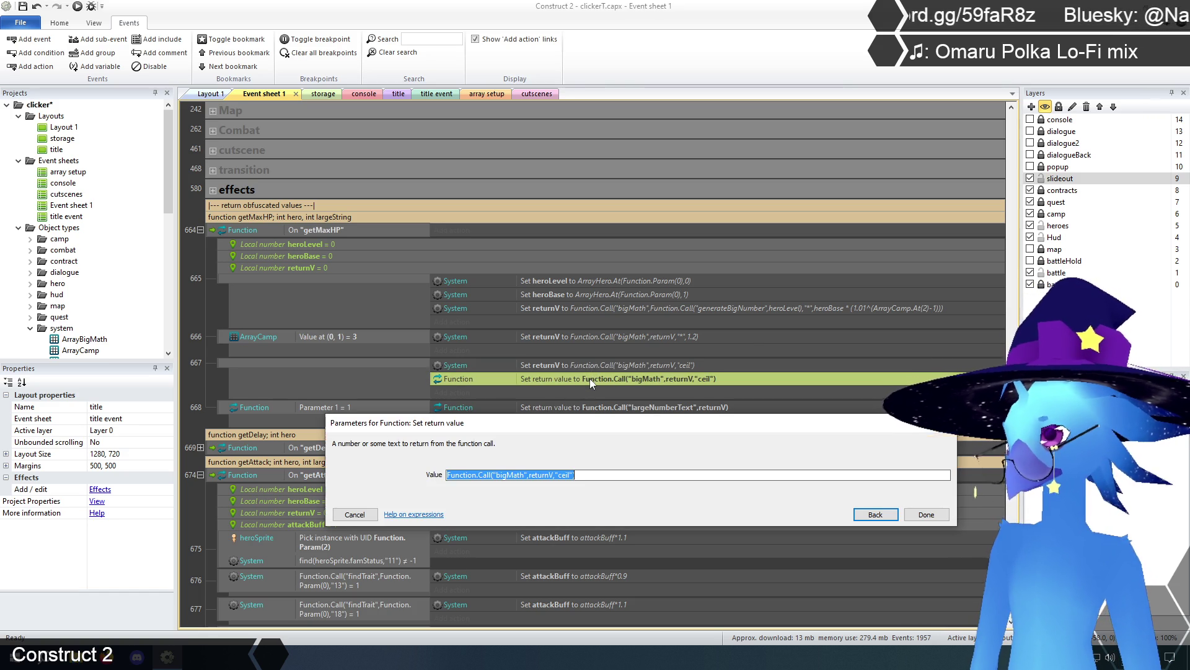
pyautogui.press('End')
pyautogui.press('BackSpace')
pyautogui.press('BackSpace')
pyautogui.press('BackSpace')
pyautogui.moveTo(529, 477); pyautogui.dragTo(446, 475)
pyautogui.press('BackSpace')
pyautogui.click(925, 515)
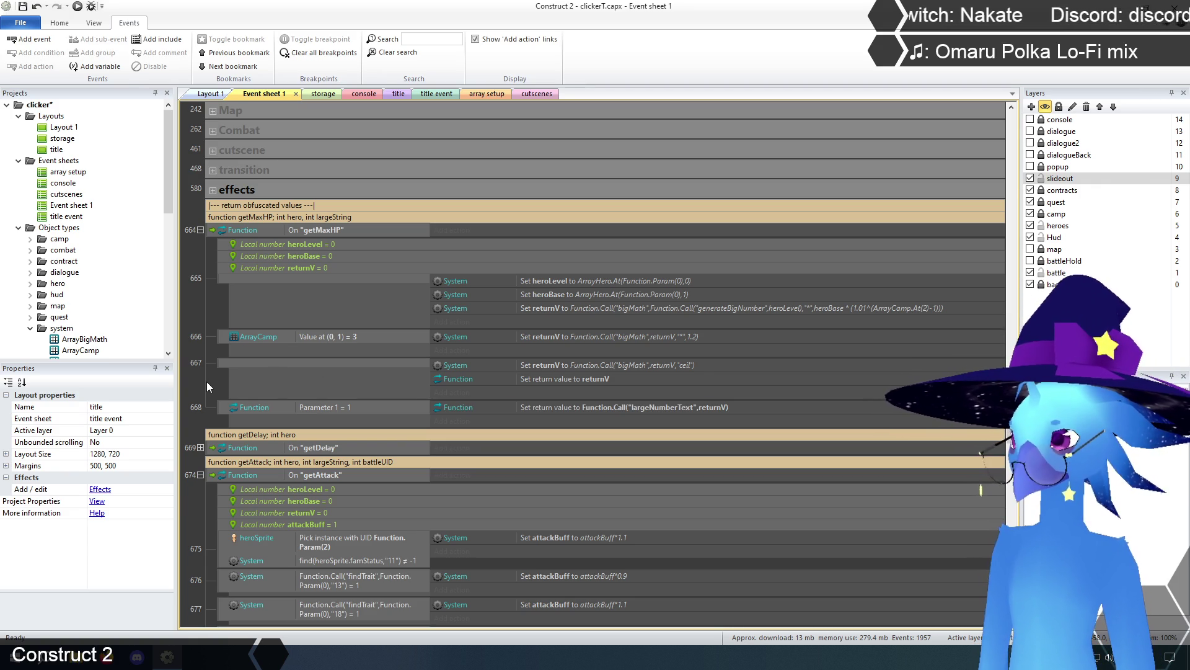
pyautogui.click(200, 229)
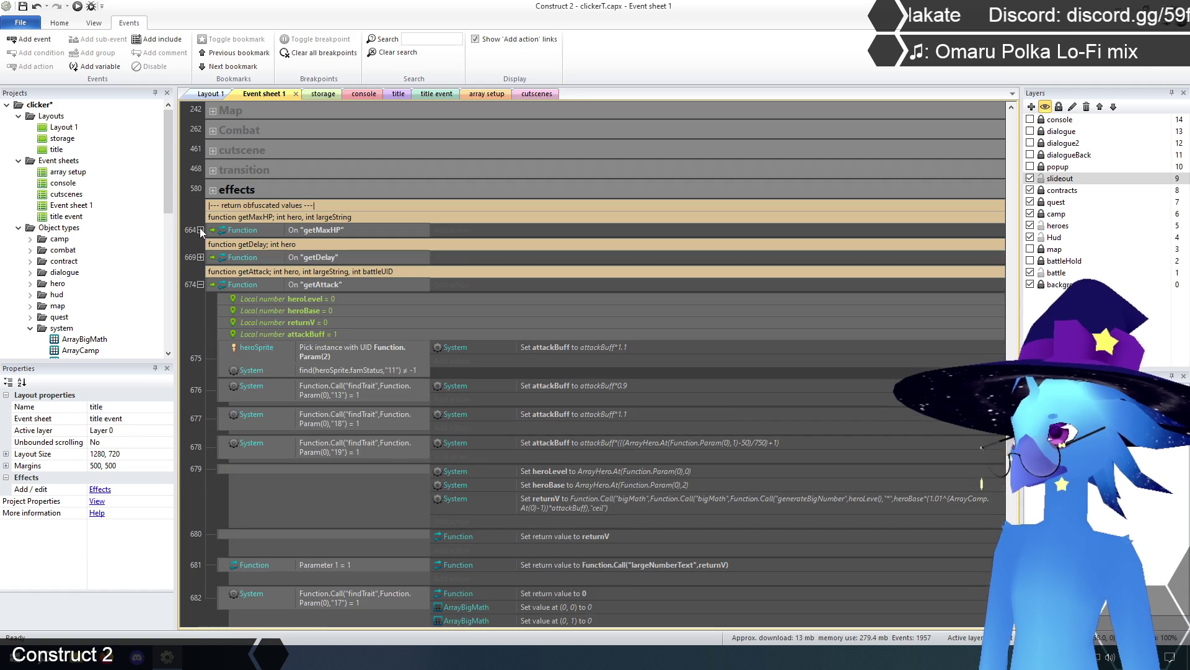
# Delete the two ArrayBigMath set-value actions from event 682.
pyautogui.scroll(-3, 242, 465)
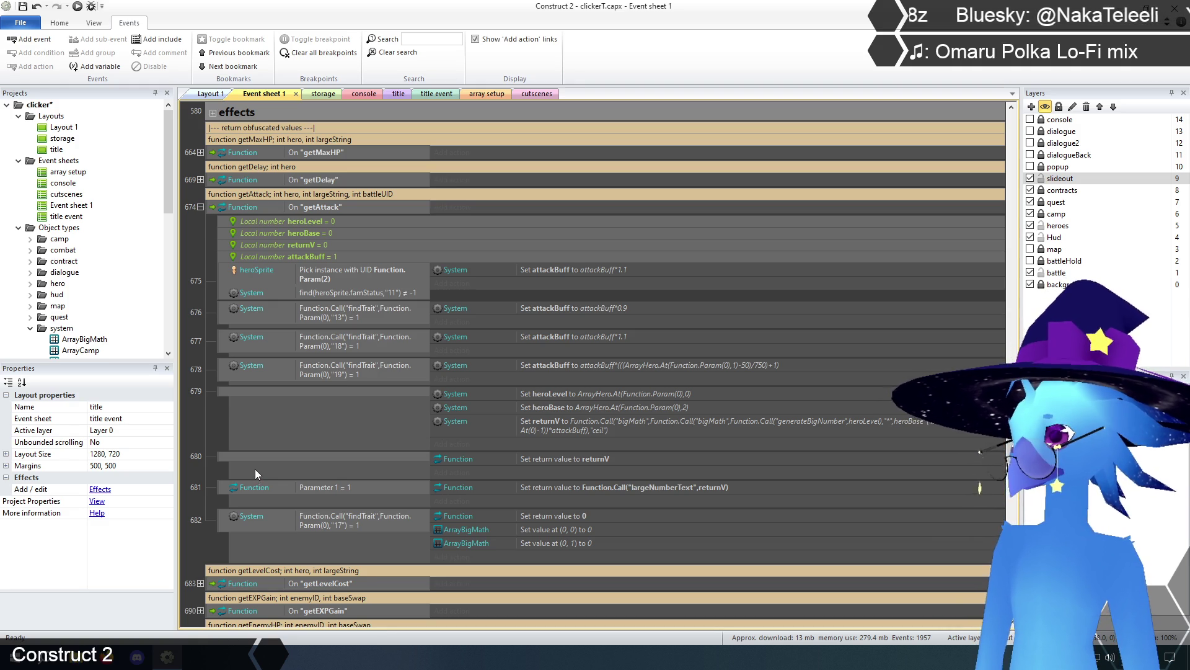
pyautogui.scroll(-2, 254, 469)
pyautogui.scroll(1, 255, 469)
pyautogui.scroll(1, 257, 473)
pyautogui.scroll(-2, 257, 473)
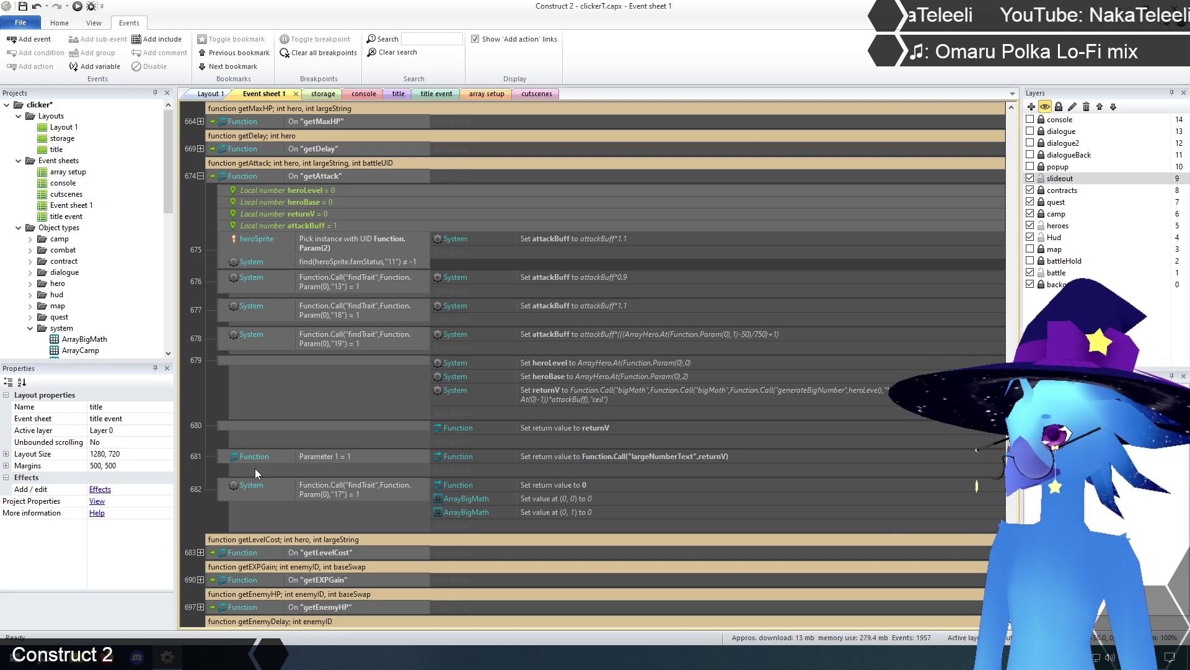
pyautogui.click(467, 500)
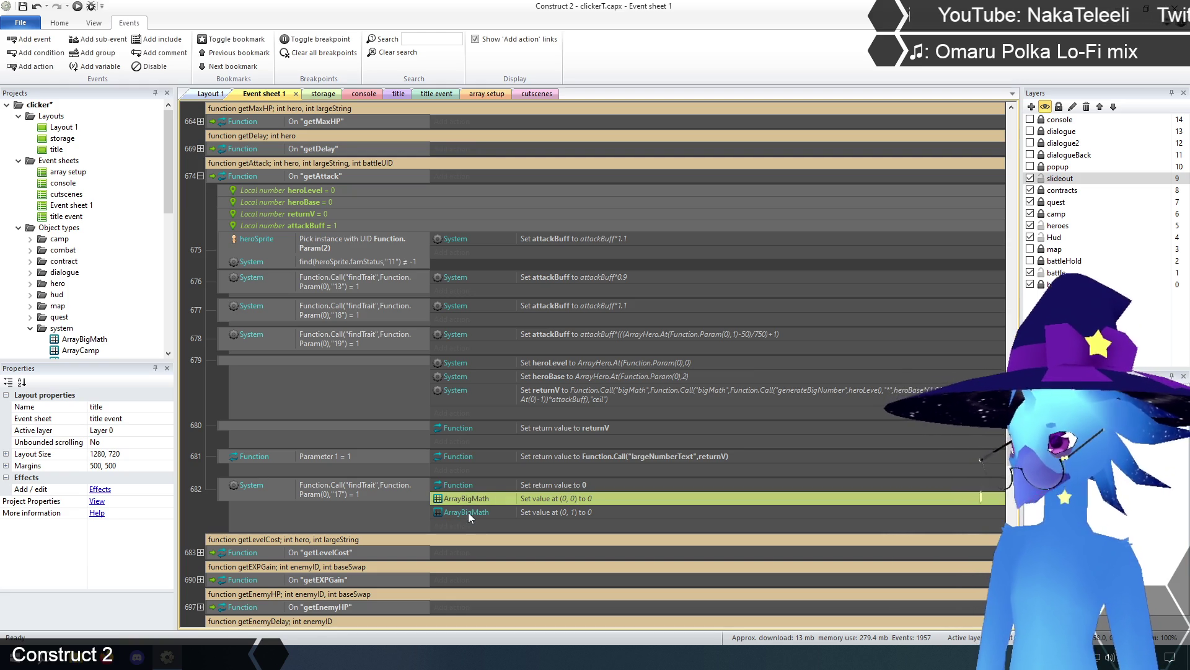
pyautogui.keyDown('shift'); pyautogui.click(467, 513); pyautogui.keyUp('shift')
pyautogui.press('Delete')
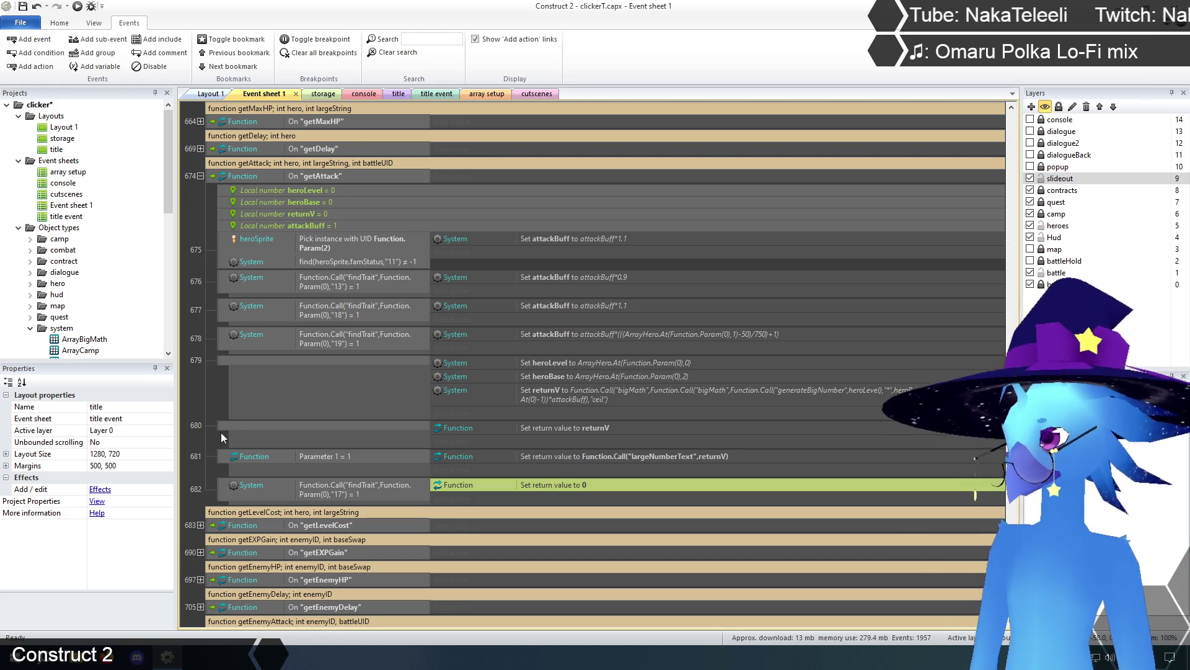
# Check event 682's remaining return-zero action and findTrait condition.
pyautogui.click(207, 423)
pyautogui.scroll(3, 207, 423)
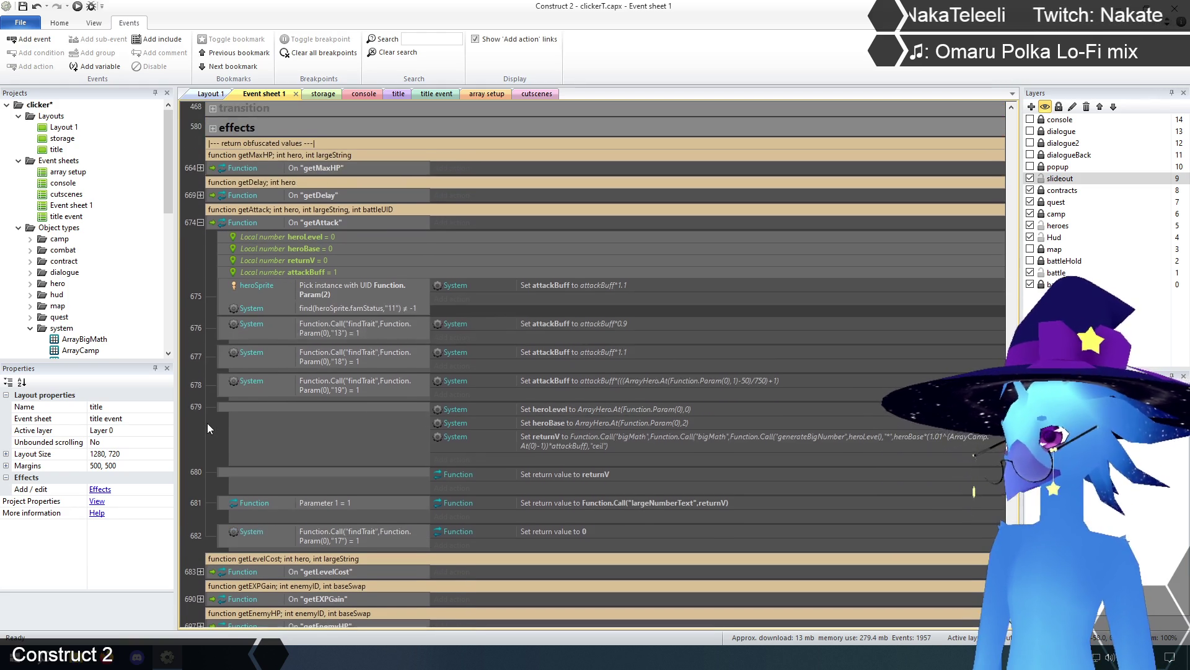
pyautogui.scroll(-2, 208, 423)
pyautogui.click(541, 499)
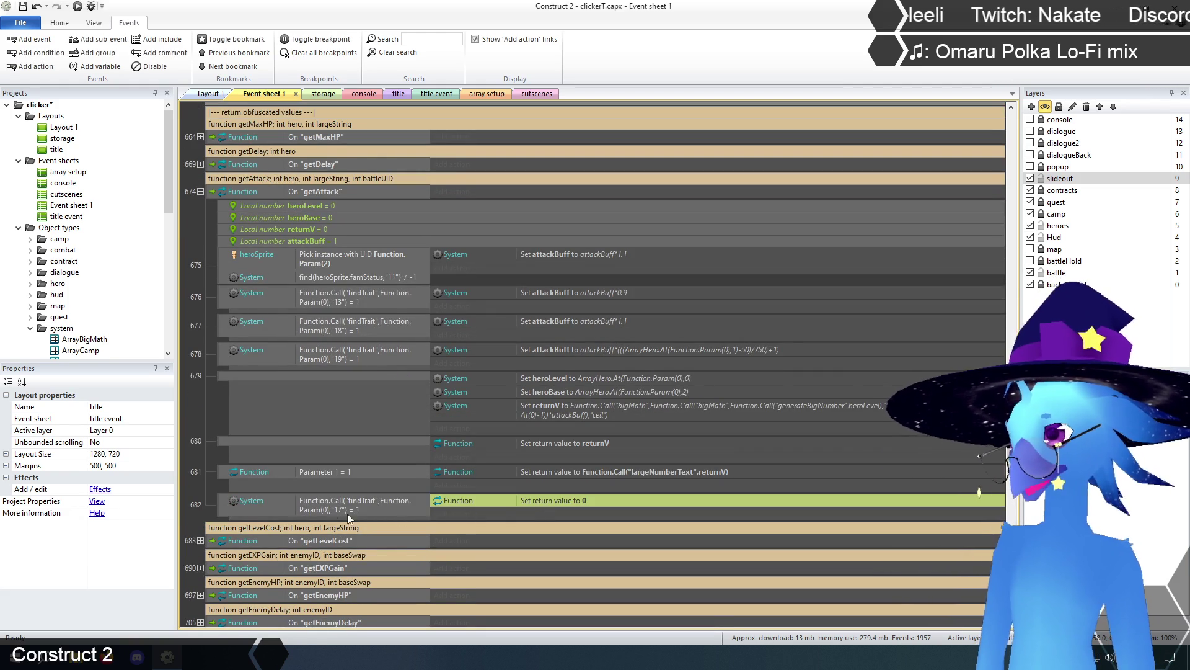
pyautogui.click(327, 507)
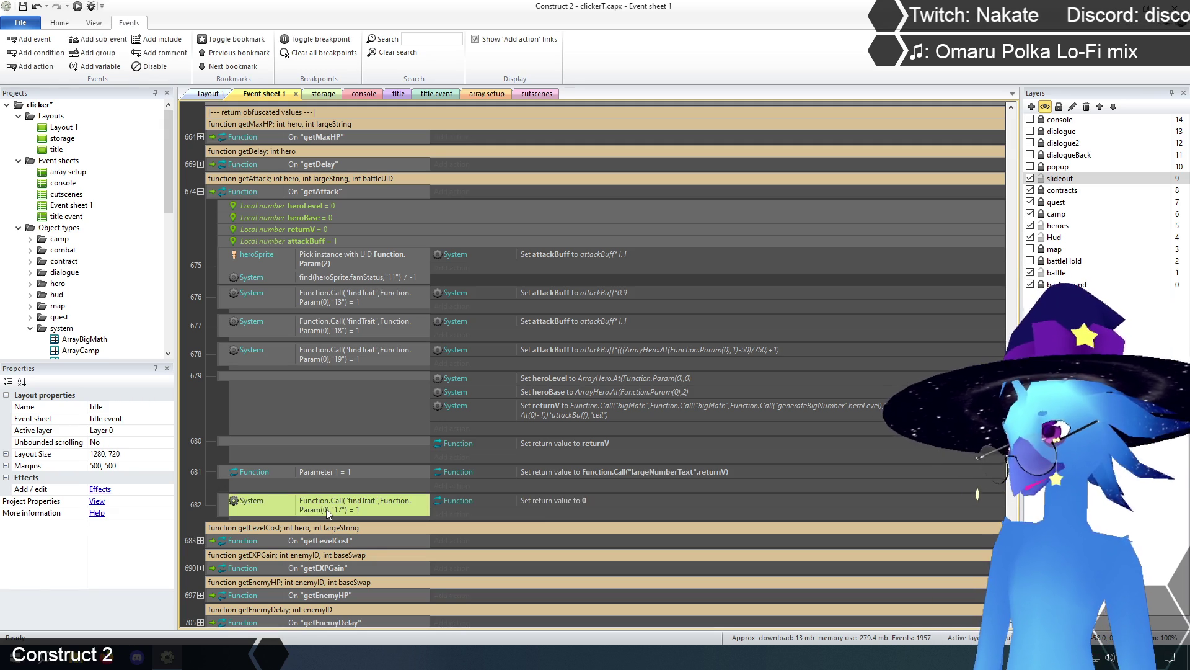
pyautogui.click(205, 486)
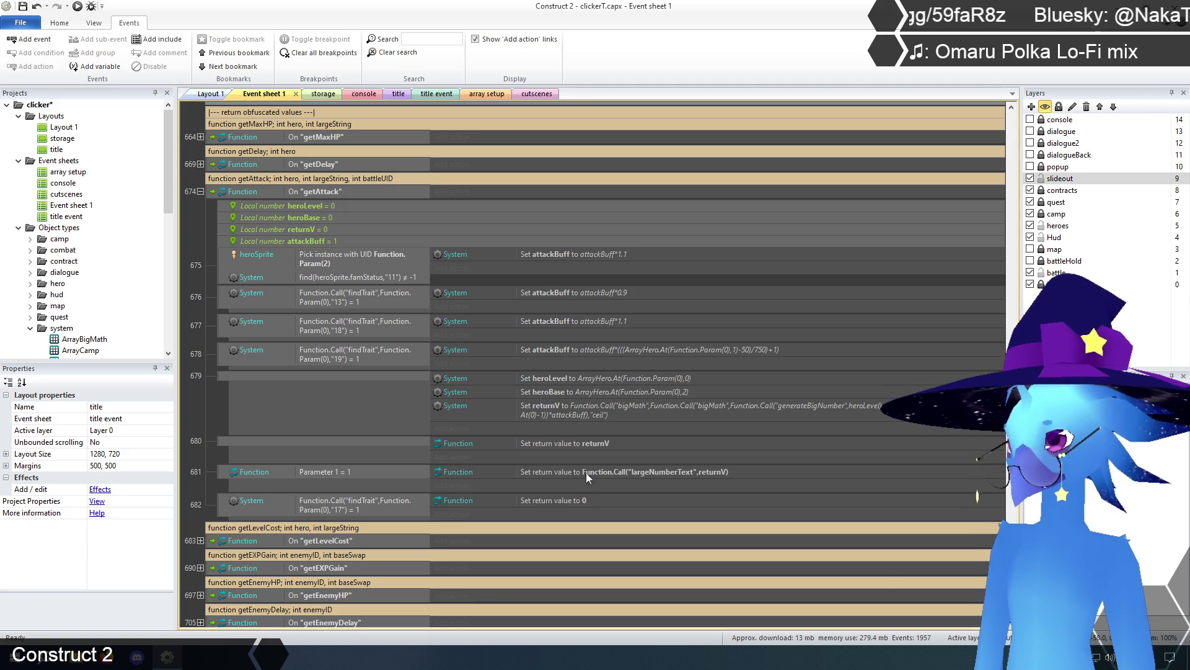
# Change event 682's return value from 0 to "0e0" and collapse getAttack.
pyautogui.click(575, 500)
pyautogui.doubleClick(575, 499)
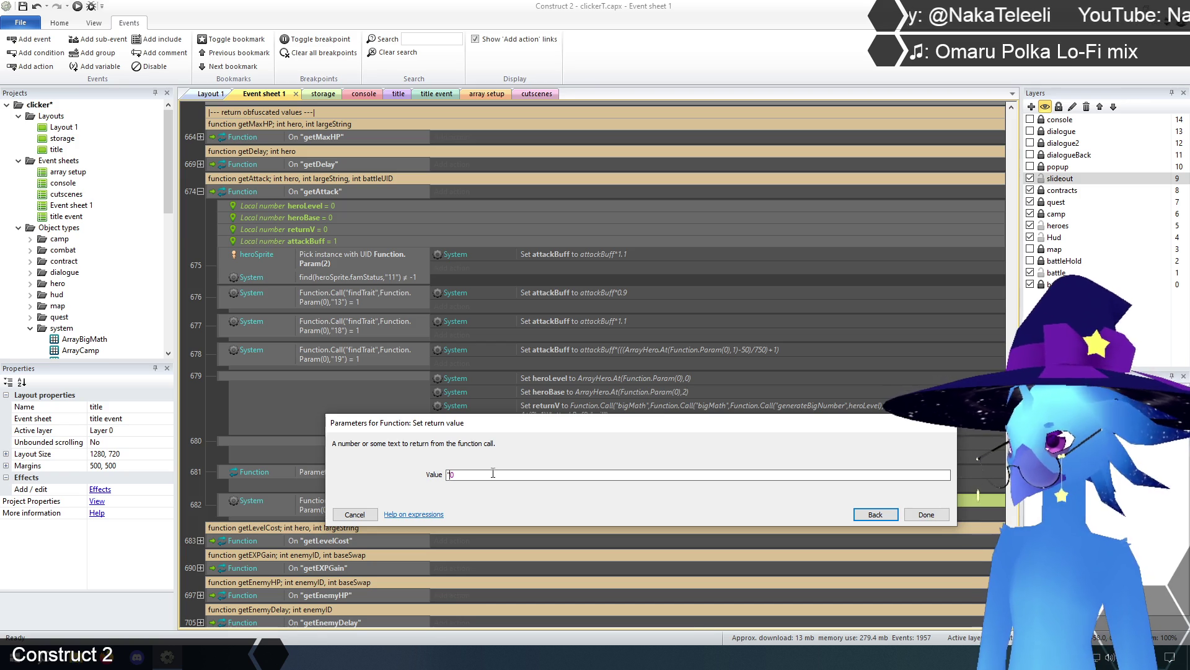
pyautogui.write('"0e0"')
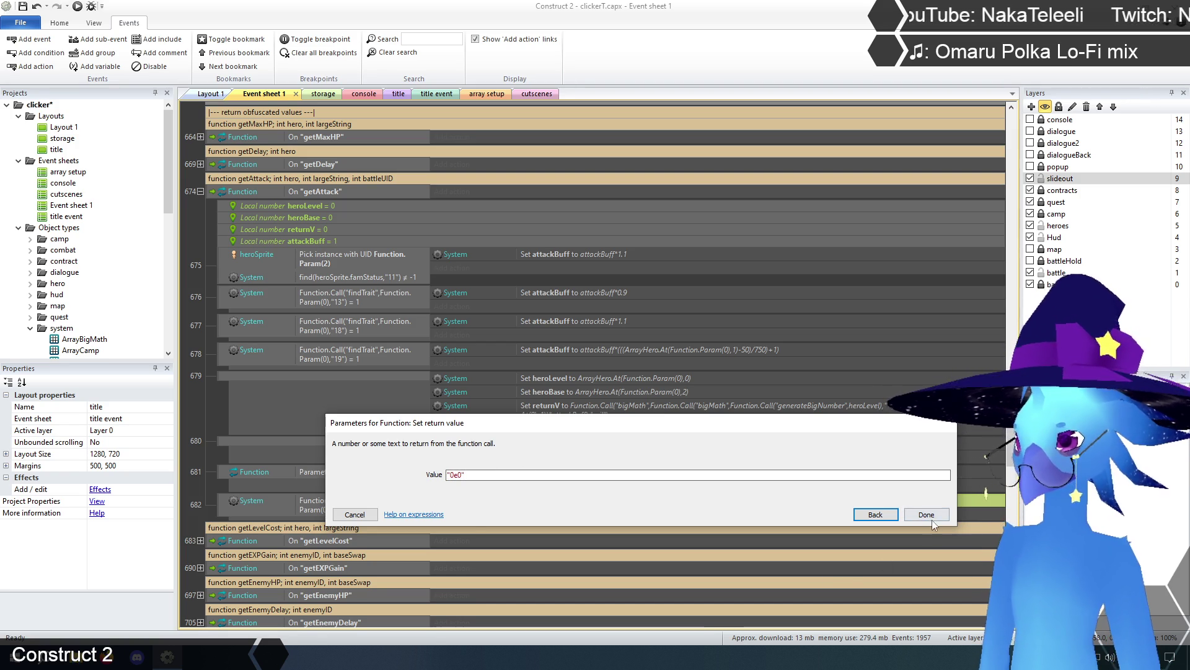
pyautogui.click(930, 516)
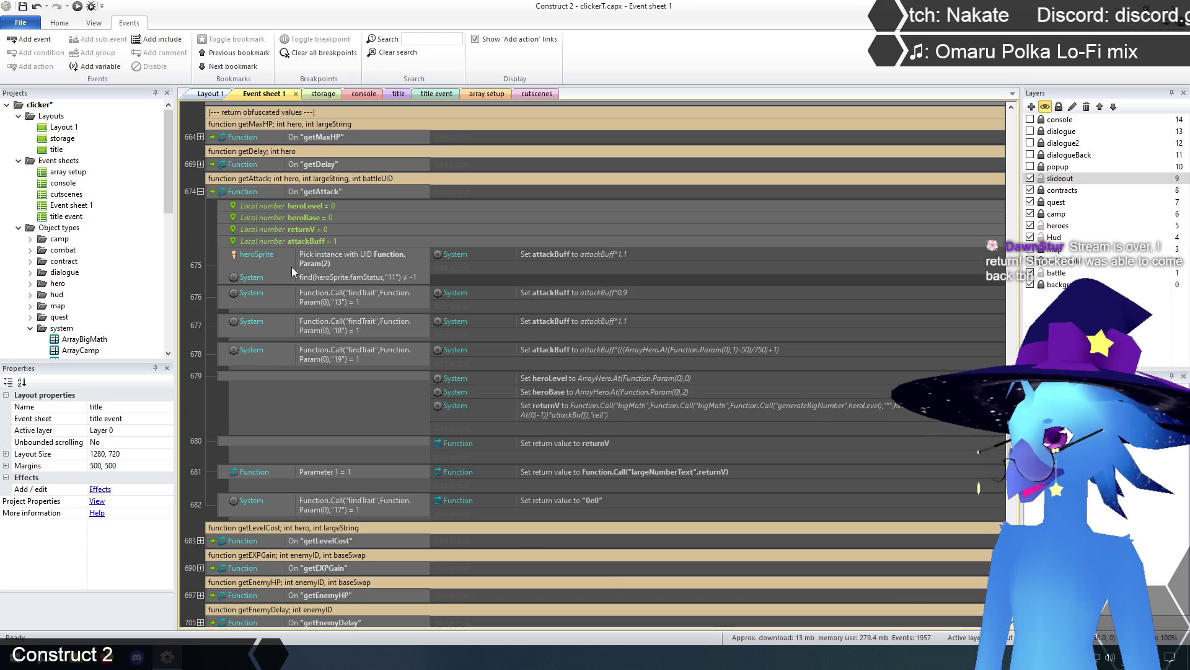
pyautogui.click(201, 192)
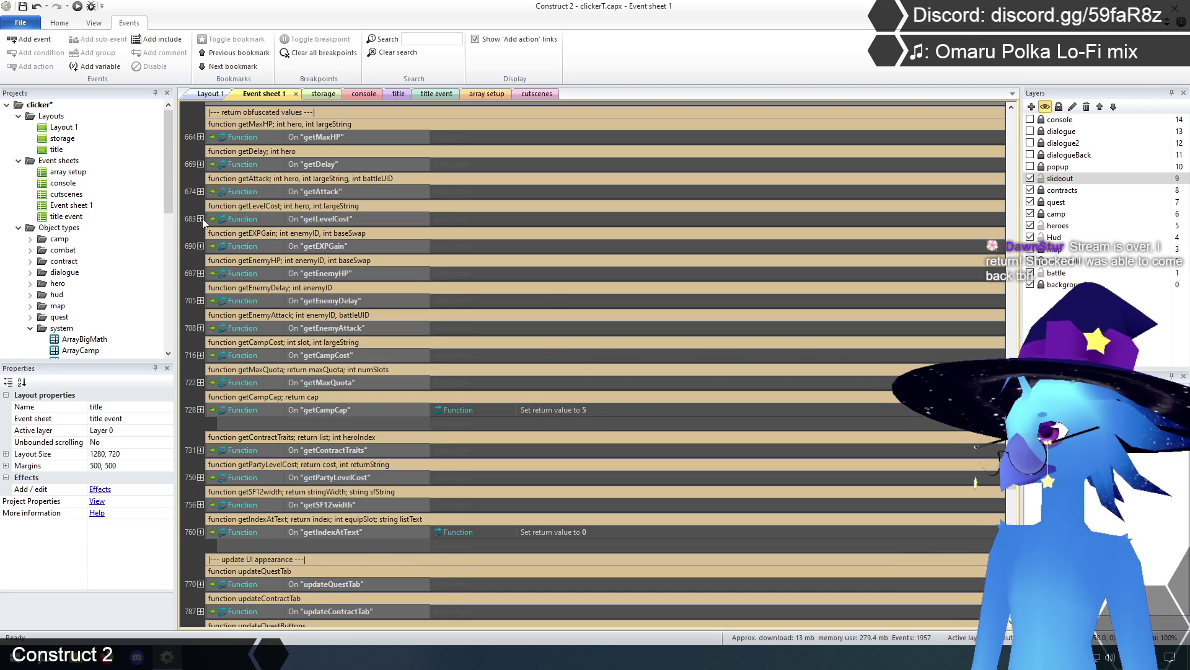
# Expand getLevelCost and open event 684's Set returnV action with its value selected.
pyautogui.click(200, 219)
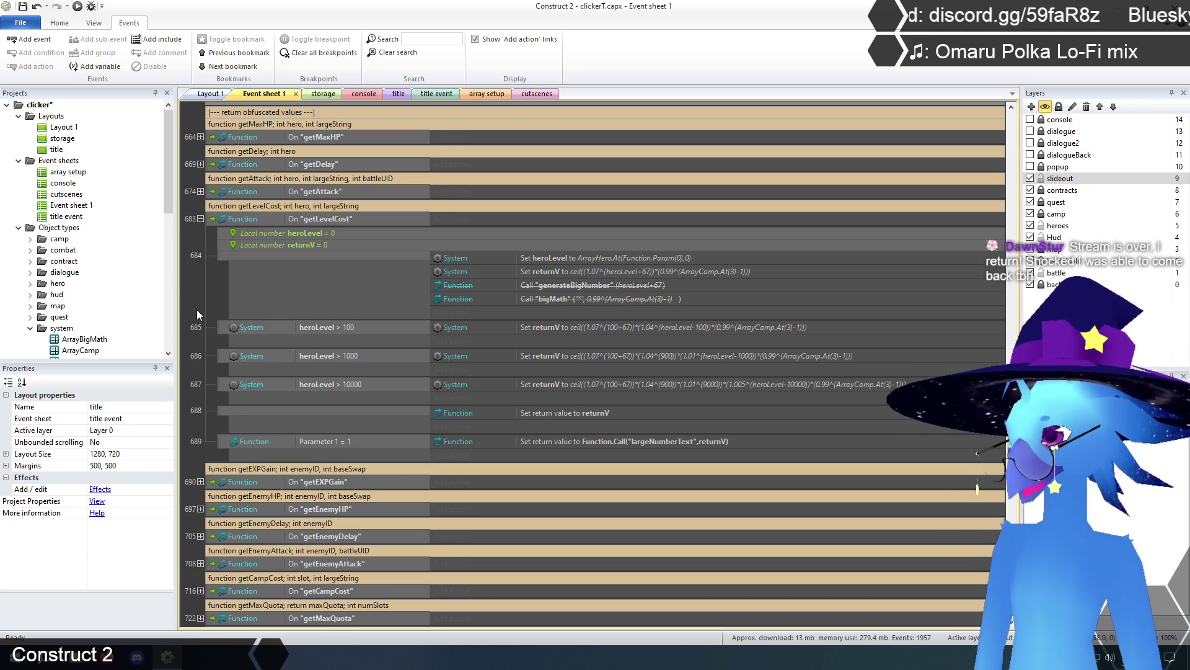
pyautogui.click(577, 286)
pyautogui.keyDown('shift'); pyautogui.click(575, 298); pyautogui.keyUp('shift')
pyautogui.click(586, 271)
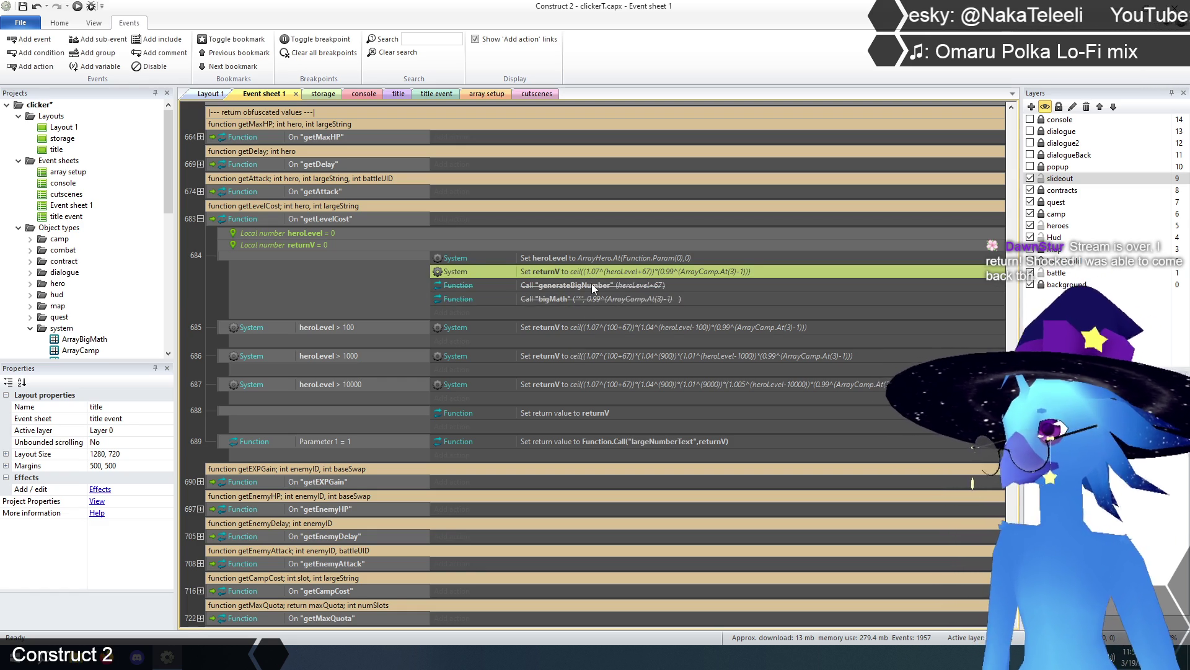
pyautogui.click(592, 286)
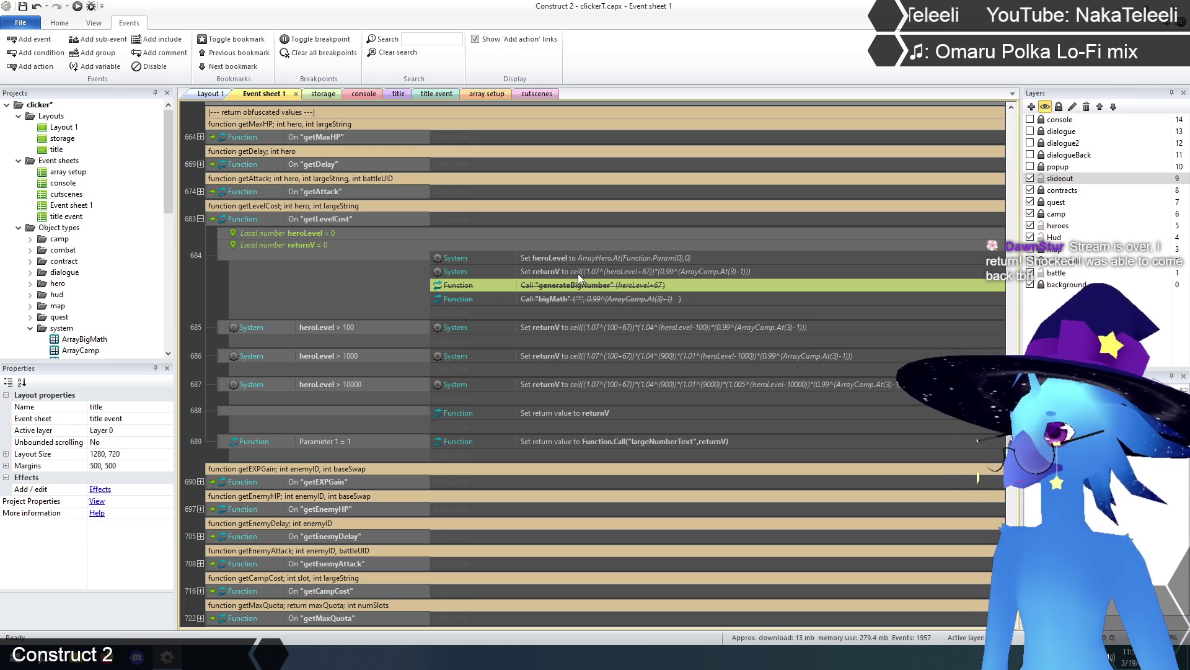
pyautogui.doubleClick(577, 273)
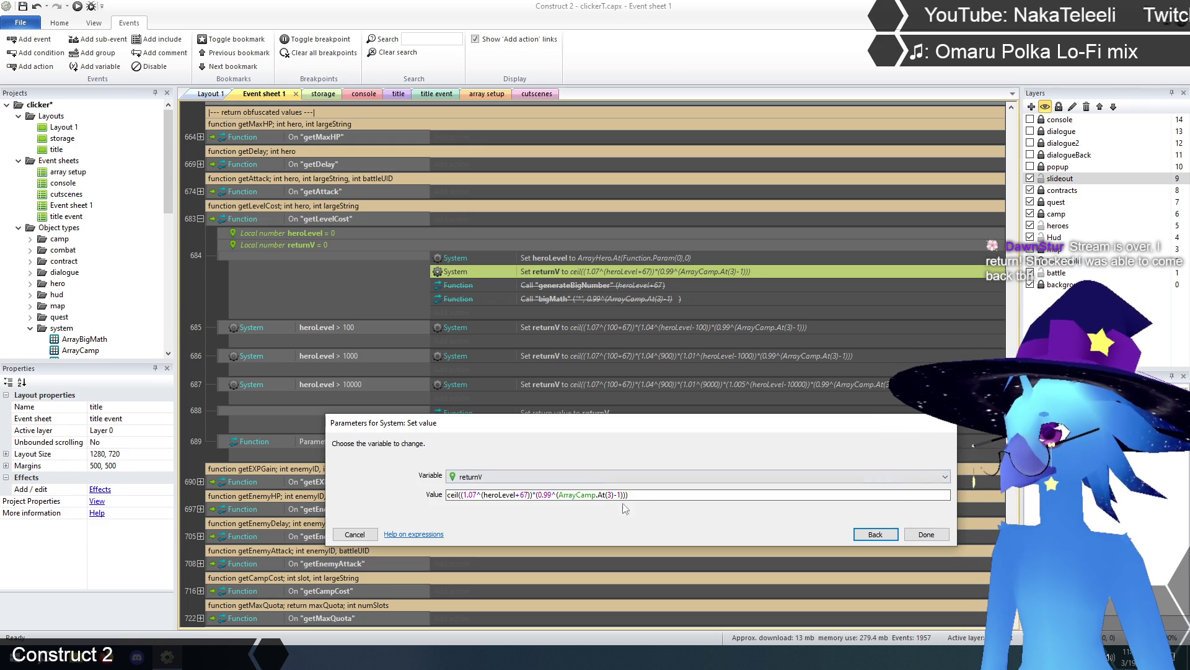
pyautogui.click(644, 496)
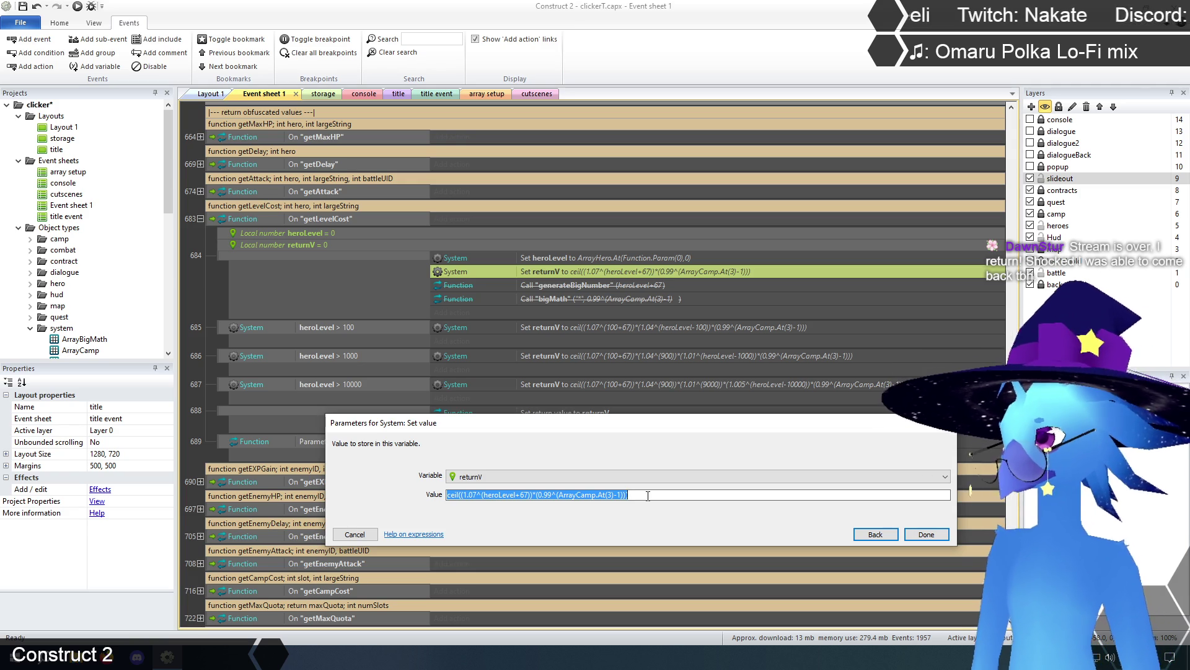
pyautogui.moveTo(640, 427)
pyautogui.mouseDown()
pyautogui.moveTo(627, 481)
pyautogui.moveTo(640, 462)
pyautogui.mouseUp()
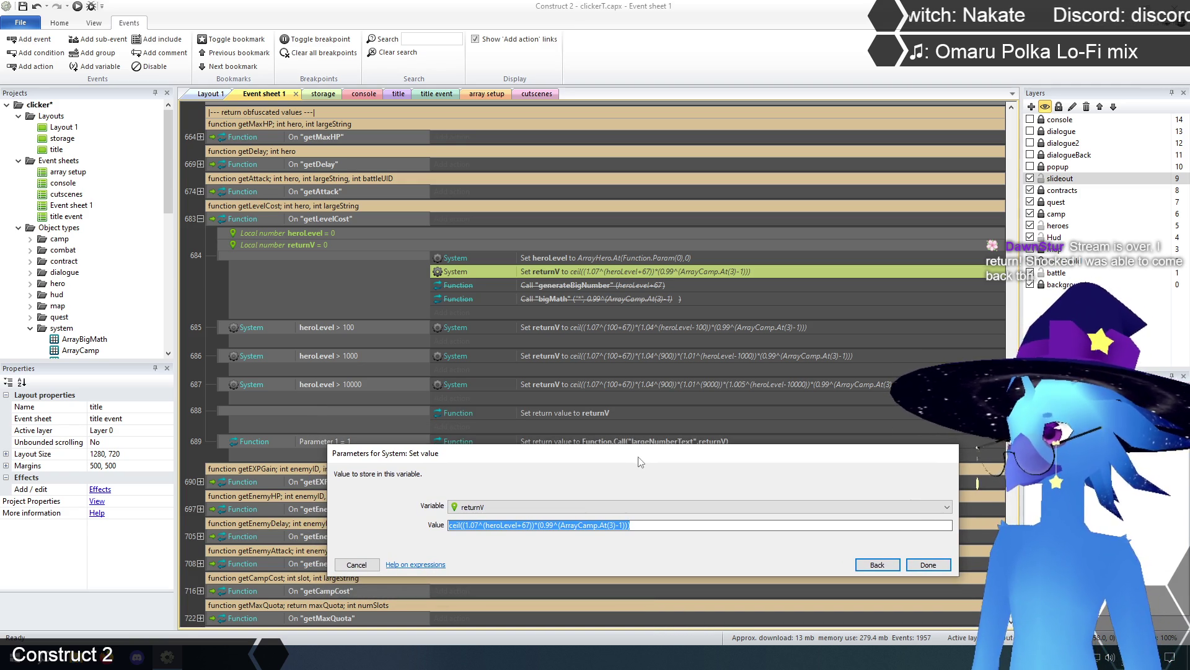
# Type two nested Function.Call("bigMath", calls wrapping Function.Call("generateBigNumber".
pyautogui.write('Function')
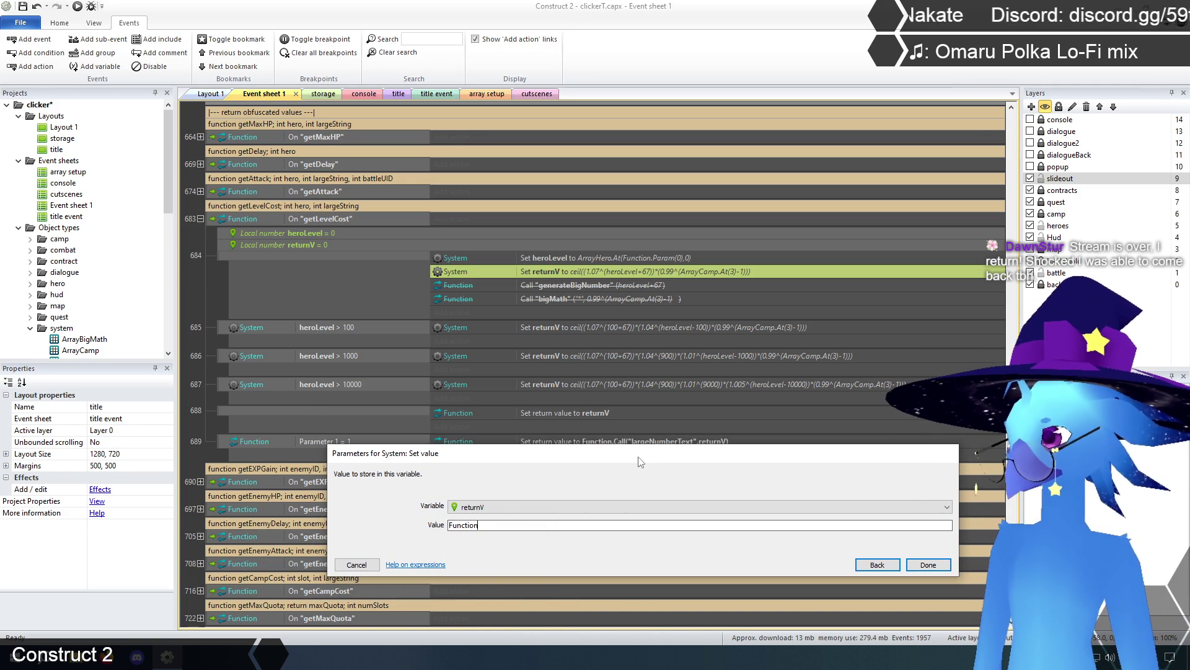
pyautogui.write('.cal')
pyautogui.press('Return')
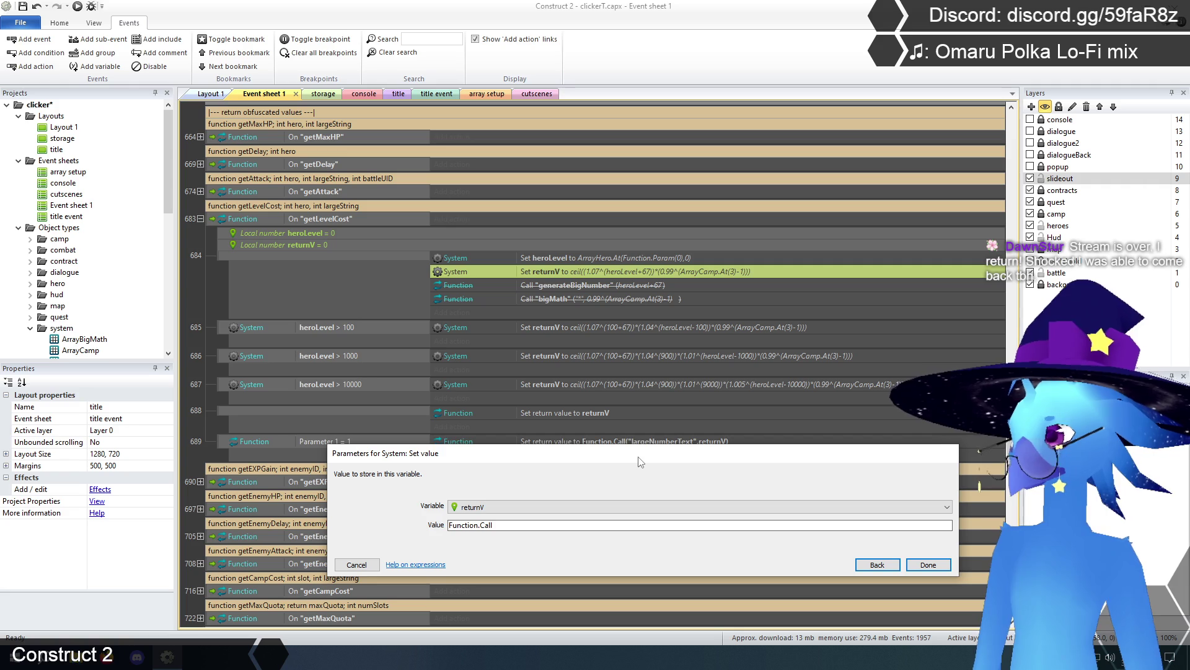
pyautogui.write('("b')
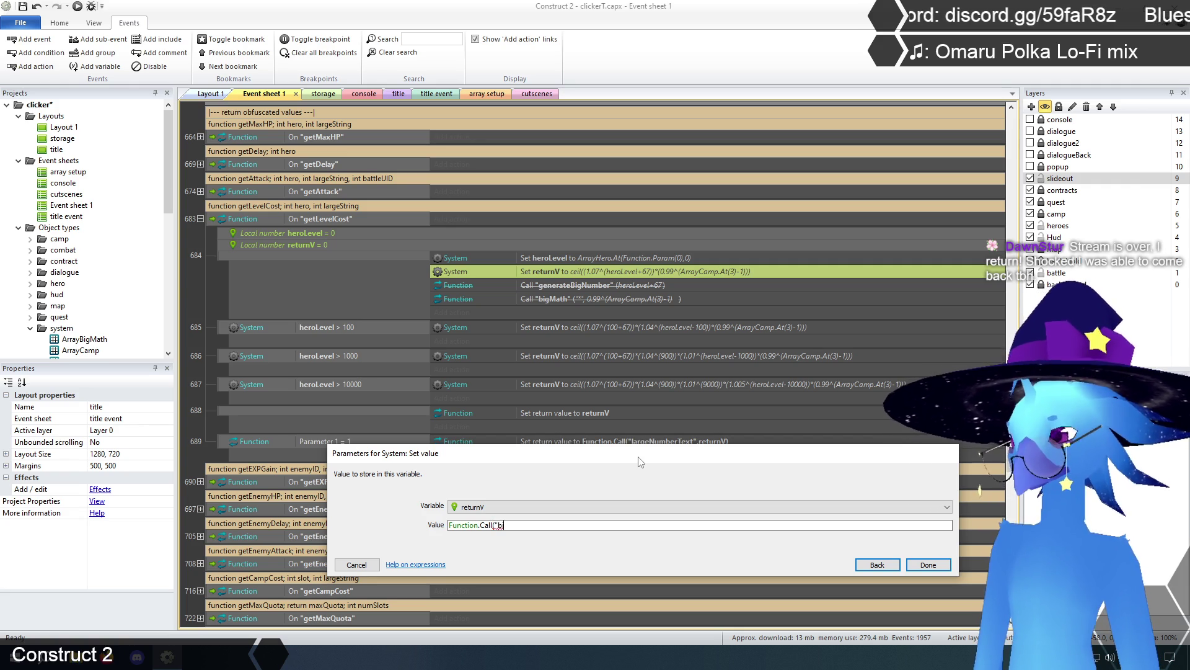
pyautogui.write('igMath",')
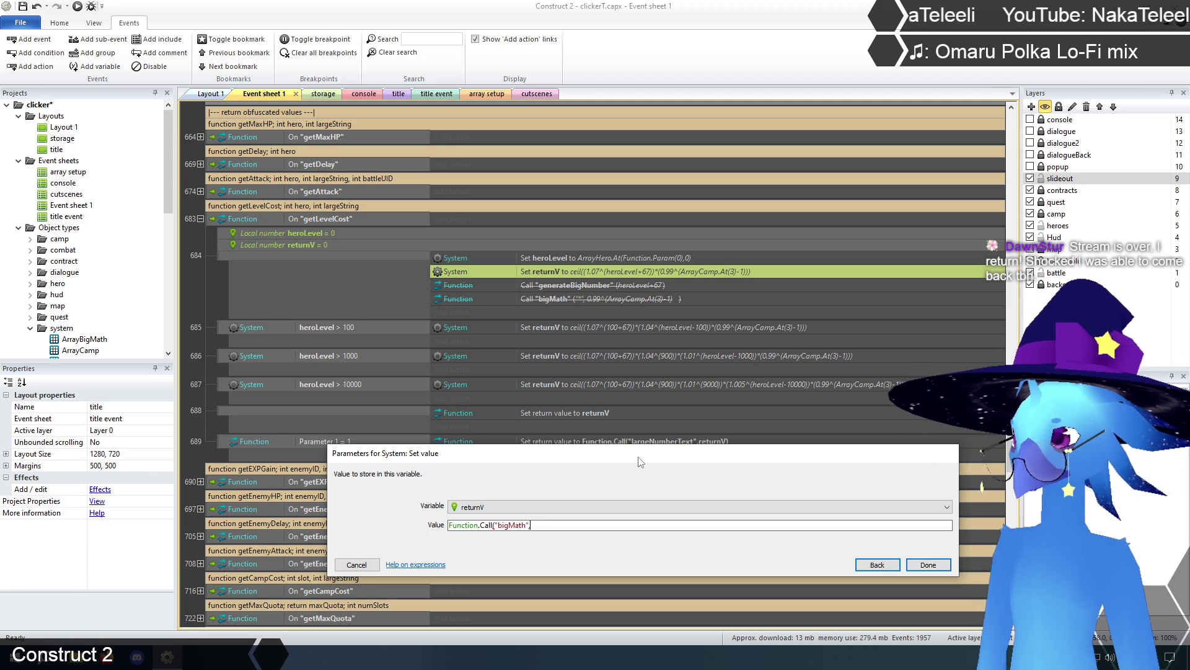
pyautogui.write('Function.ca')
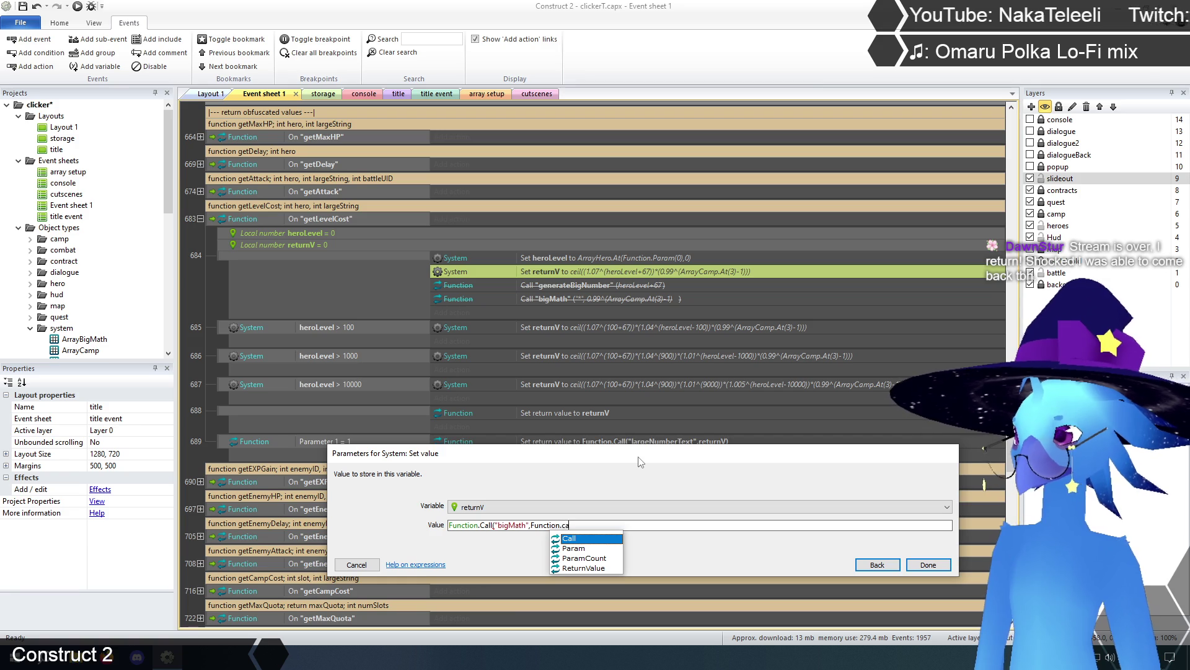
pyautogui.press('Return')
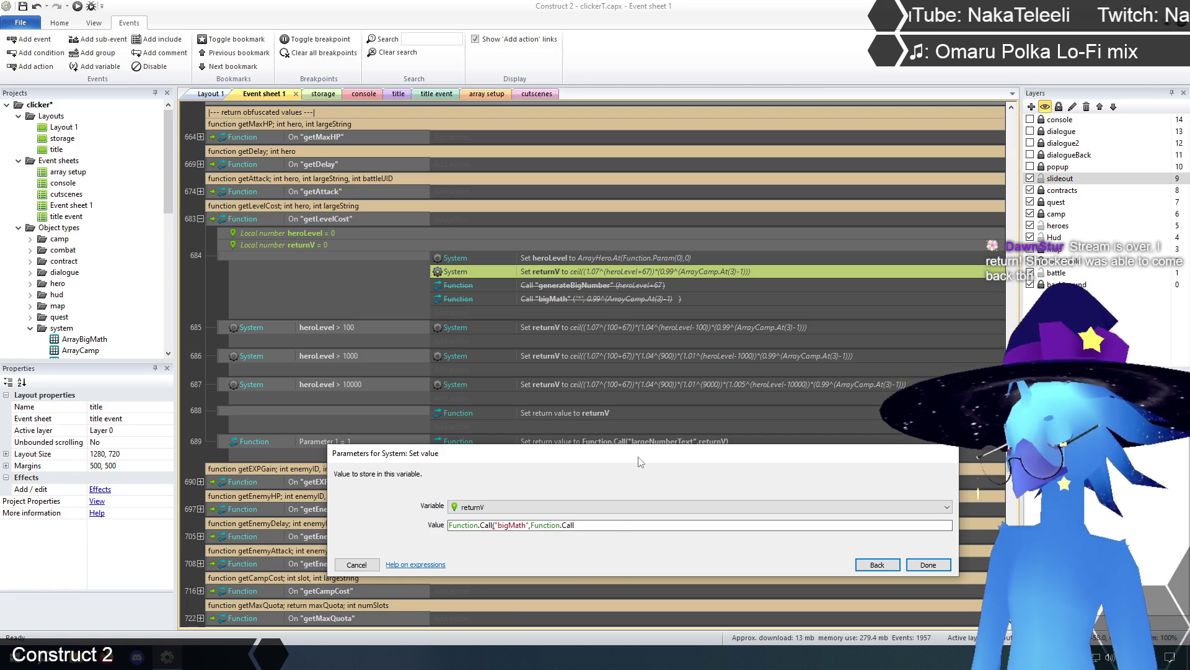
pyautogui.write('("')
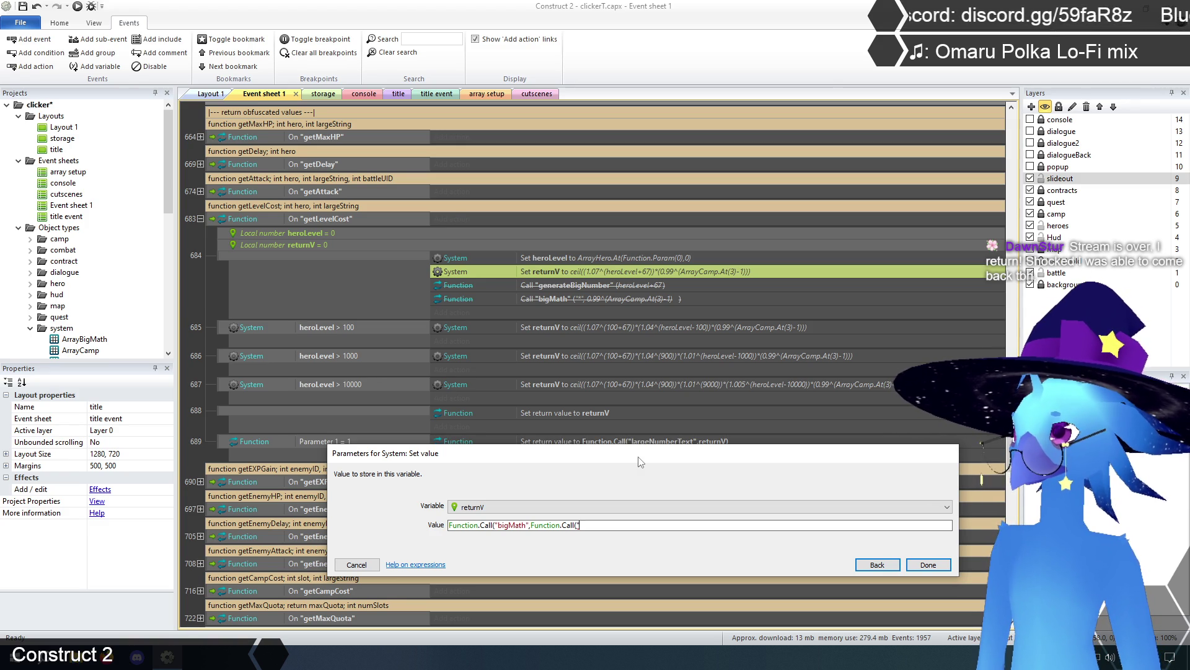
pyautogui.write('big')
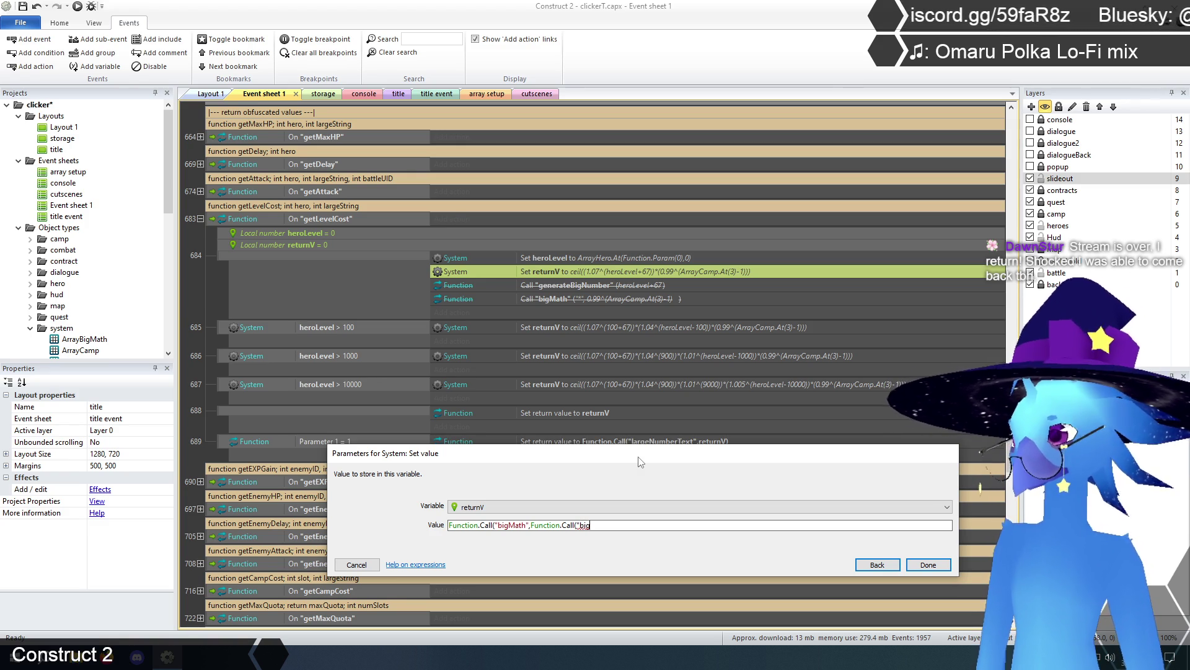
pyautogui.write('Math"')
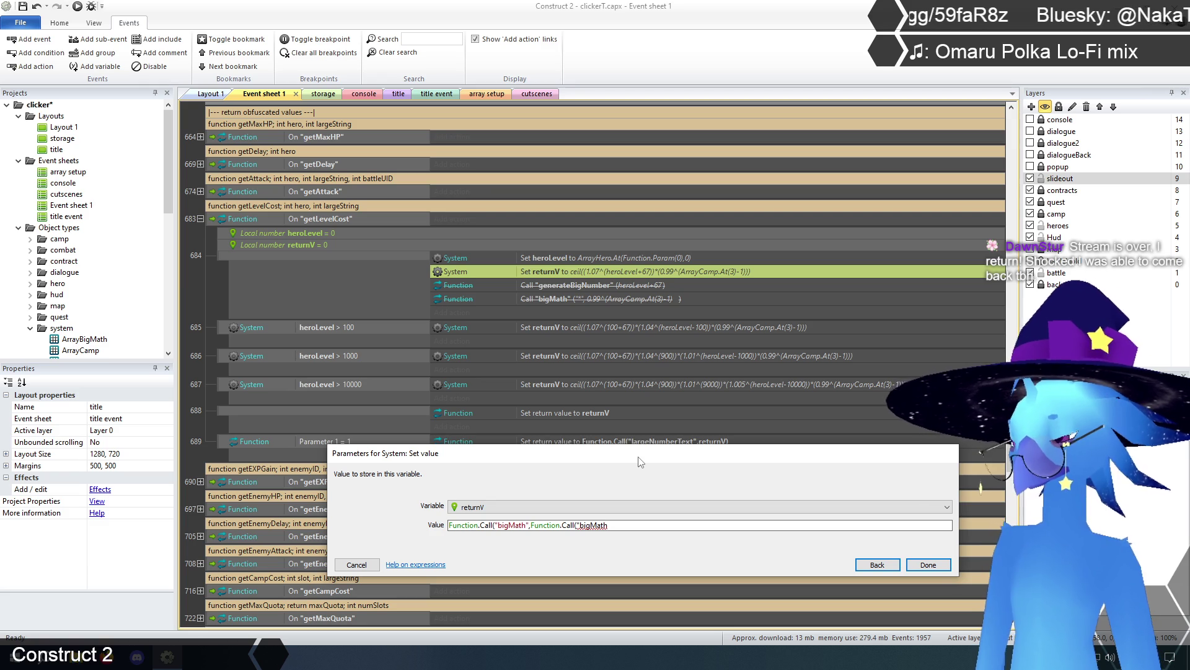
pyautogui.write(',Function.Call("generateBigNumber",')
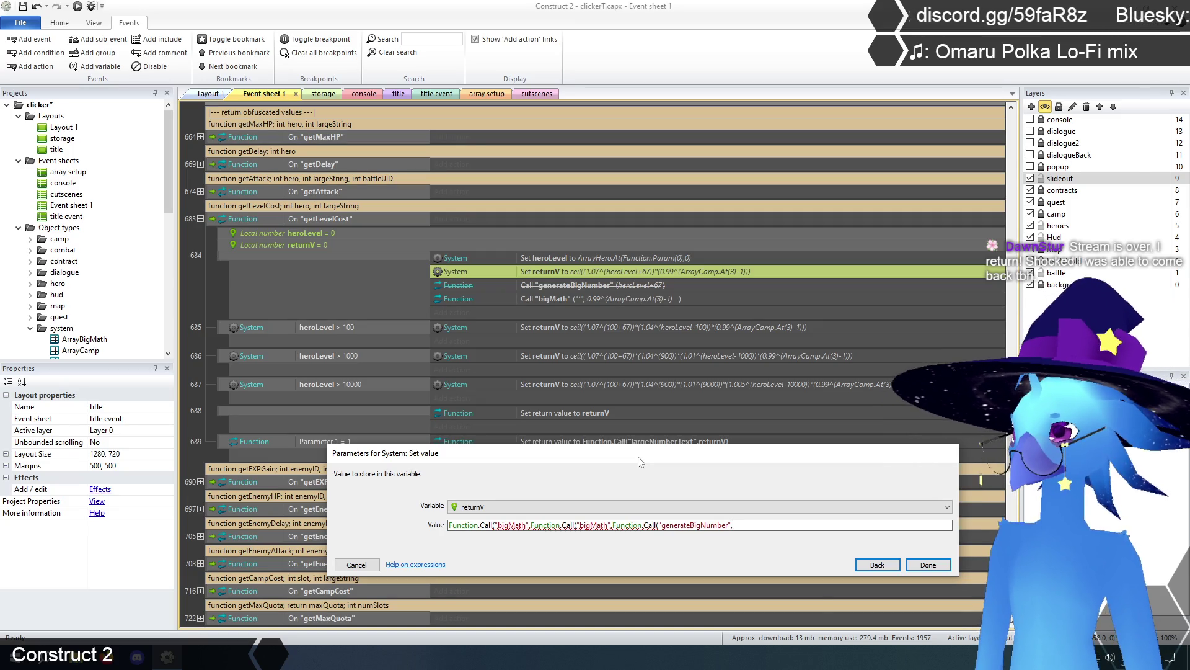
# Give generateBigNumber the argument heroLevel+67, followed by "*".
pyautogui.write('herol')
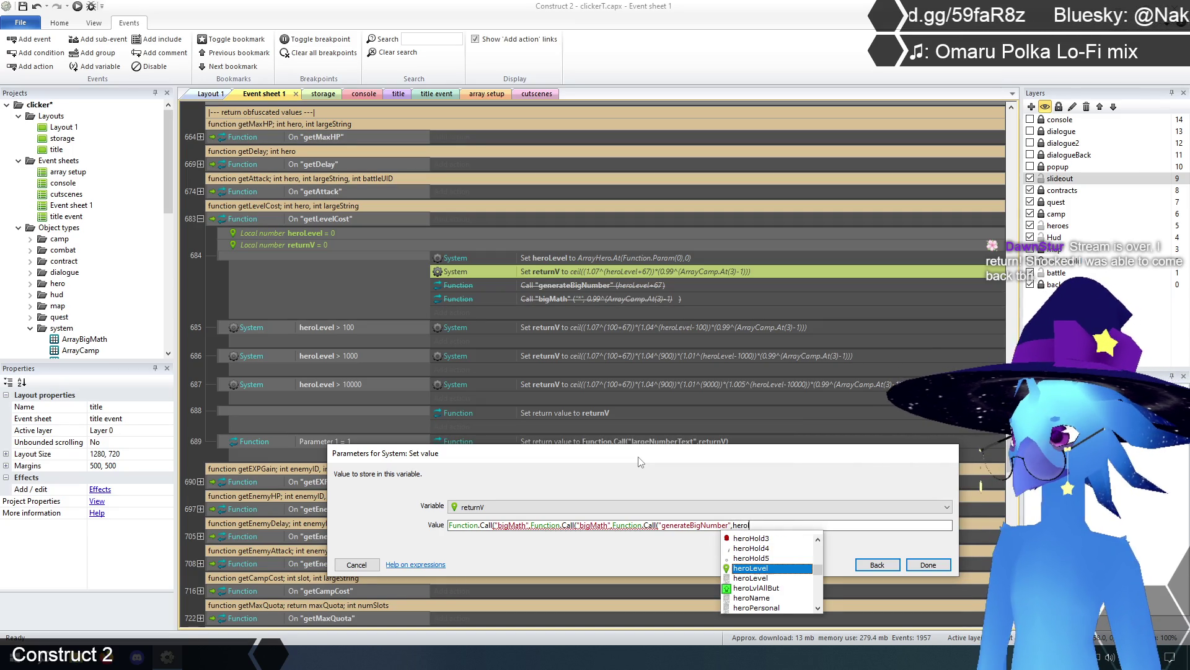
pyautogui.press('Return')
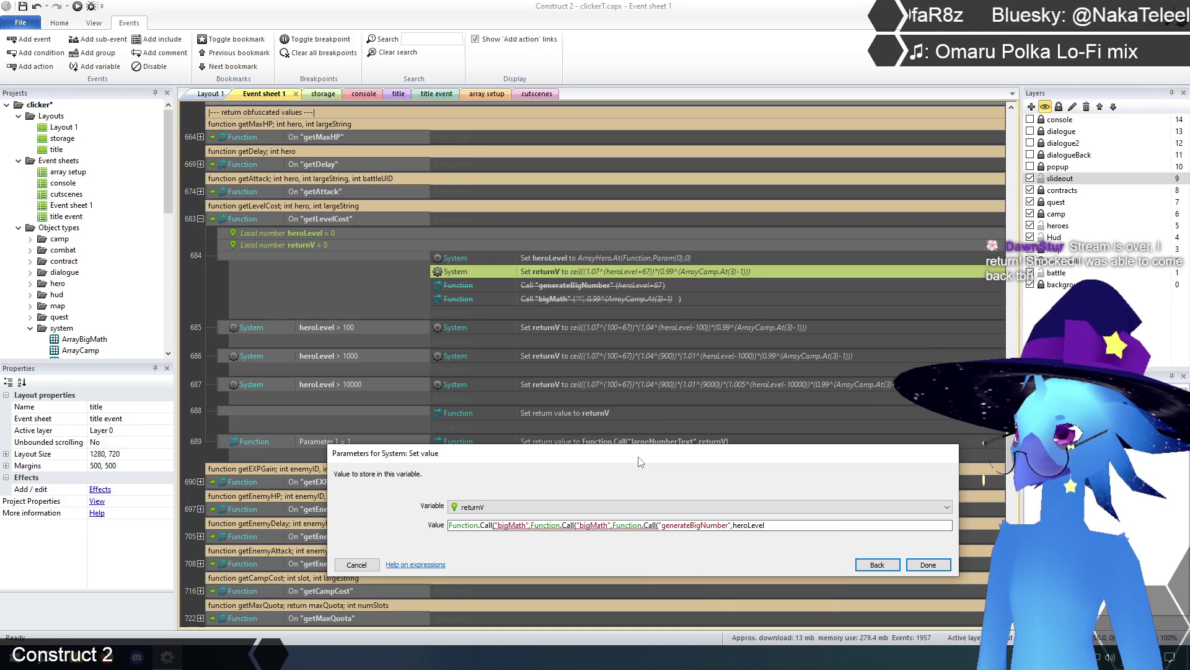
pyautogui.write('+67')
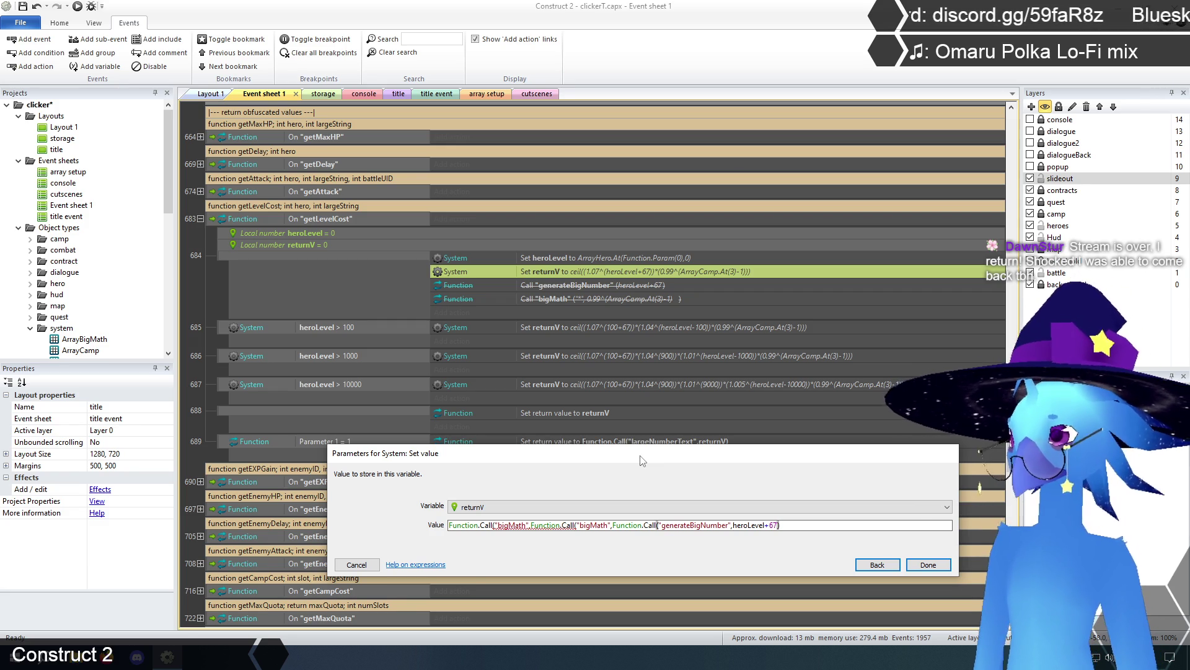
pyautogui.write('),"8')
# Complete getLevelCost's returnV with "*",0.99^(ArrayCamp.At(3)-1) and an outer "ceil", then confirm.
pyautogui.press('BackSpace')
pyautogui.write('",')
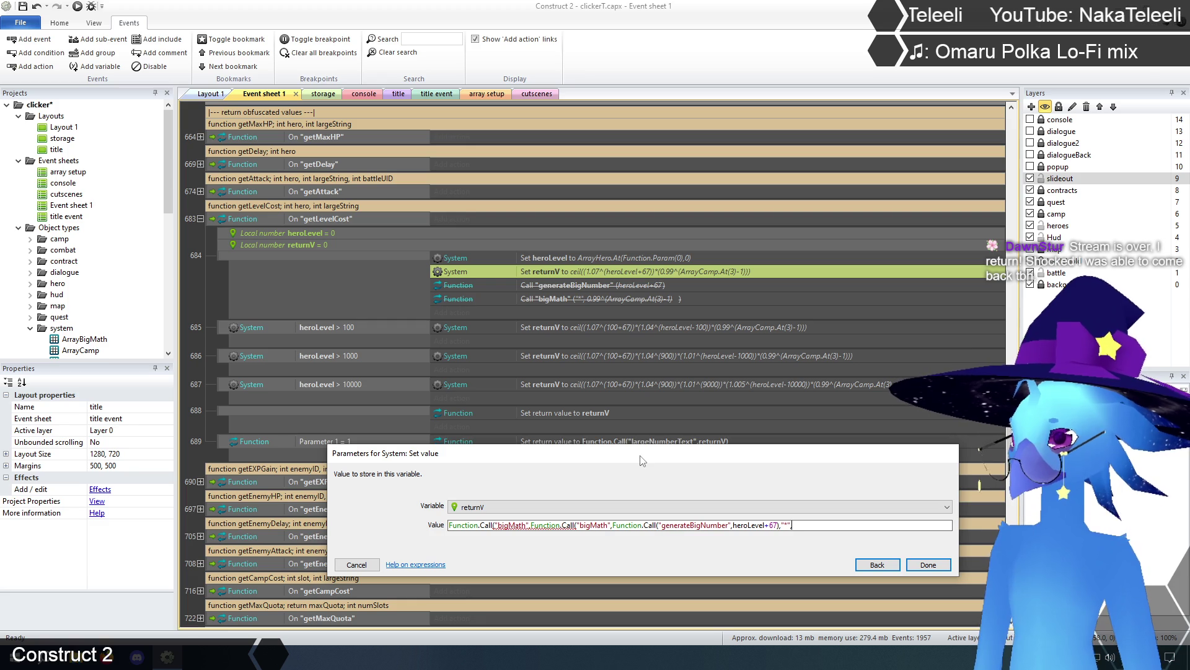
pyautogui.write('0.')
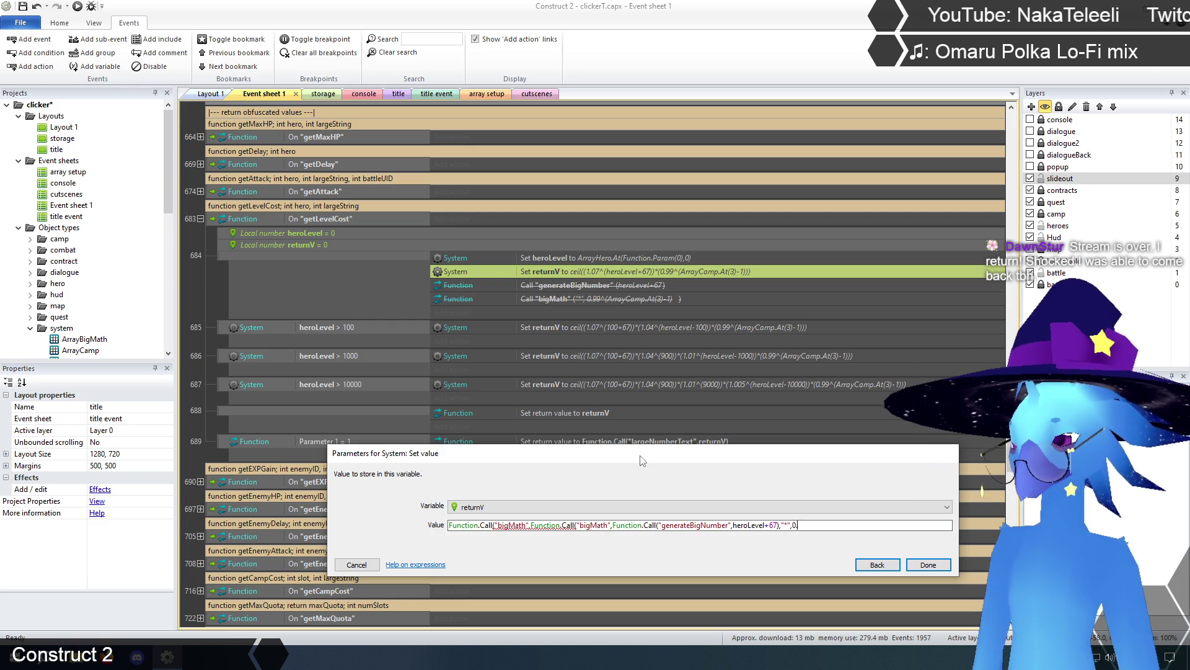
pyautogui.write('99')
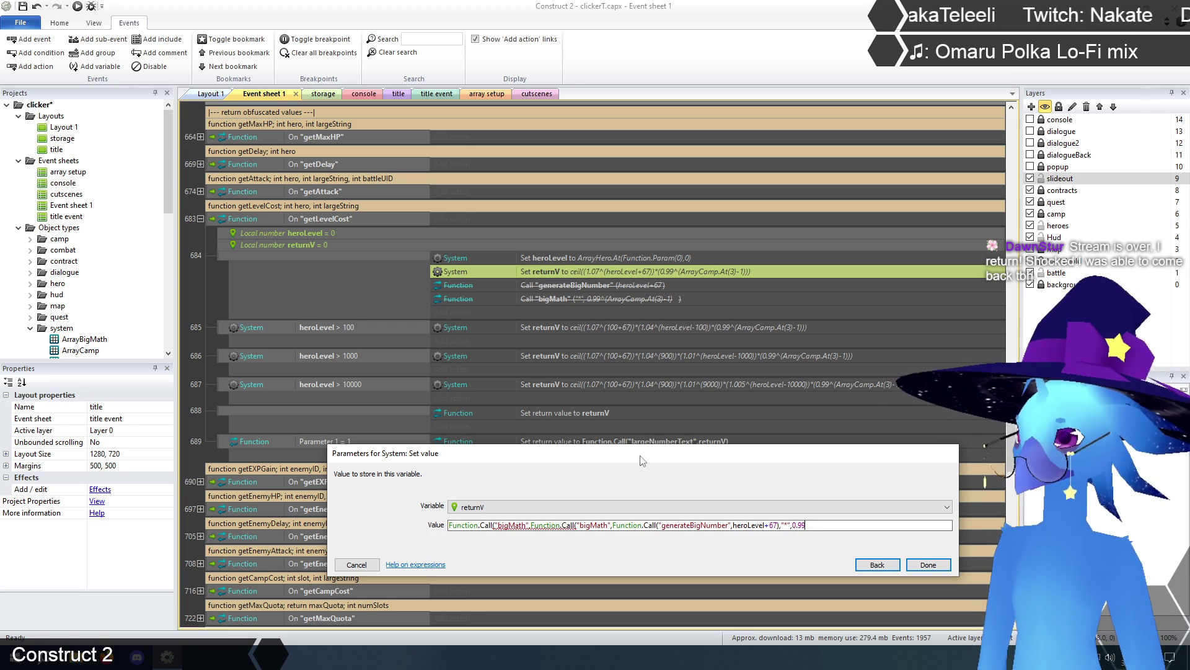
pyautogui.write('^(arra')
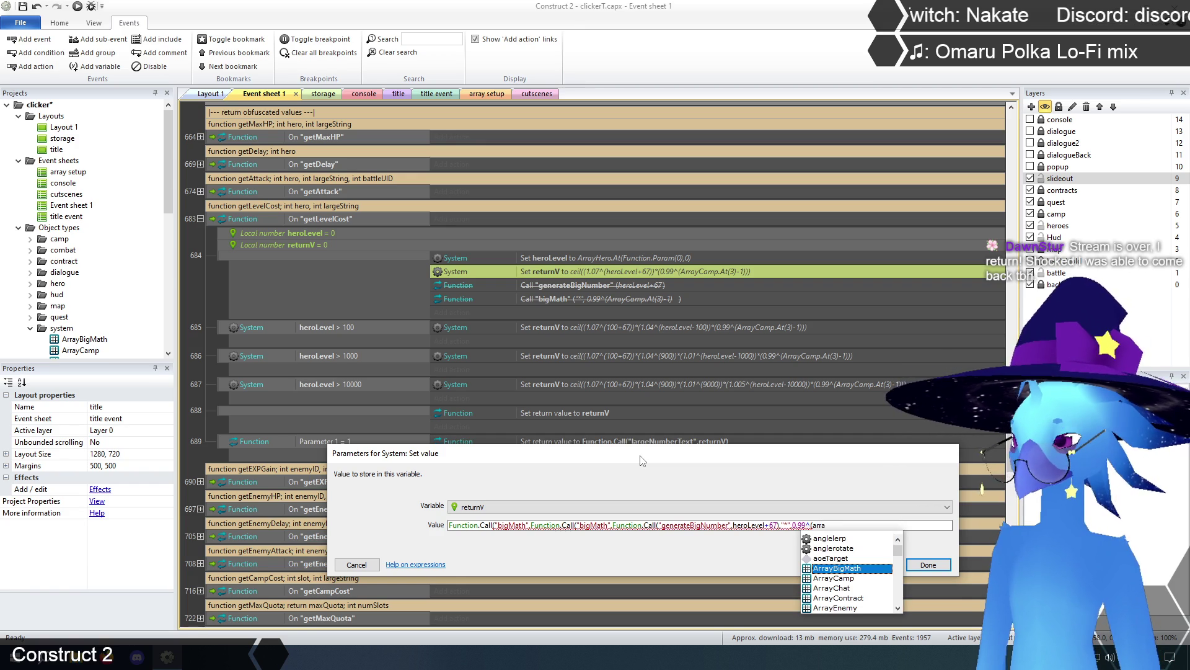
pyautogui.press('Down')
pyautogui.press('Return')
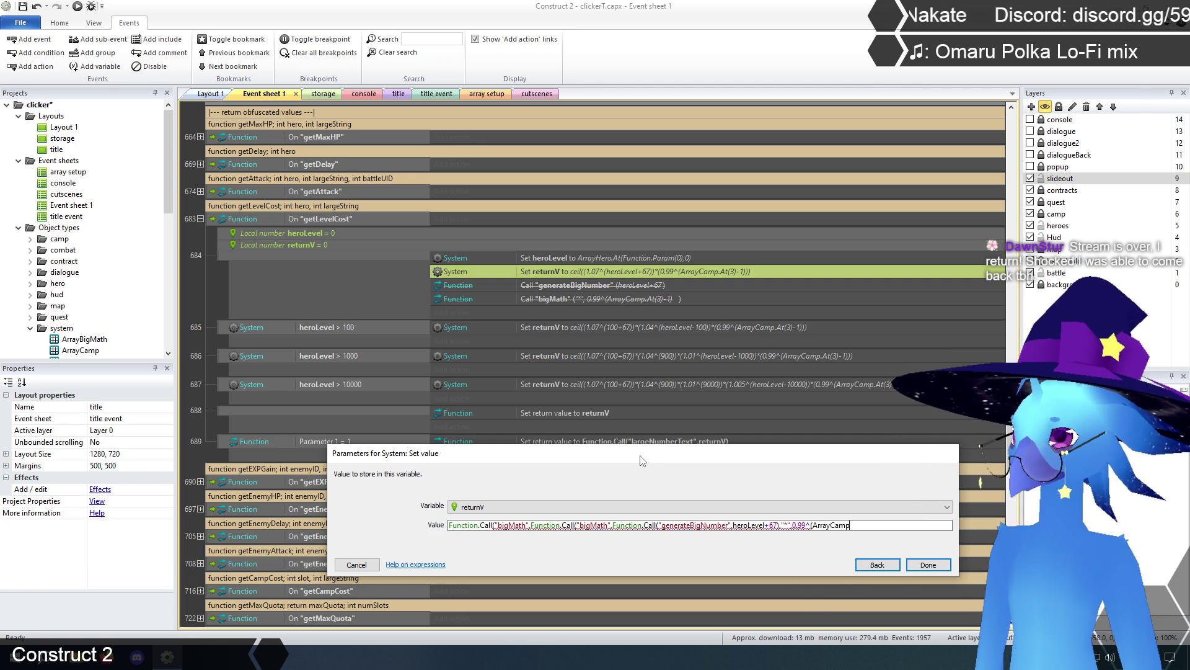
pyautogui.write('.At')
pyautogui.press('Return')
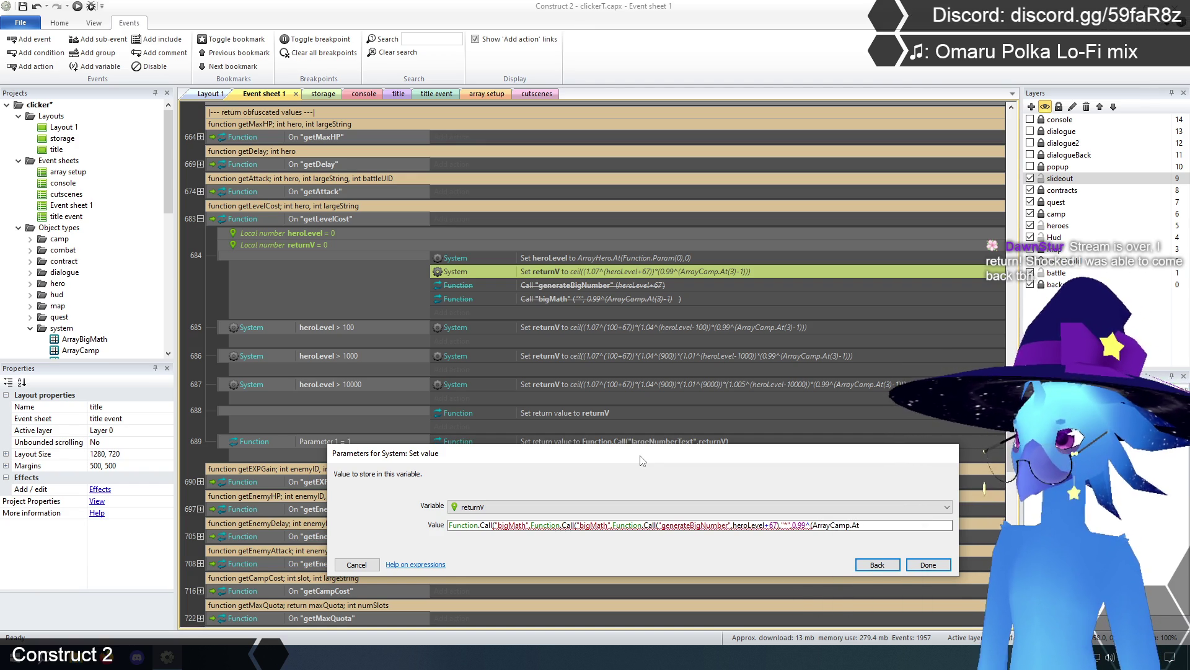
pyautogui.write('(')
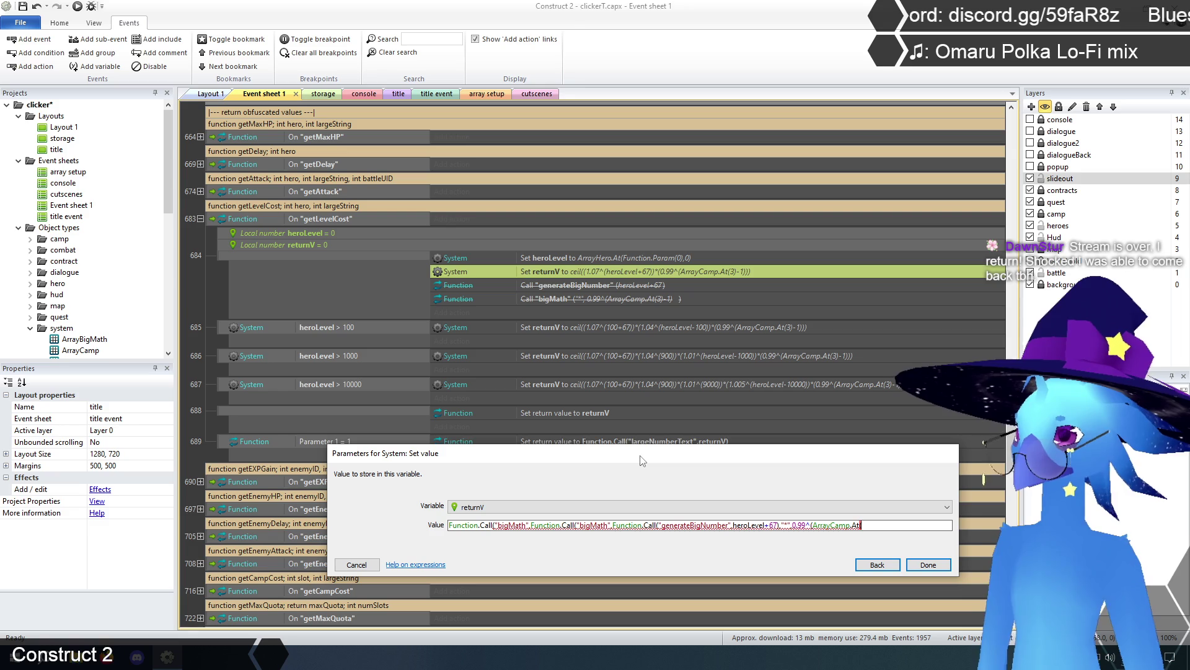
pyautogui.write('3)')
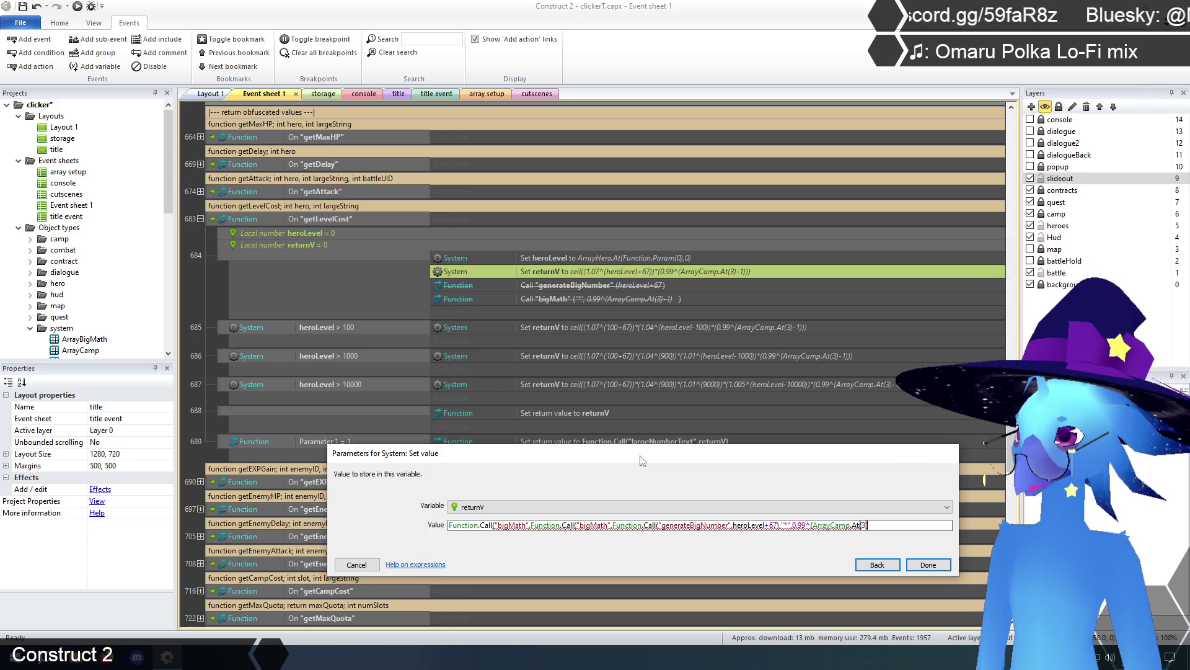
pyautogui.write('-1')
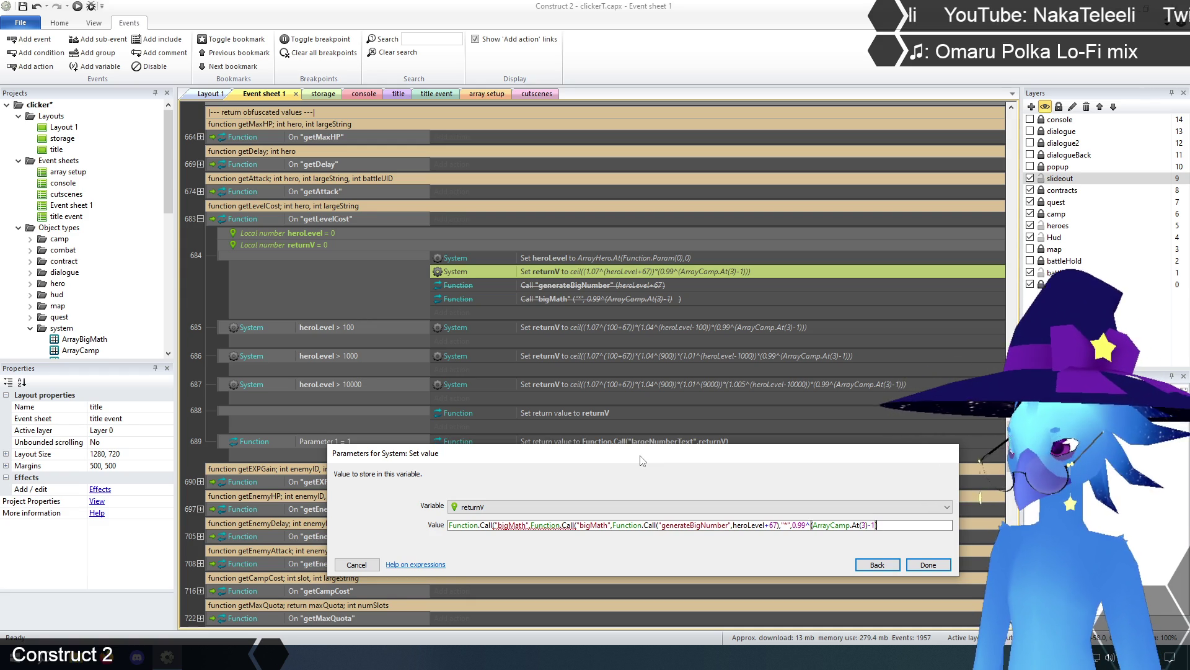
pyautogui.write(')')
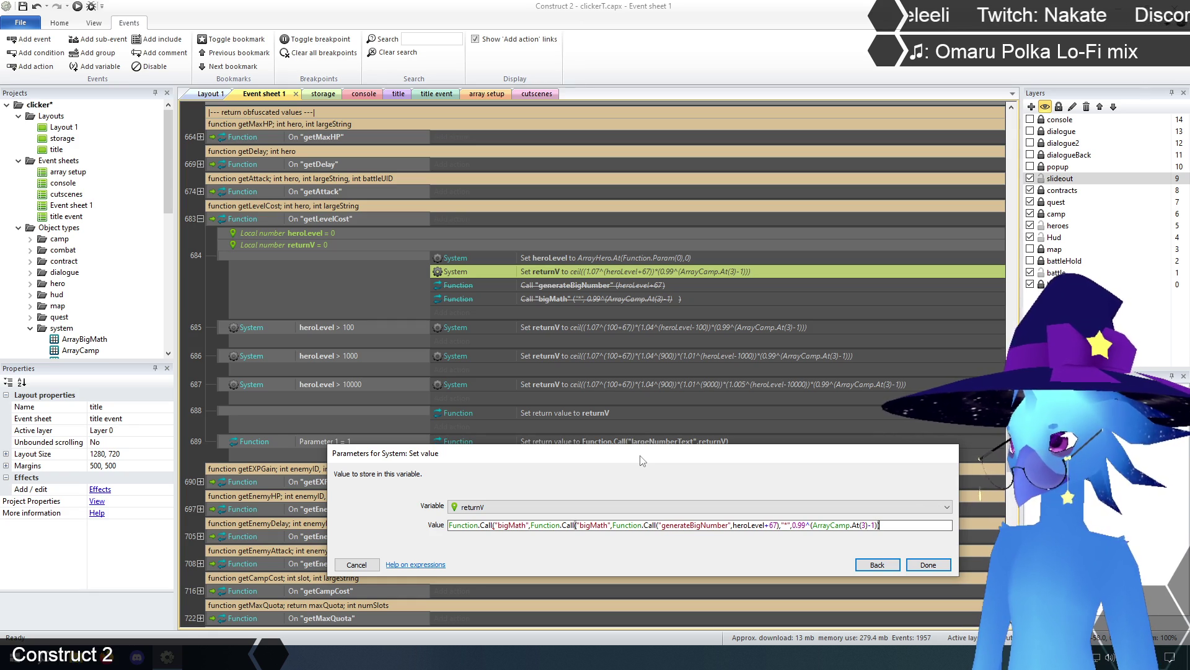
pyautogui.write(',"cei')
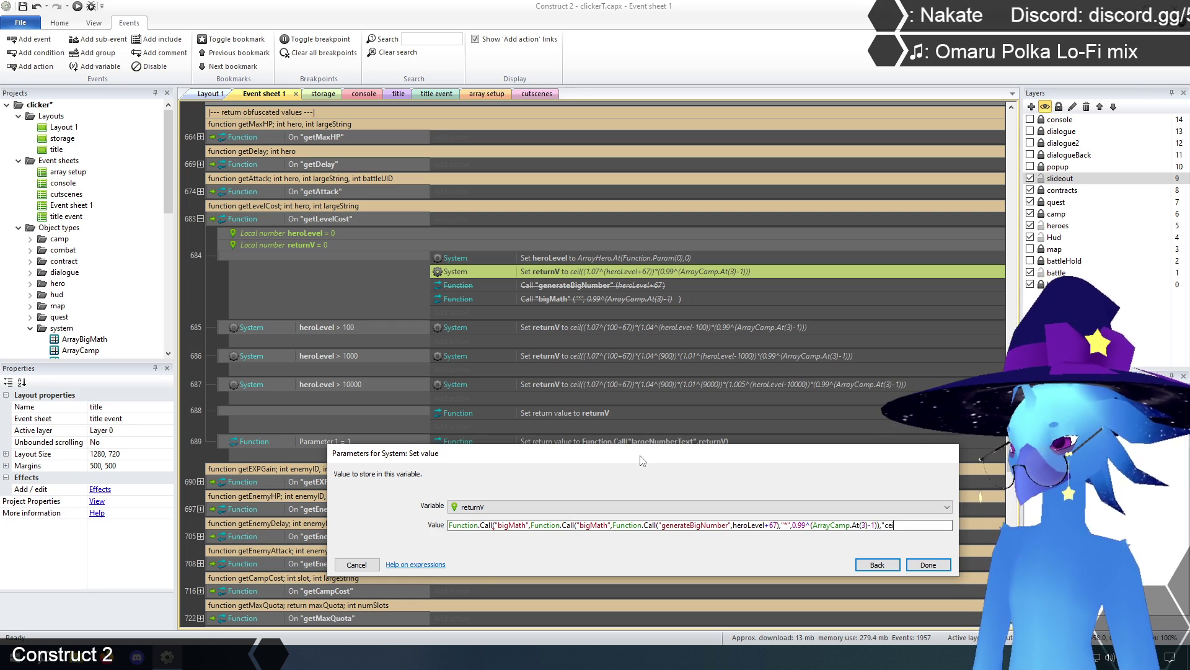
pyautogui.write('l"')
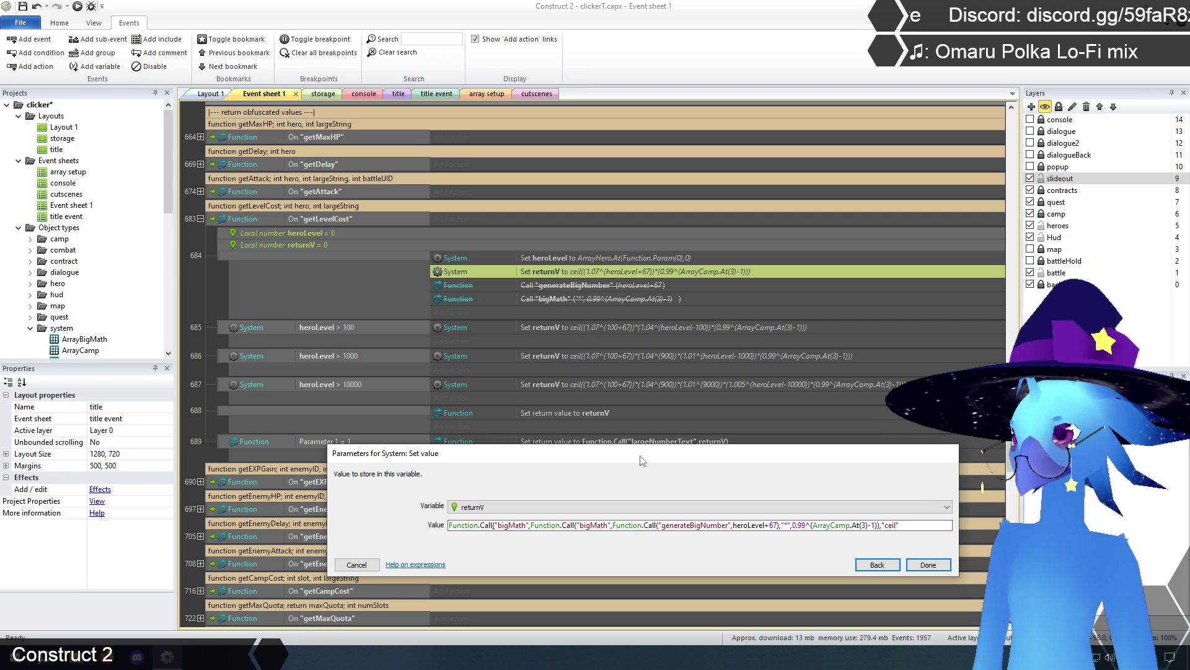
pyautogui.write(')')
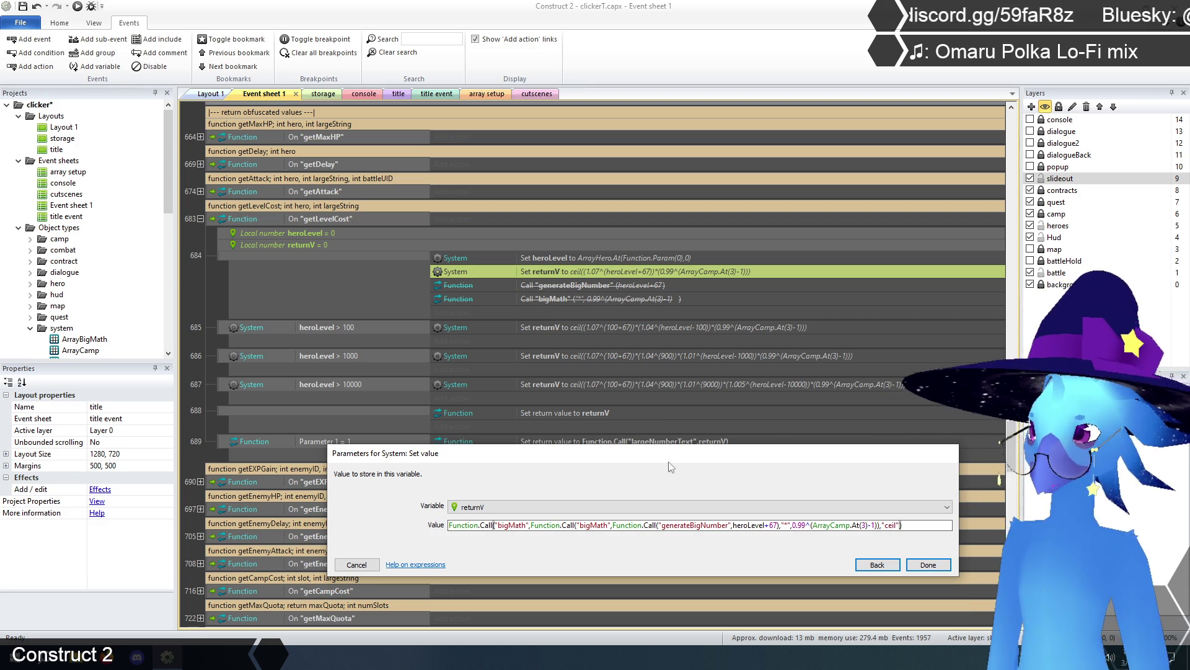
pyautogui.click(928, 563)
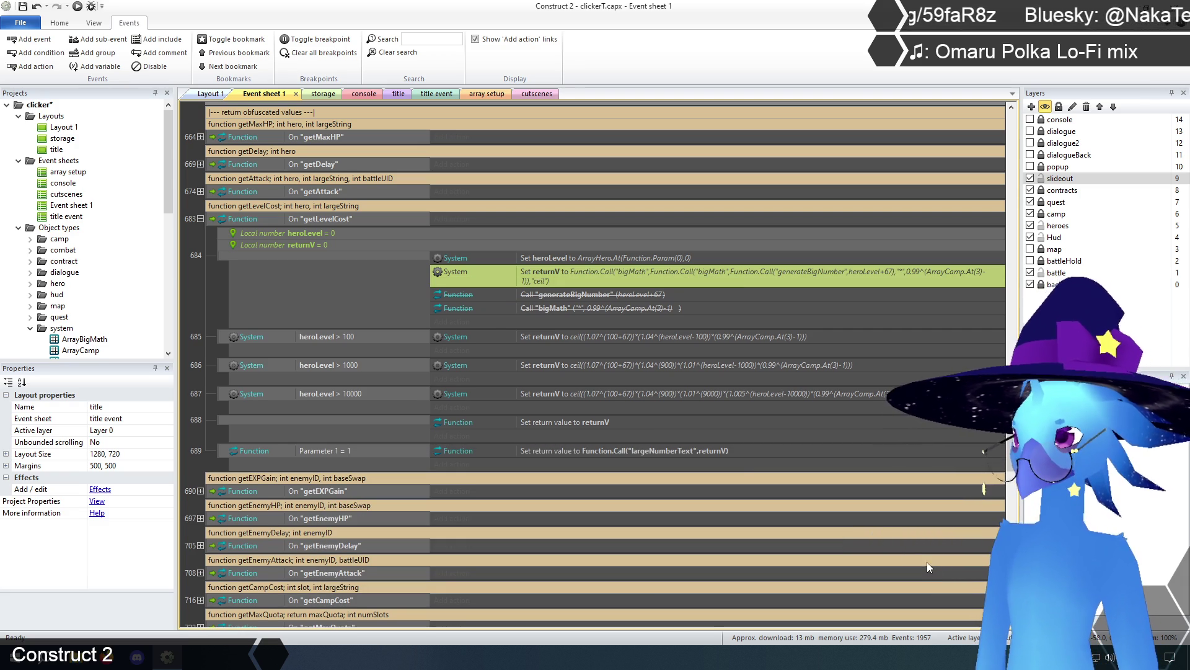
# Delete getLevelCost's now-redundant generateBigNumber and bigMath call actions.
pyautogui.click(576, 296)
pyautogui.keyDown('ctrl'); pyautogui.click(556, 307); pyautogui.keyUp('ctrl')
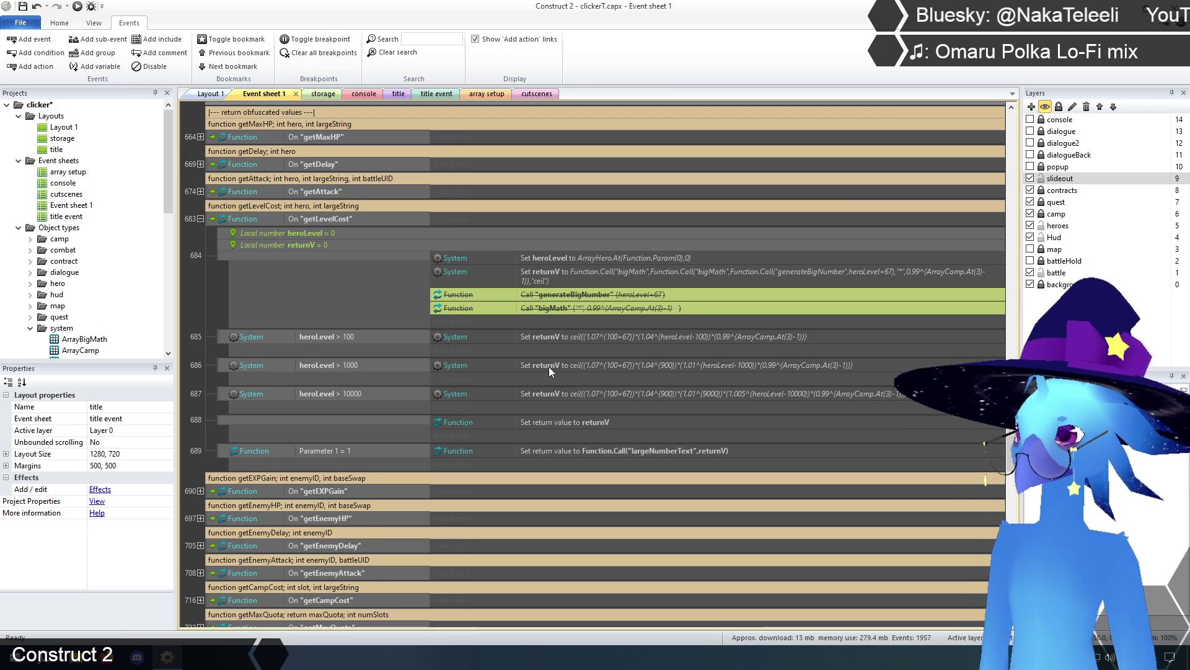
pyautogui.press('Delete')
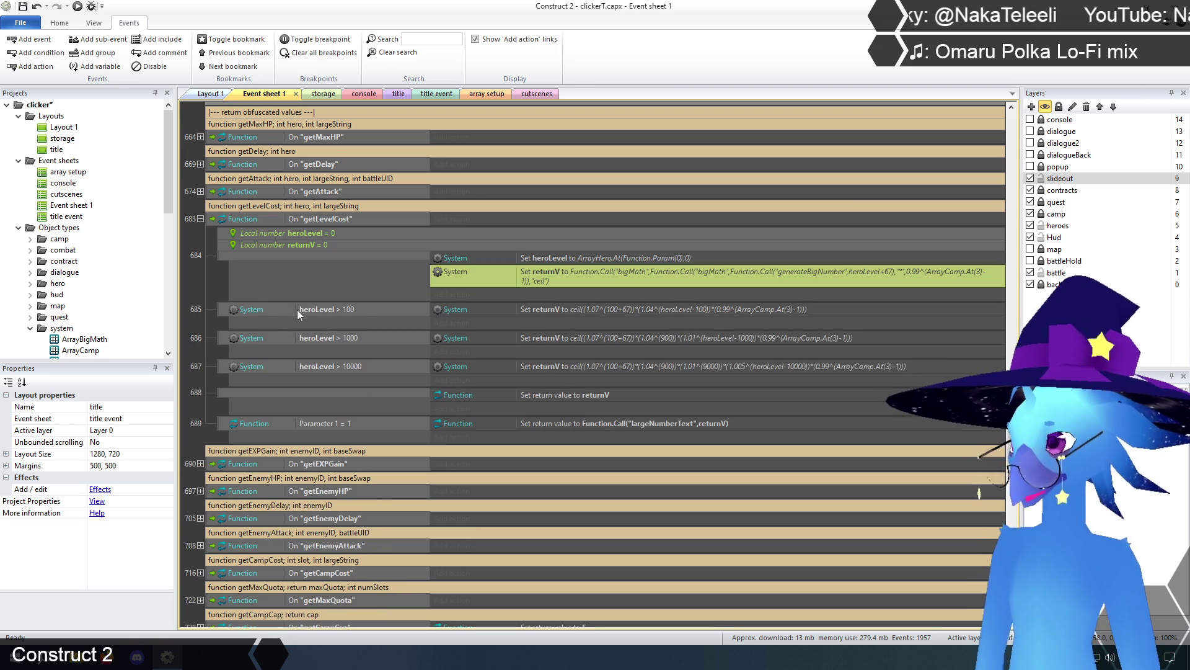
# Delete the three heroLevel threshold events 685–687 and collapse getLevelCost.
pyautogui.click(291, 308)
pyautogui.keyDown('shift'); pyautogui.click(284, 365); pyautogui.keyUp('shift')
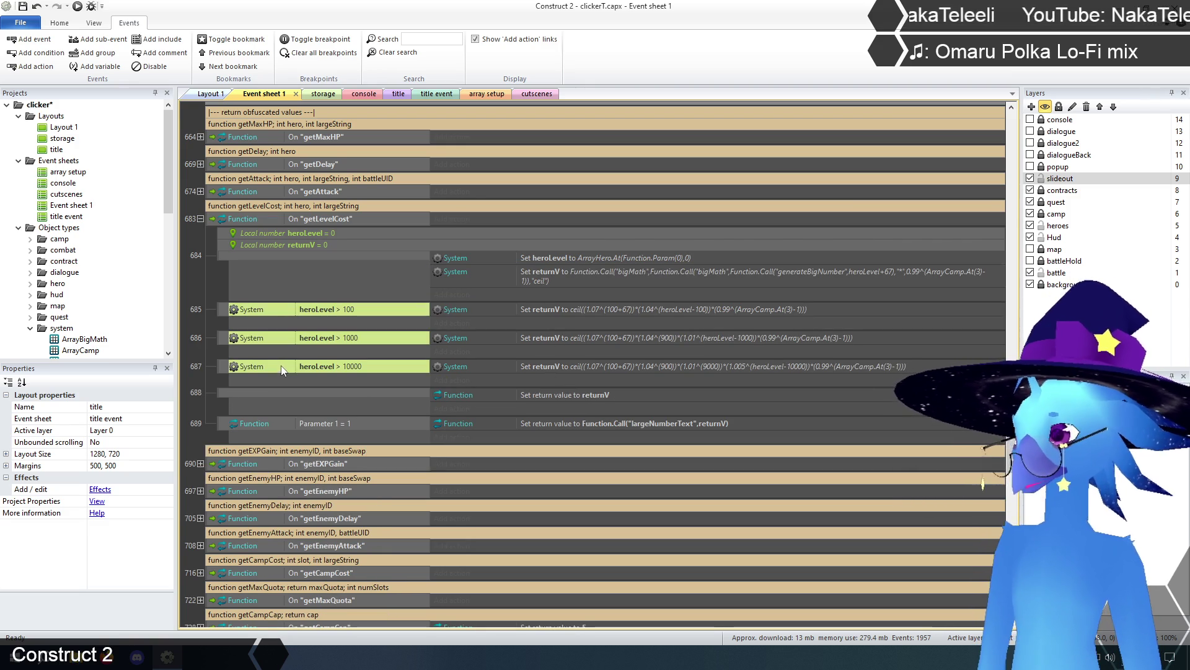
pyautogui.click(222, 306)
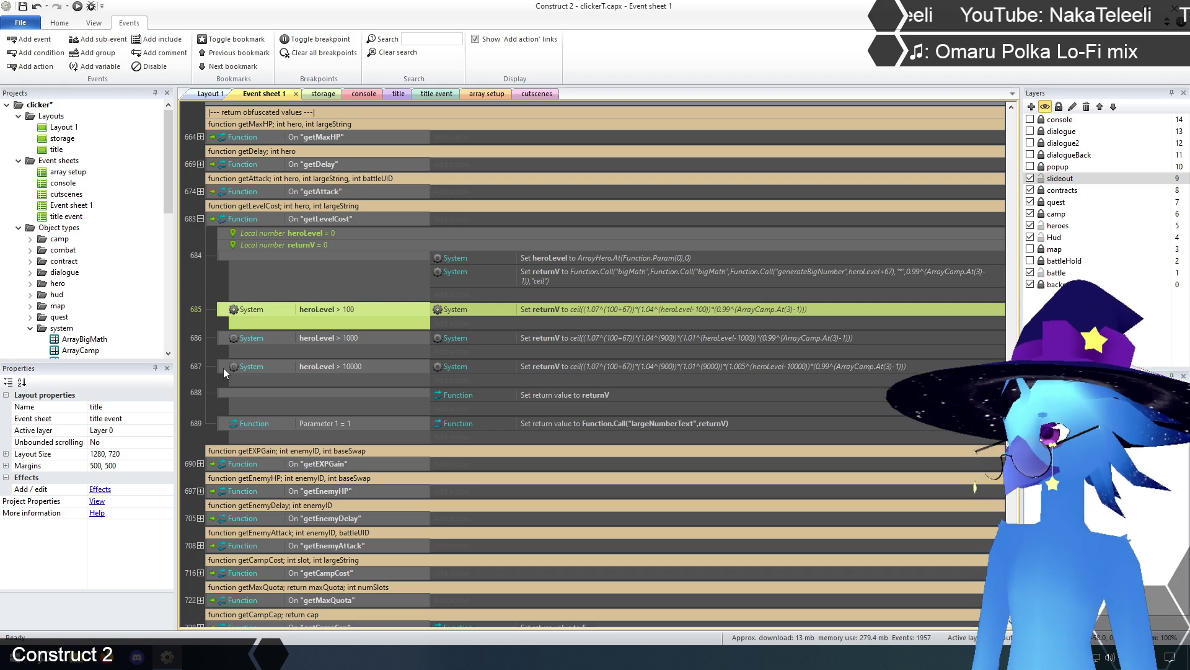
pyautogui.keyDown('shift'); pyautogui.click(221, 366); pyautogui.keyUp('shift')
pyautogui.press('Delete')
pyautogui.click(209, 288)
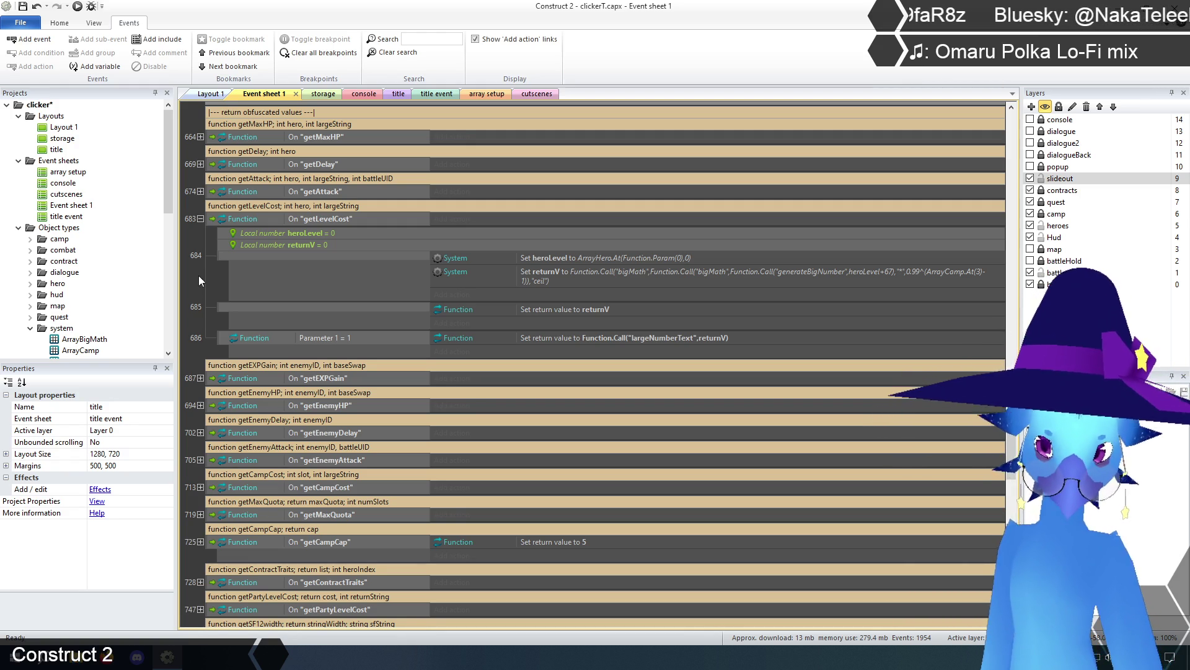
pyautogui.click(199, 219)
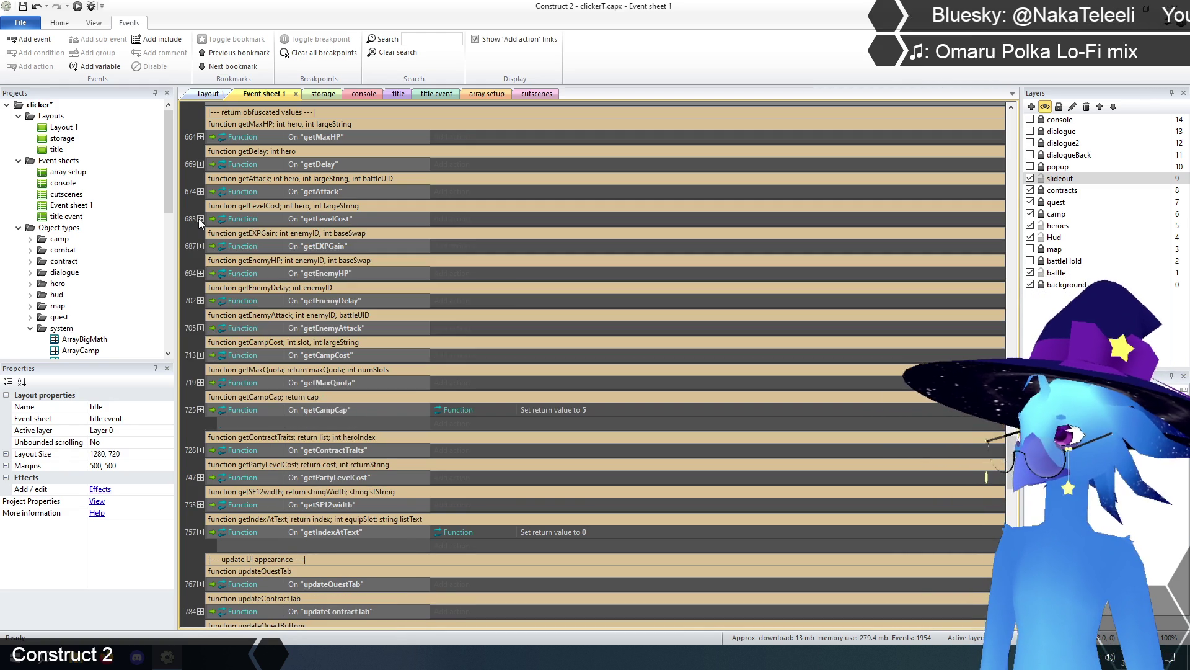
# Expand getEXPGain and scroll to its bigMath calls and enemyLevel threshold events.
pyautogui.click(201, 246)
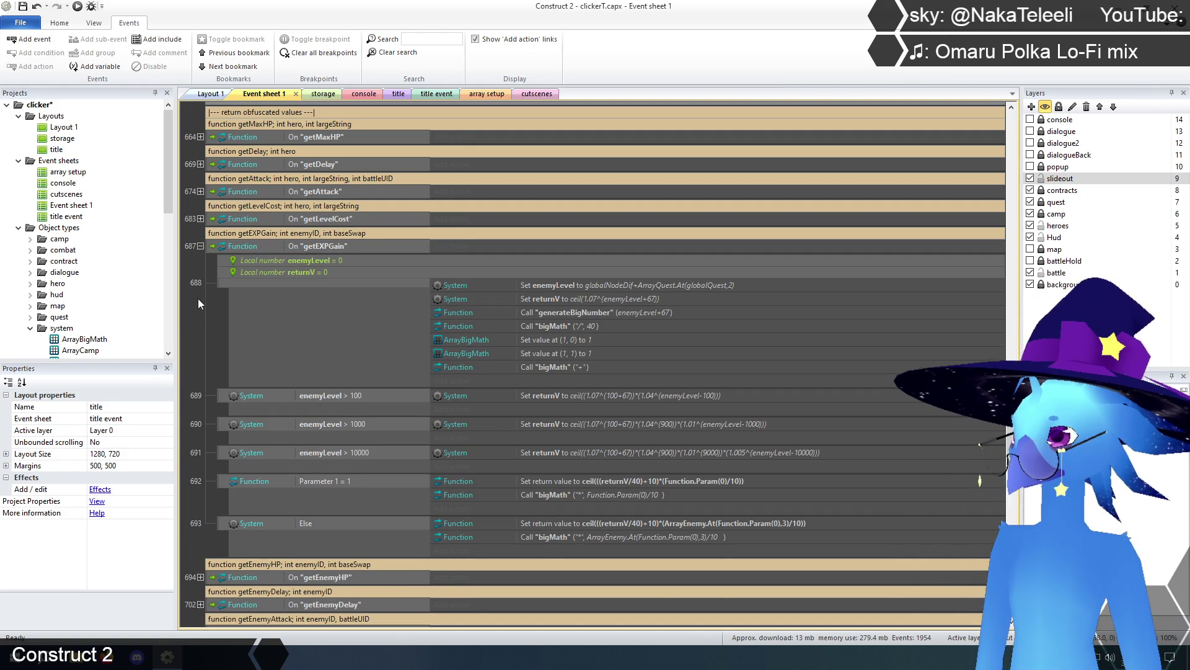
pyautogui.scroll(-1, 198, 299)
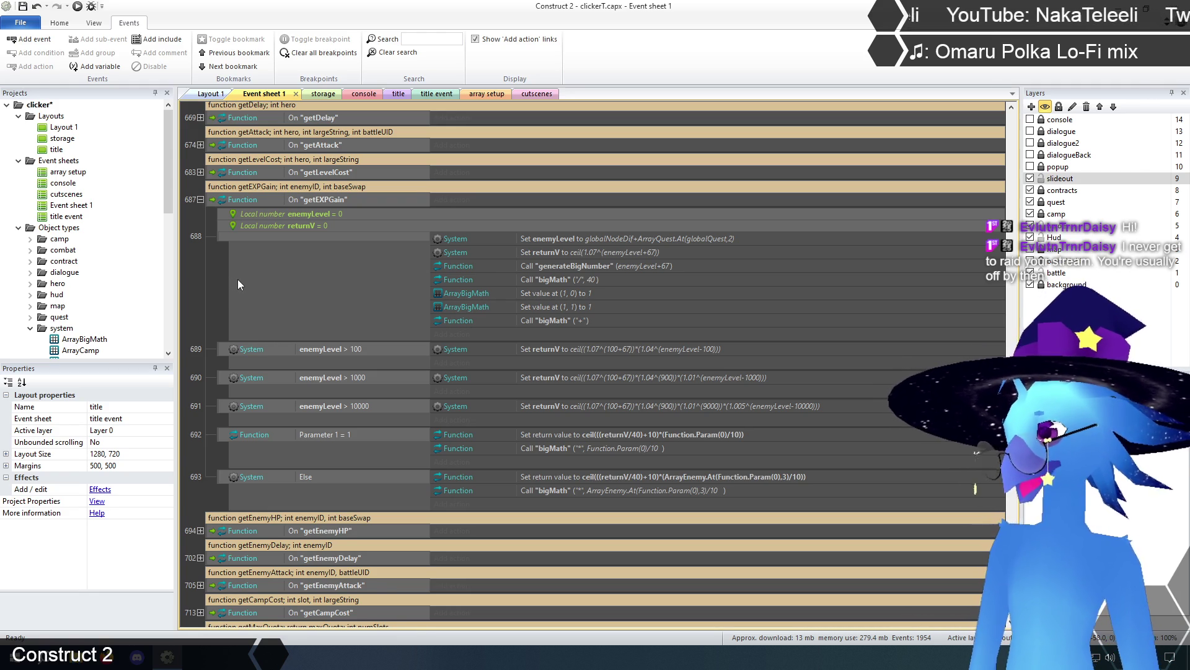
pyautogui.scroll(-3, 238, 282)
pyautogui.scroll(4, 240, 284)
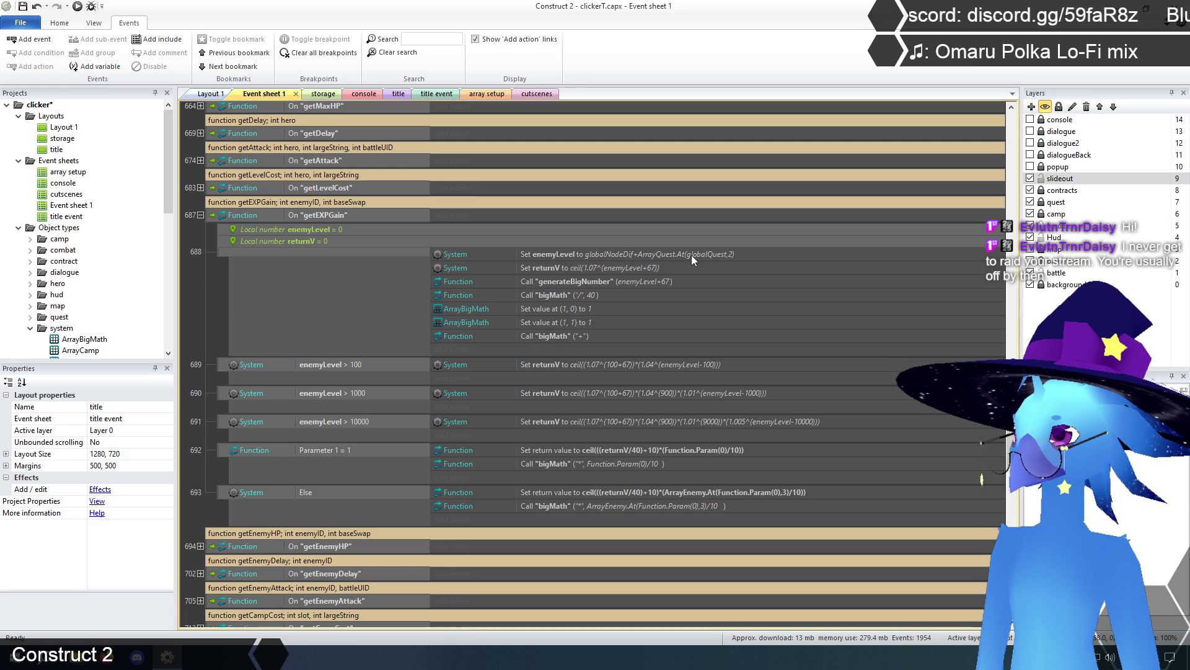
pyautogui.click(542, 269)
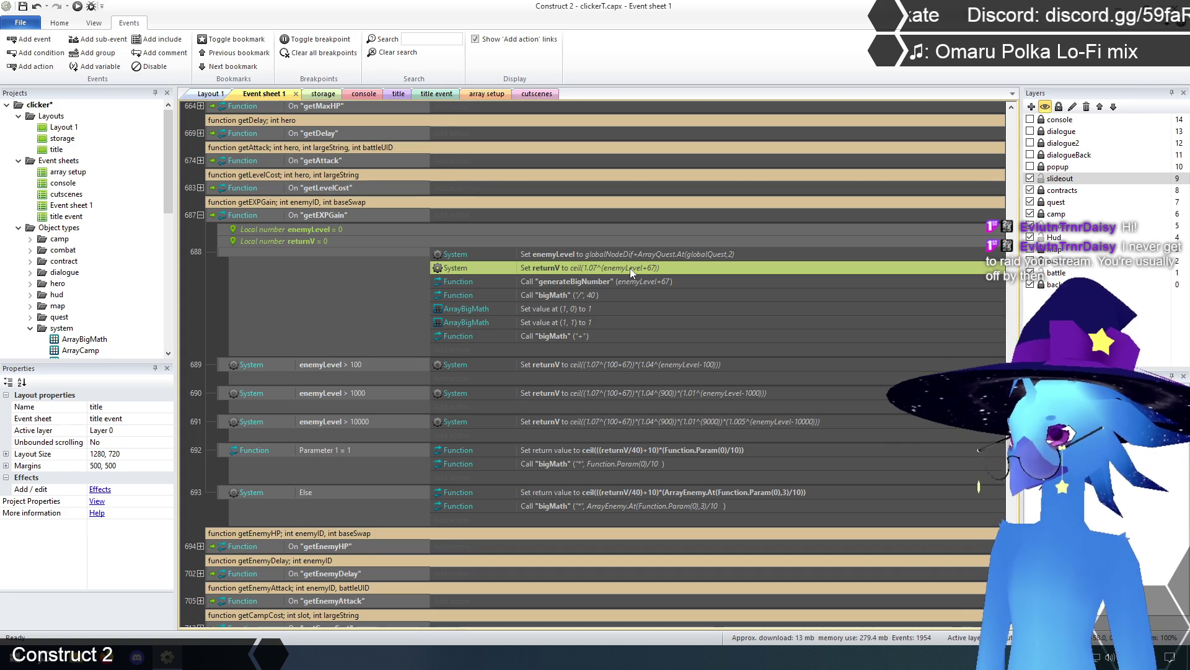
pyautogui.click(569, 295)
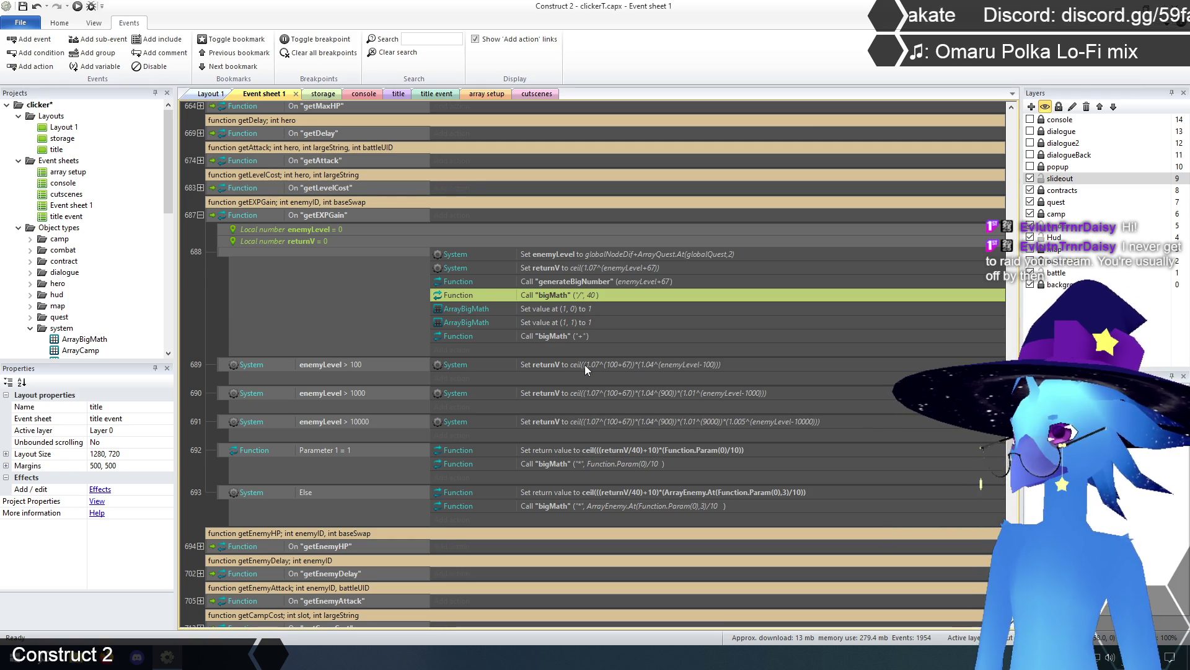
pyautogui.click(559, 336)
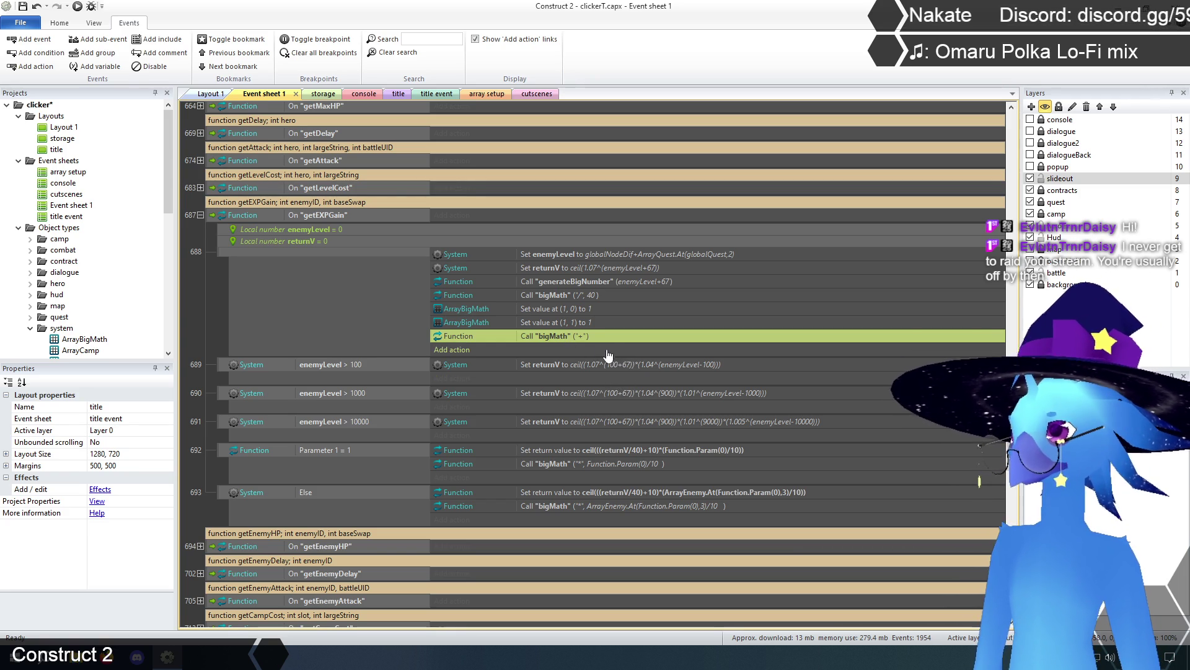
pyautogui.click(560, 364)
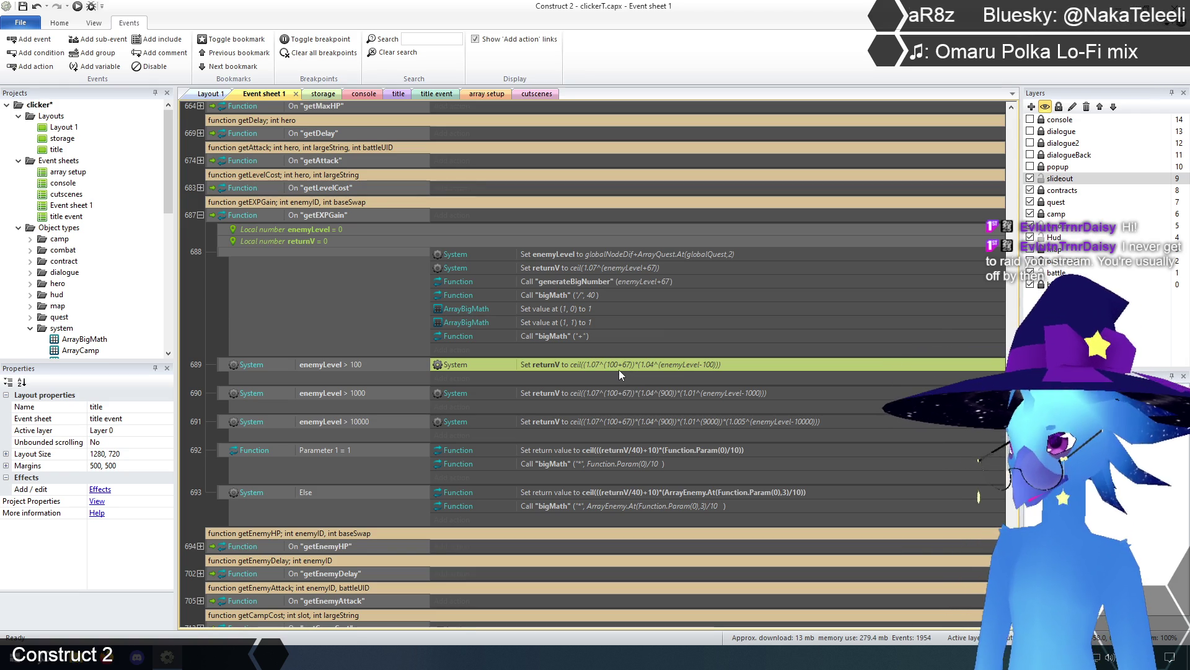
pyautogui.click(585, 295)
pyautogui.click(574, 309)
pyautogui.click(575, 322)
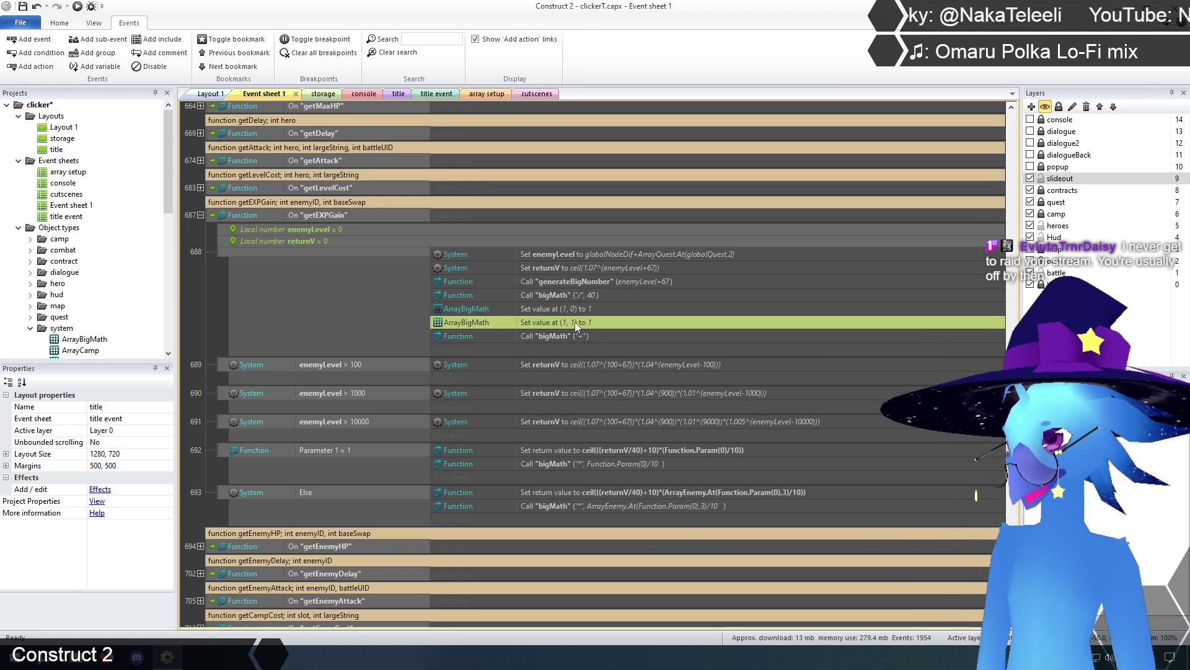
pyautogui.click(566, 337)
pyautogui.click(569, 308)
pyautogui.click(568, 321)
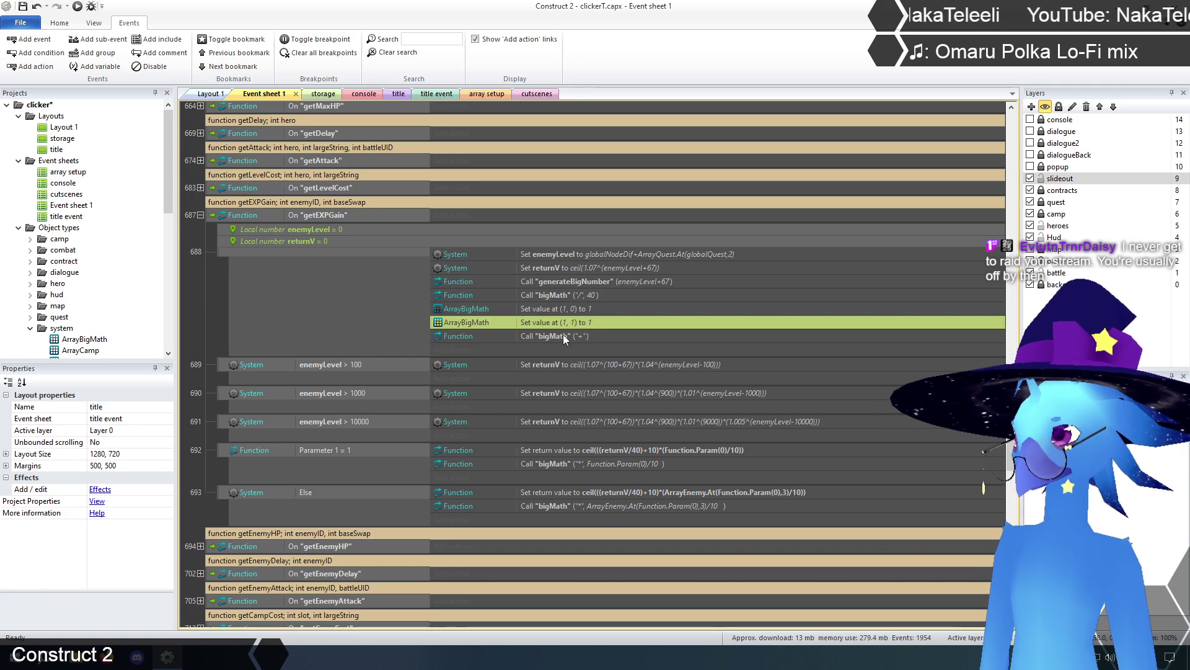
pyautogui.click(563, 335)
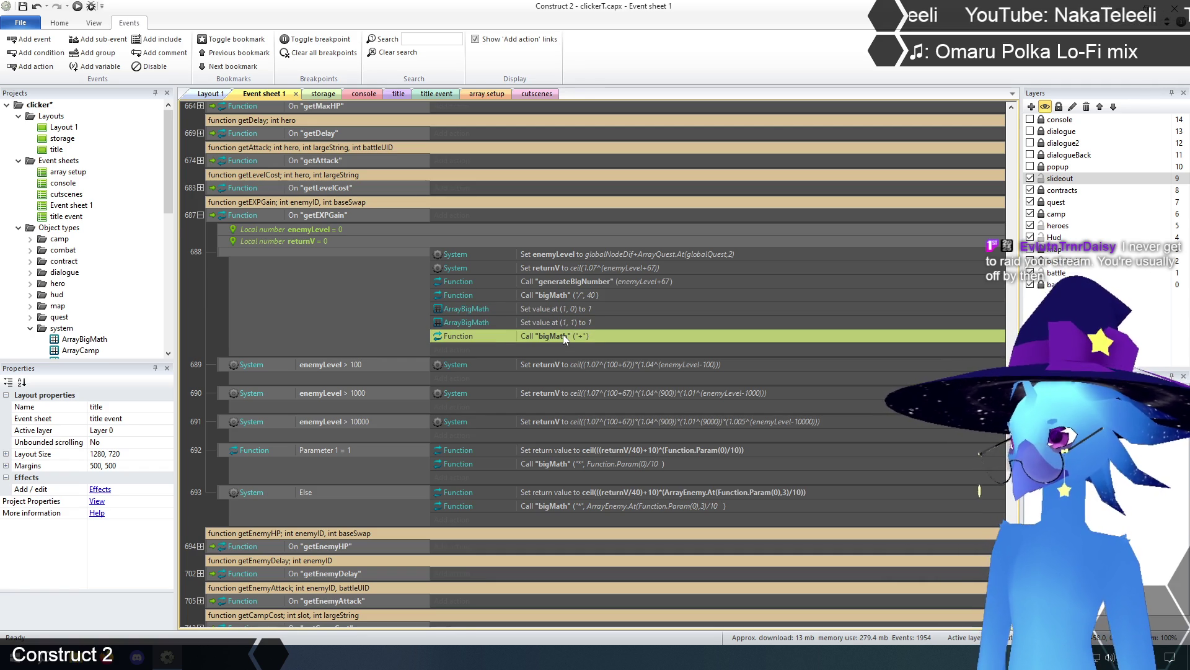
pyautogui.click(579, 309)
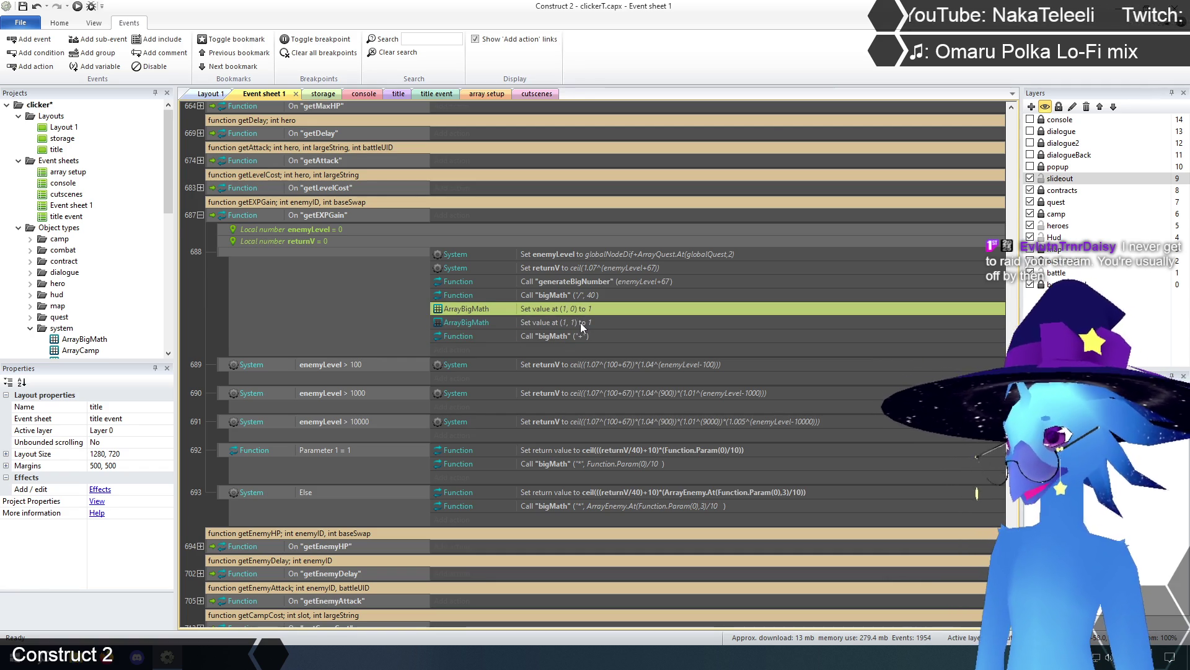
pyautogui.click(581, 323)
pyautogui.click(568, 333)
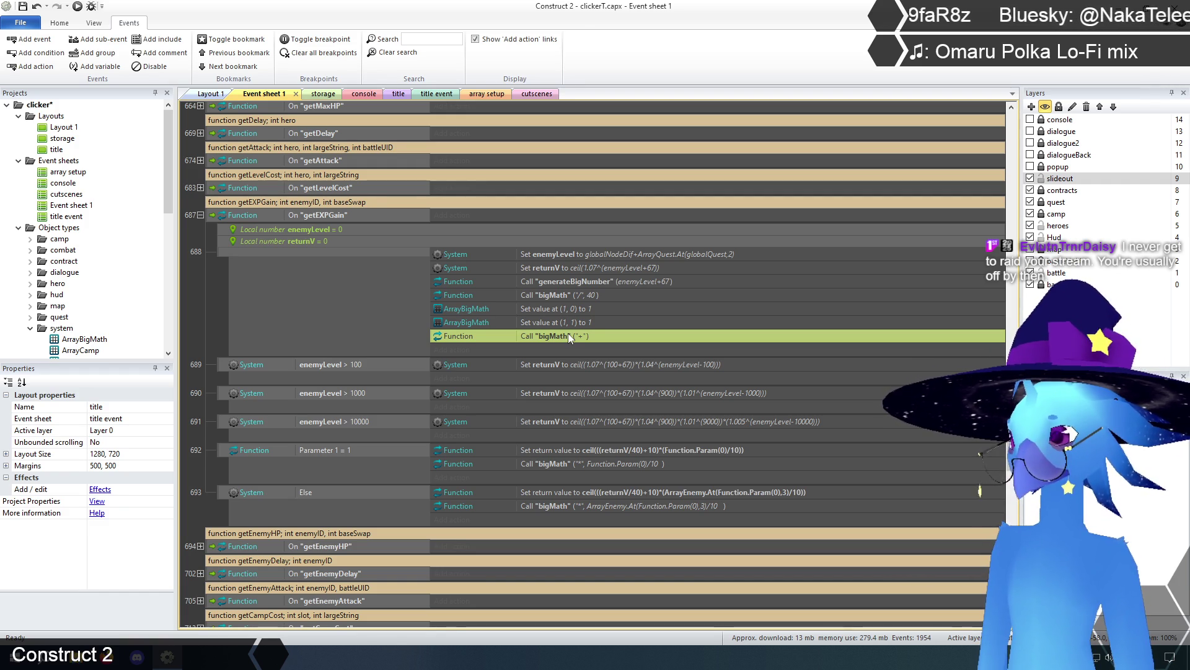
pyautogui.click(581, 365)
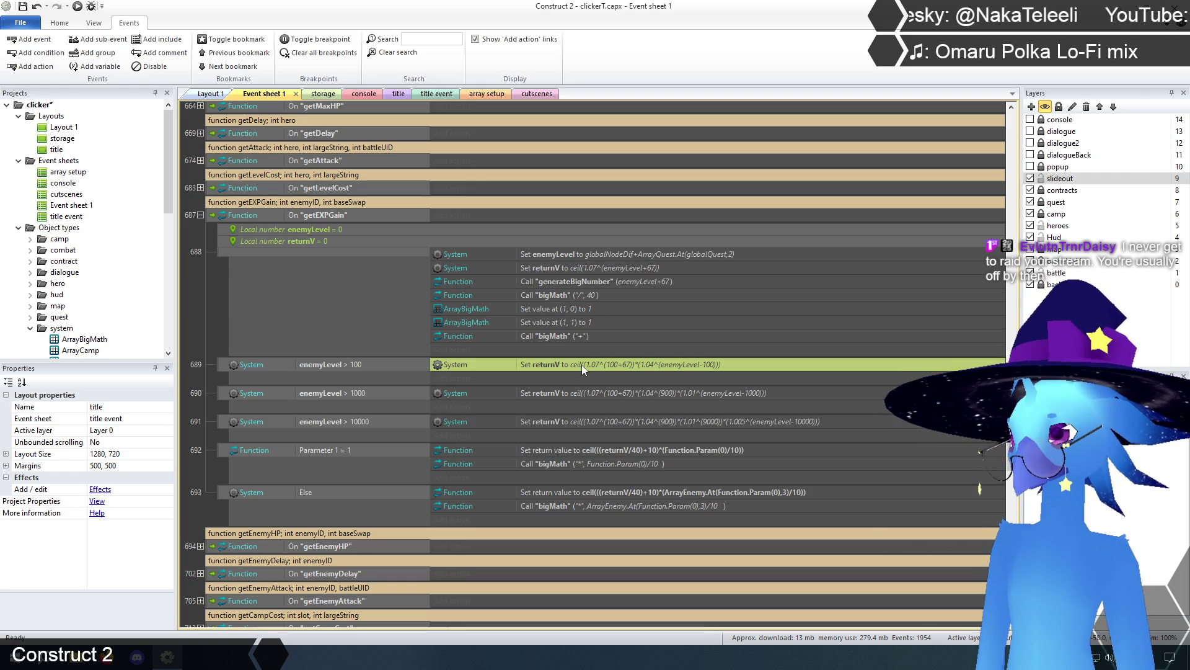
pyautogui.click(642, 451)
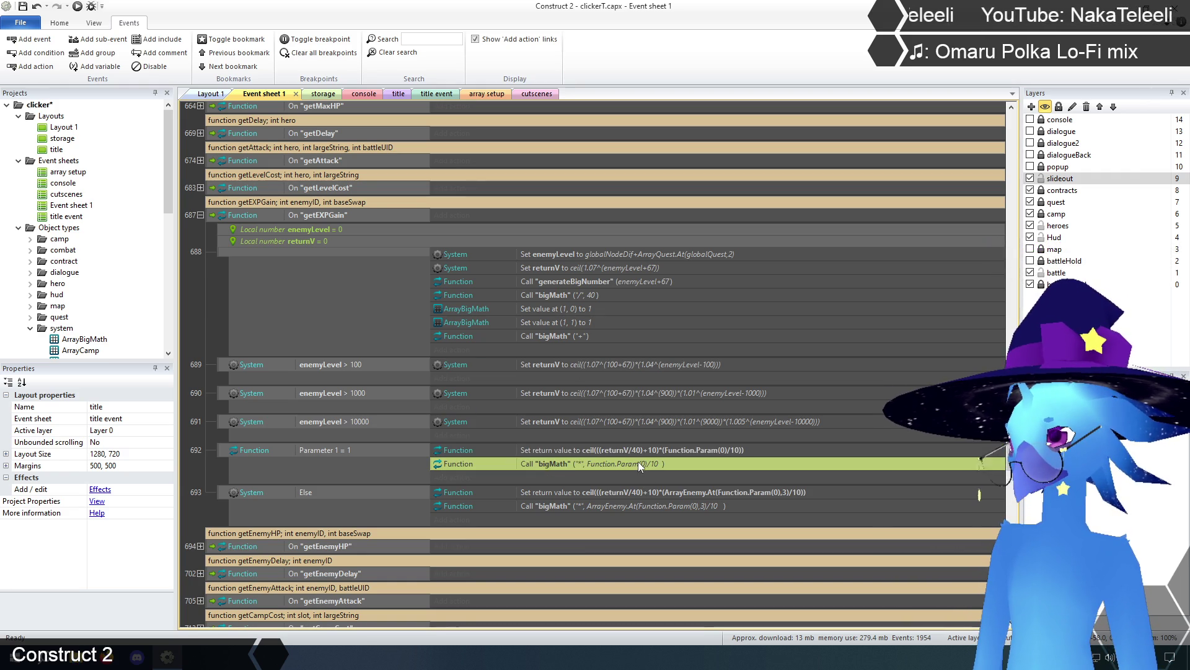
pyautogui.click(634, 465)
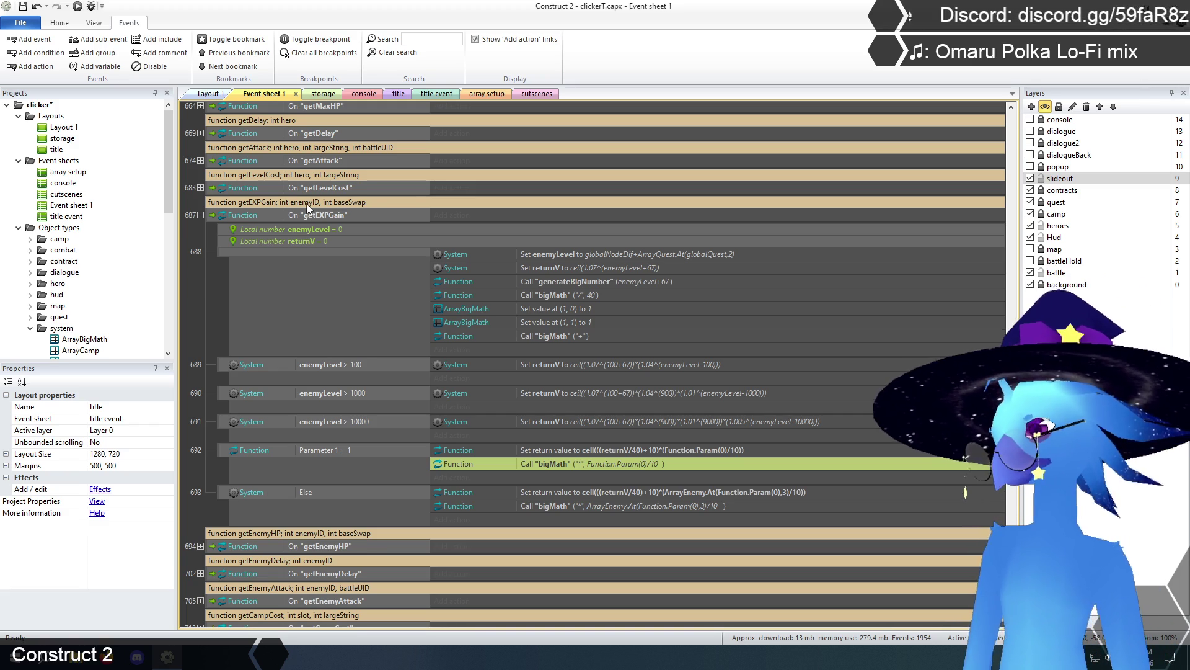
pyautogui.click(206, 471)
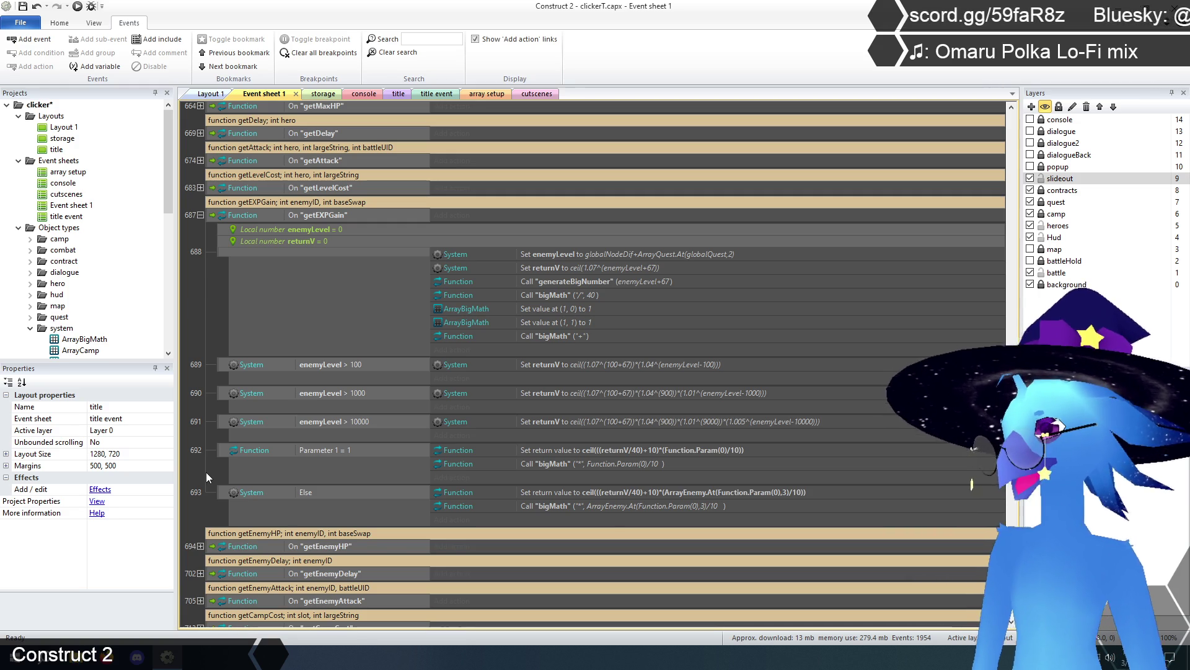
pyautogui.click(579, 464)
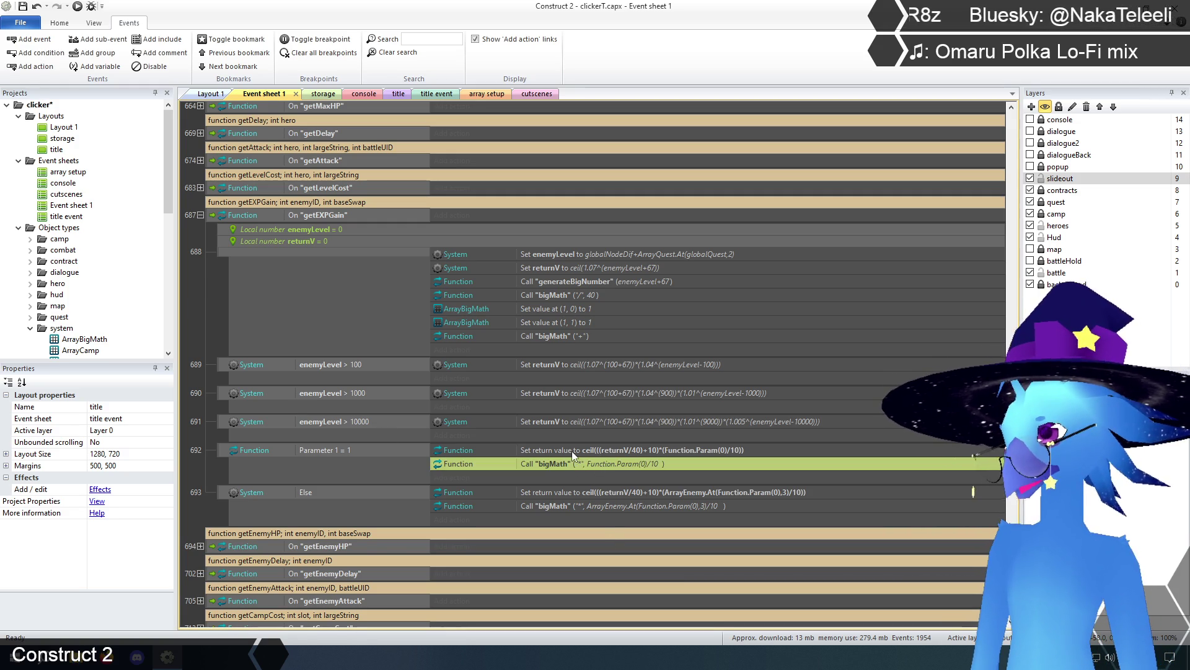
pyautogui.click(329, 454)
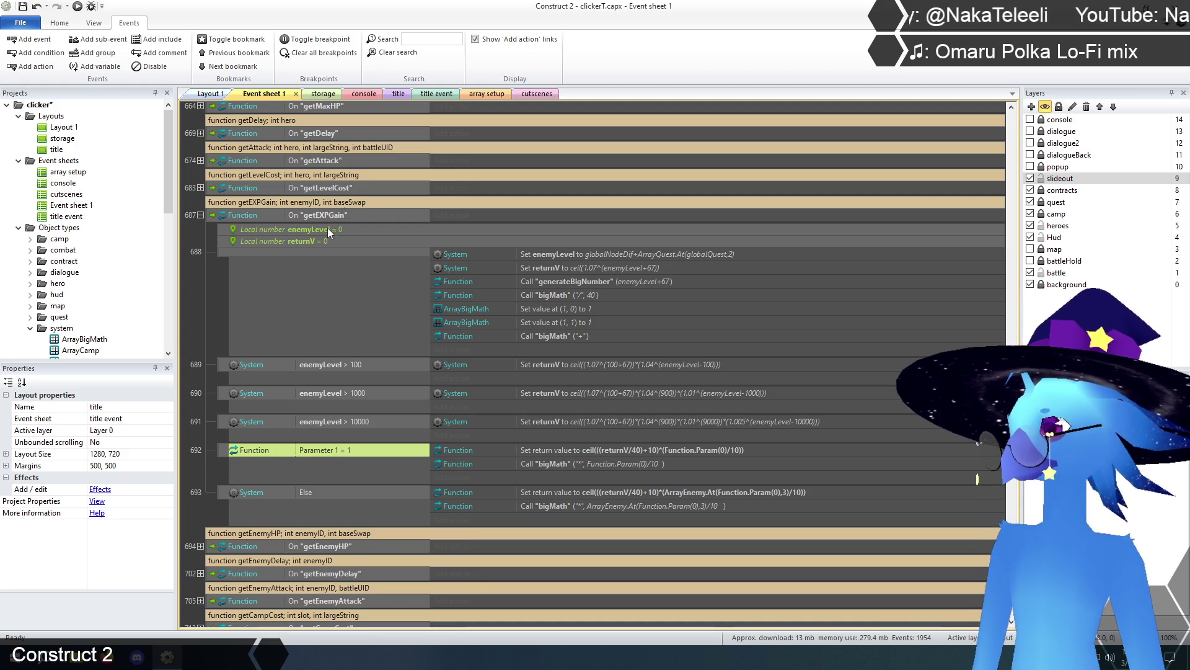
pyautogui.click(218, 310)
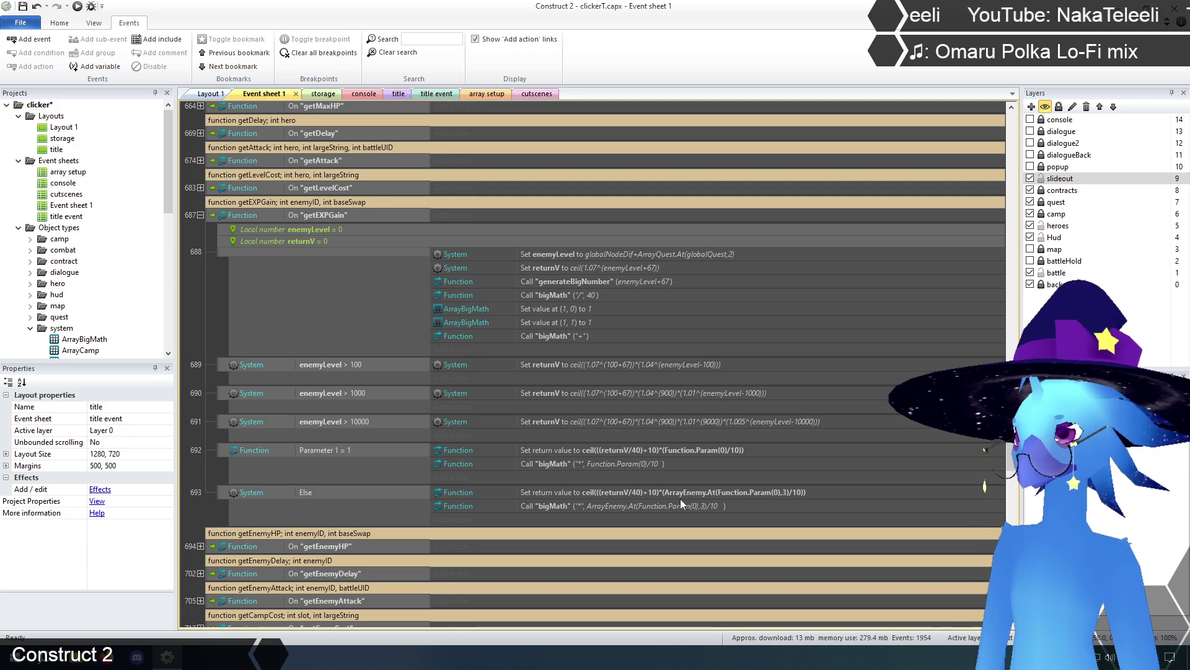
pyautogui.click(680, 451)
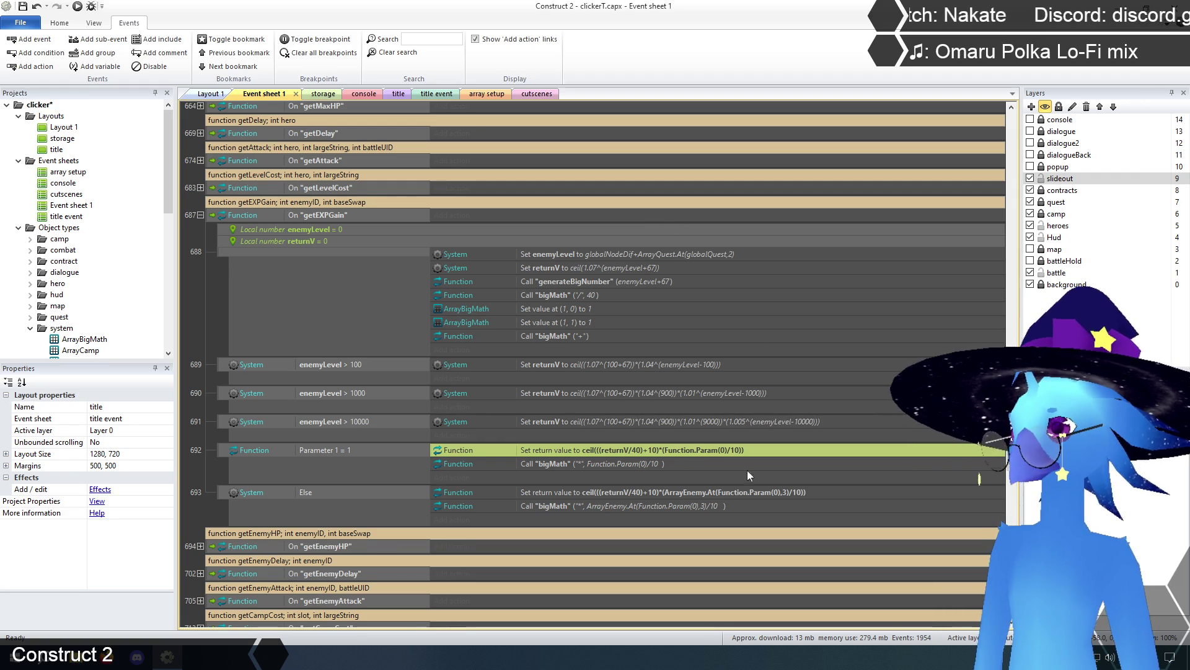
pyautogui.click(692, 493)
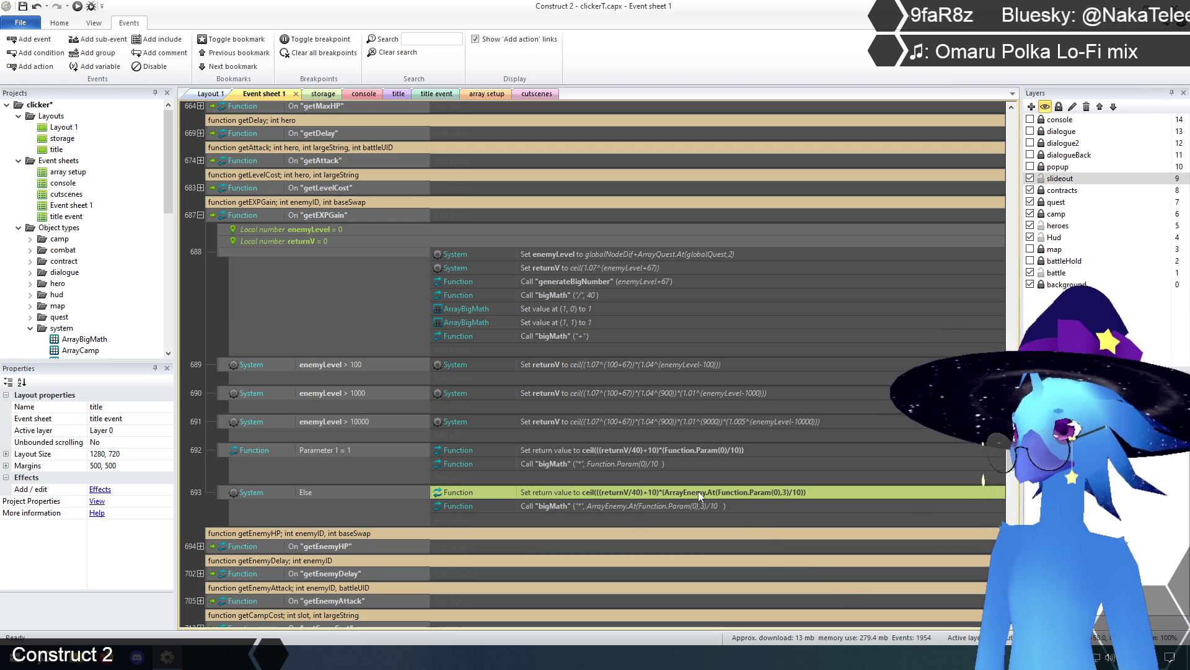
pyautogui.click(672, 448)
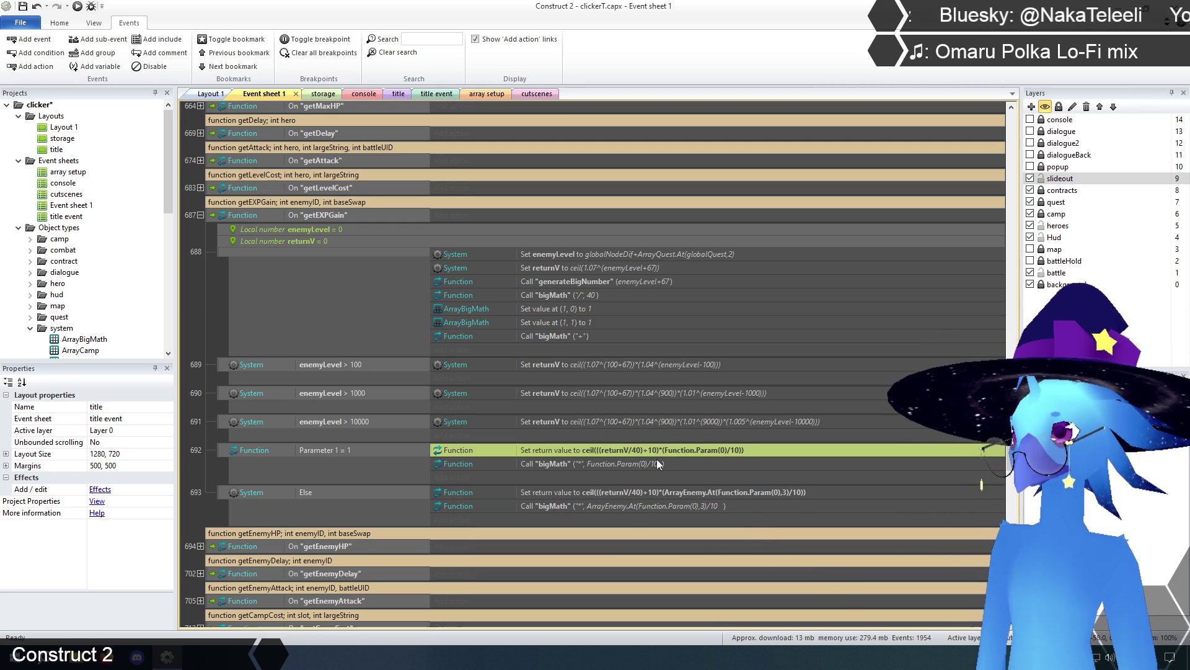
pyautogui.click(642, 464)
pyautogui.click(648, 421)
pyautogui.click(653, 451)
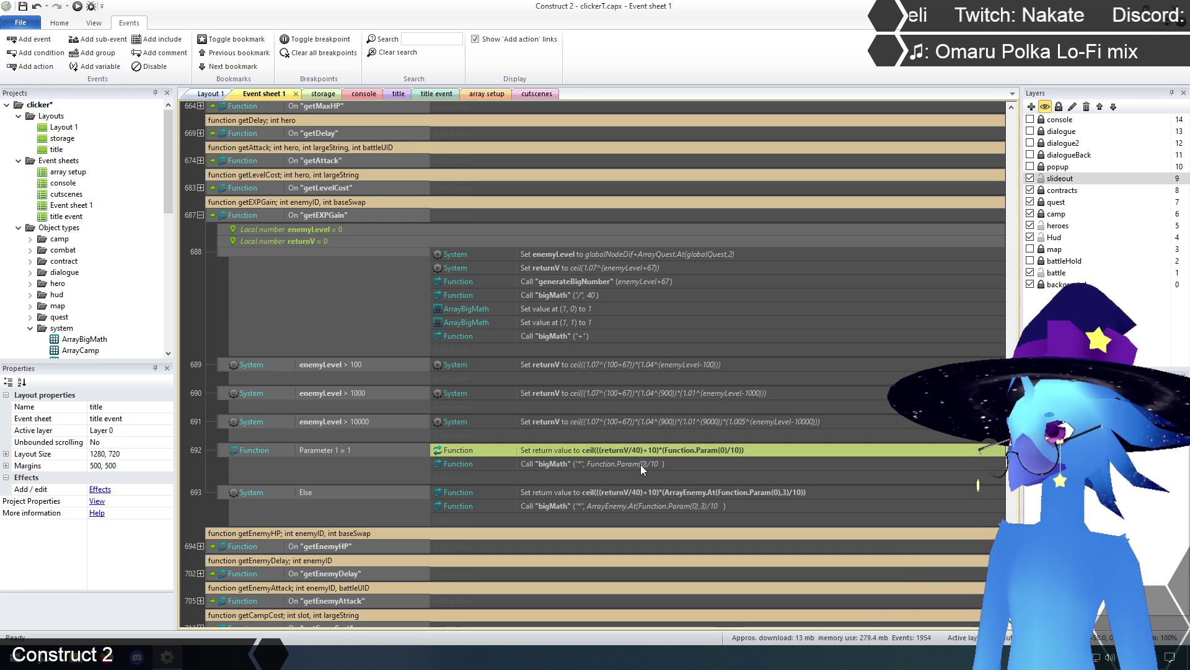
# Rename the baseSwap parameter to directBase in the getEXPGain comment.
pyautogui.doubleClick(358, 201)
pyautogui.doubleClick(387, 206)
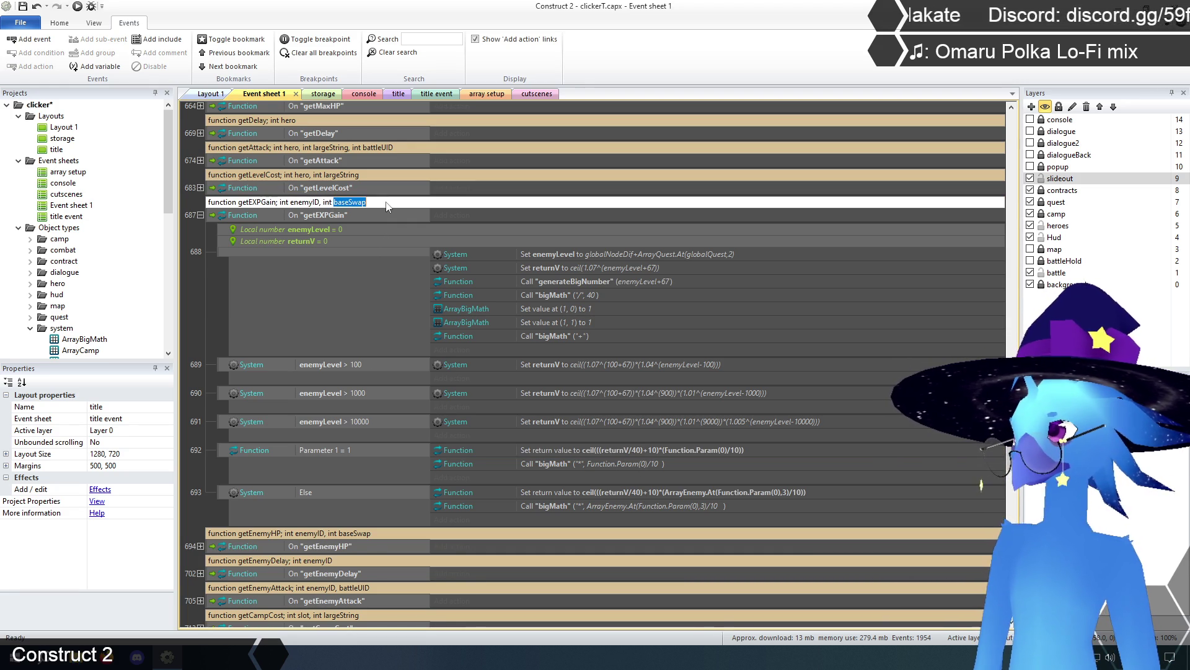
pyautogui.write('dire')
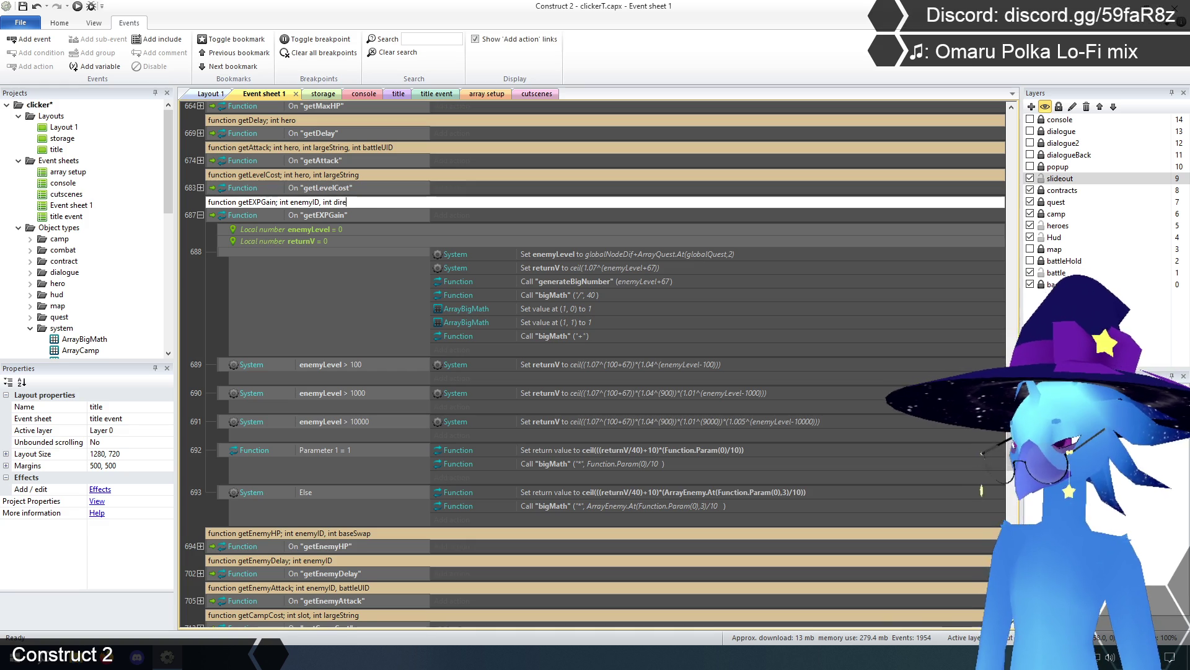
pyautogui.write('ctBase')
pyautogui.press('Return')
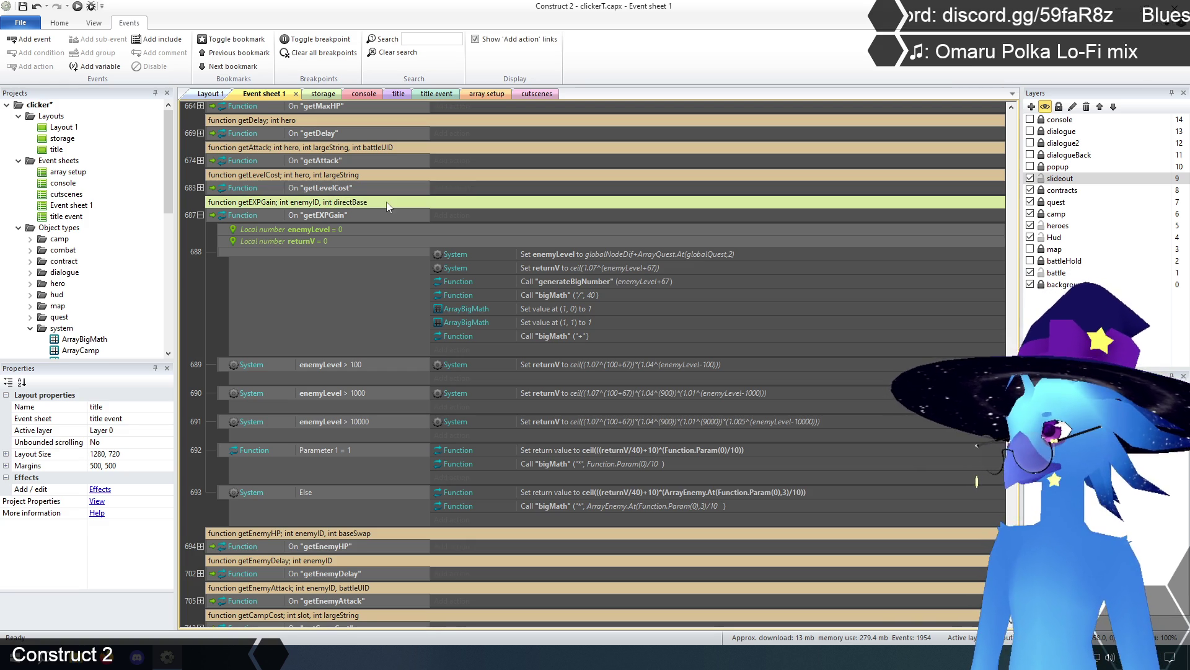
pyautogui.click(215, 312)
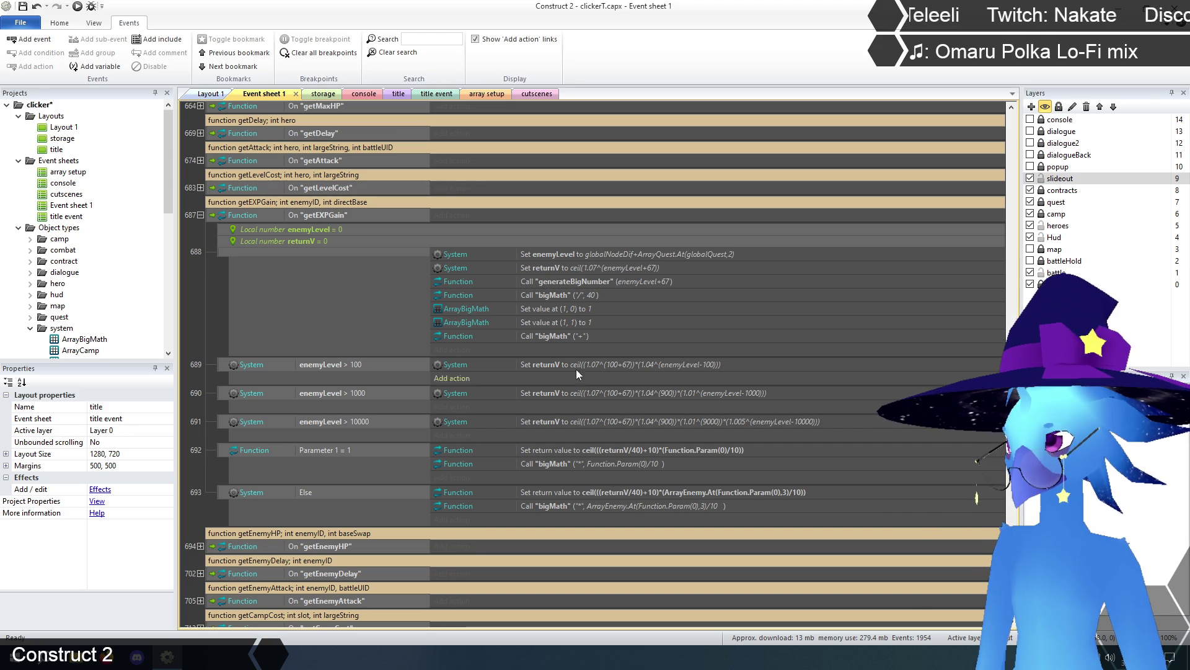
# Retype event 688's returnV value as Function.Call("generateBigNumber",enemyLevel+67).
pyautogui.doubleClick(612, 267)
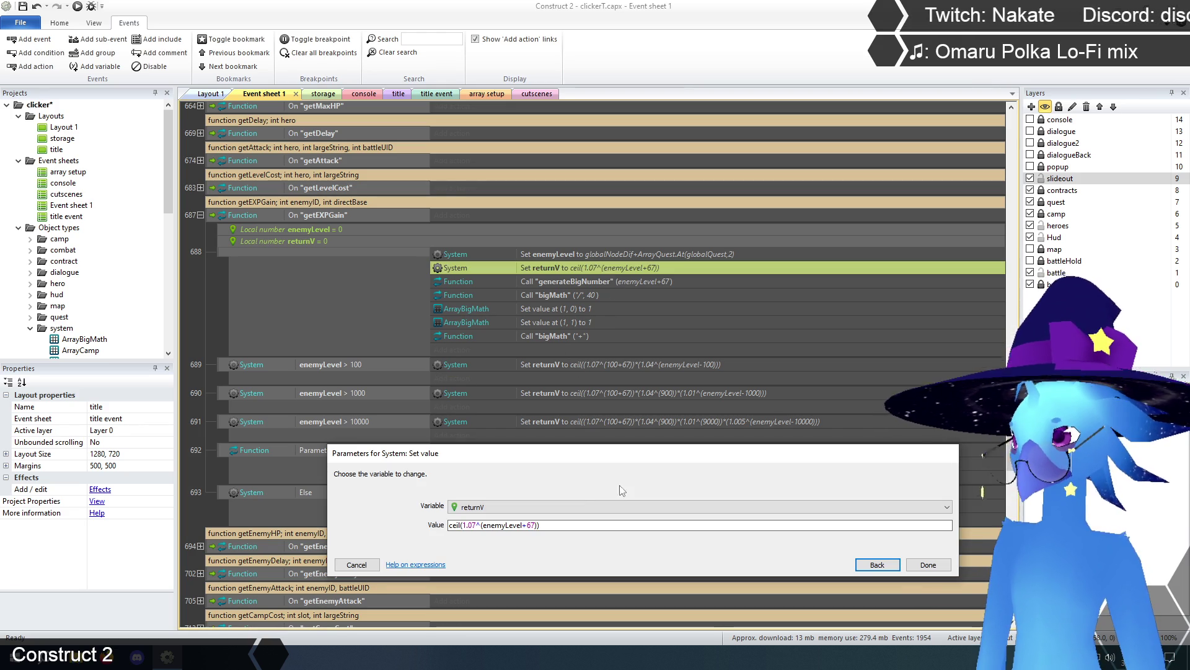
pyautogui.moveTo(606, 465); pyautogui.dragTo(619, 470)
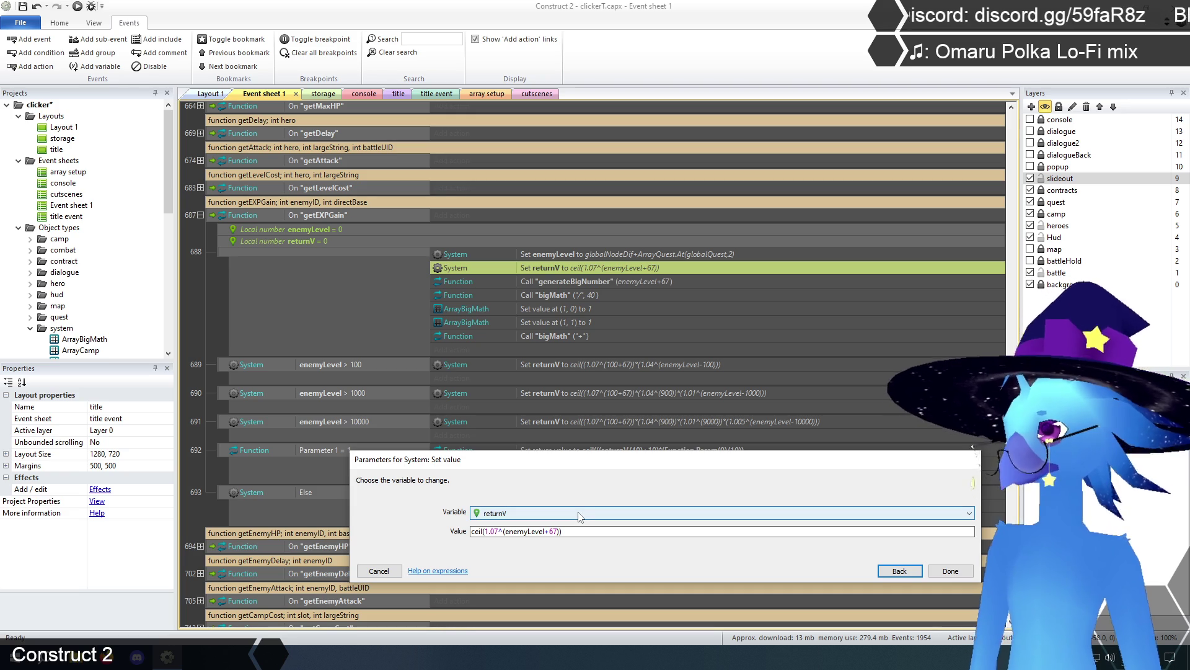
pyautogui.moveTo(584, 469)
pyautogui.mouseDown()
pyautogui.moveTo(601, 472)
pyautogui.moveTo(566, 611)
pyautogui.moveTo(558, 486)
pyautogui.moveTo(558, 561)
pyautogui.moveTo(557, 534)
pyautogui.mouseUp()
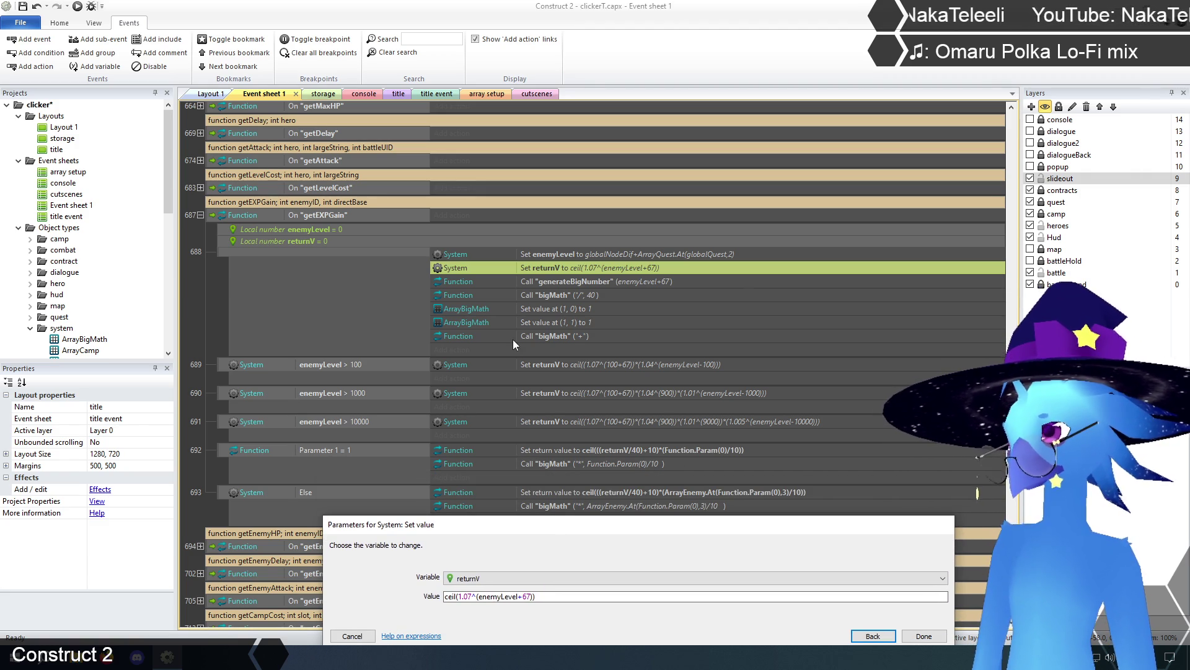
pyautogui.click(553, 598)
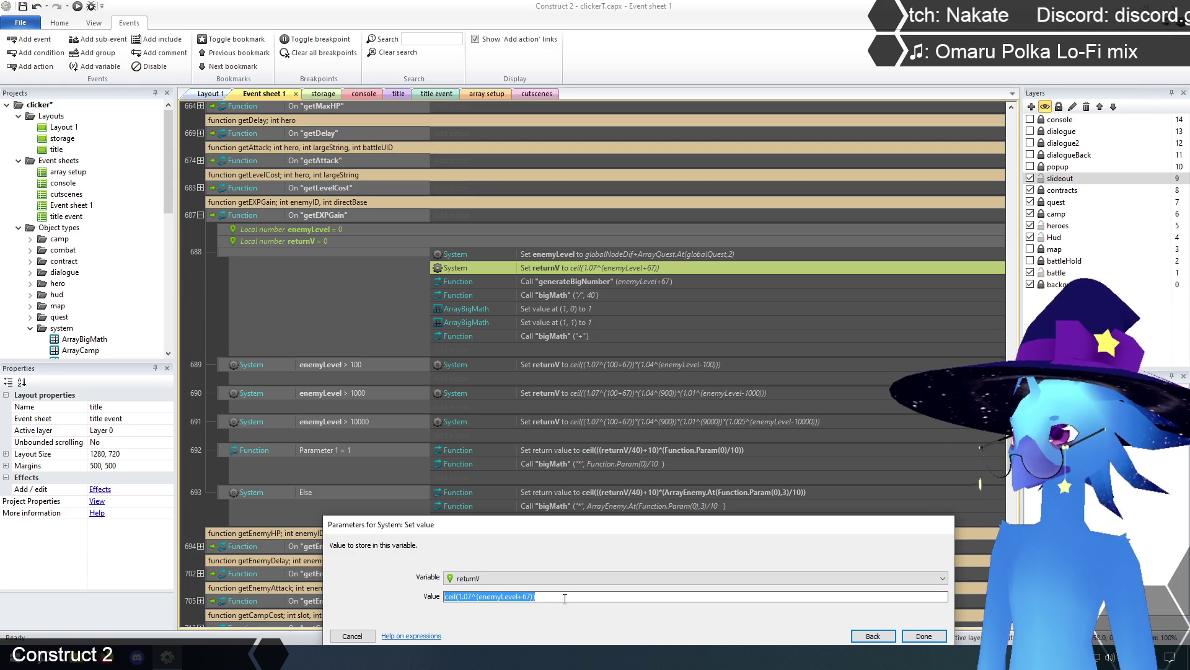
pyautogui.write('generate')
pyautogui.press('BackSpace')
pyautogui.press('BackSpace')
pyautogui.press('BackSpace')
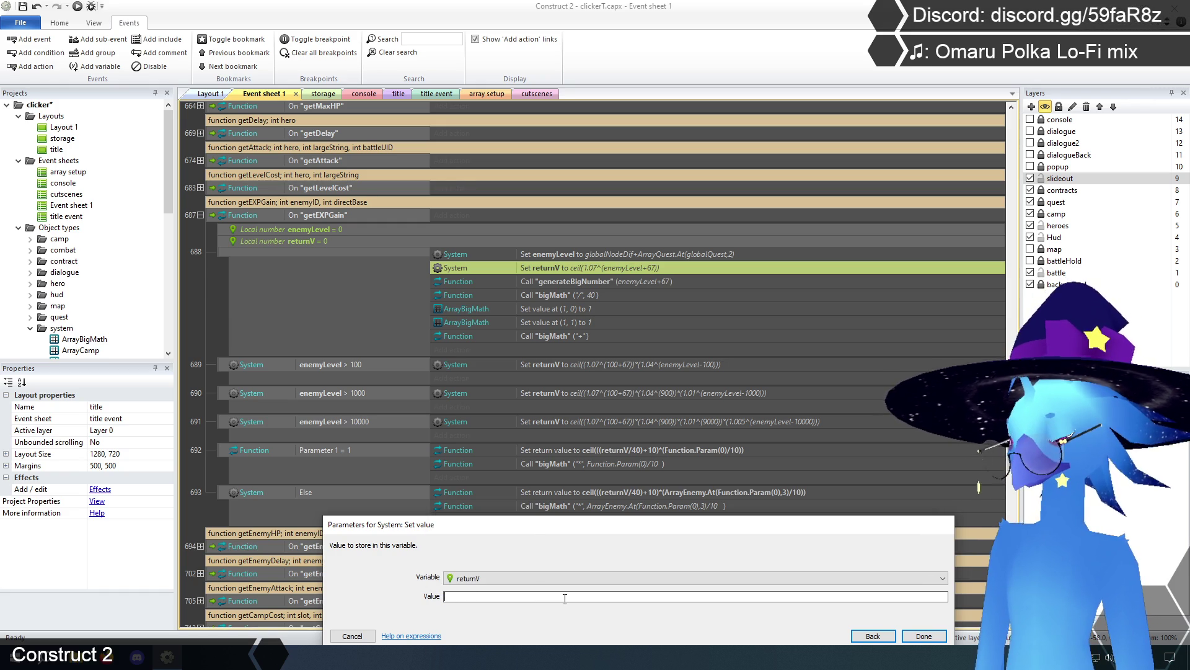
pyautogui.write('Function.cal')
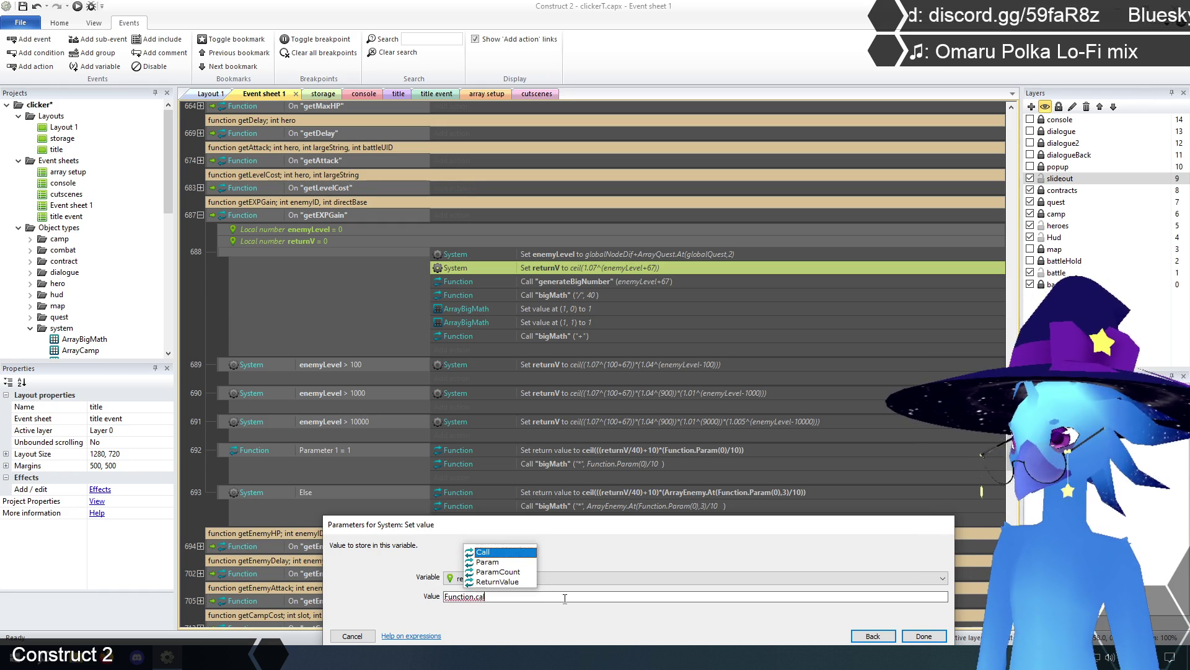
pyautogui.press('Tab')
pyautogui.write('(gen')
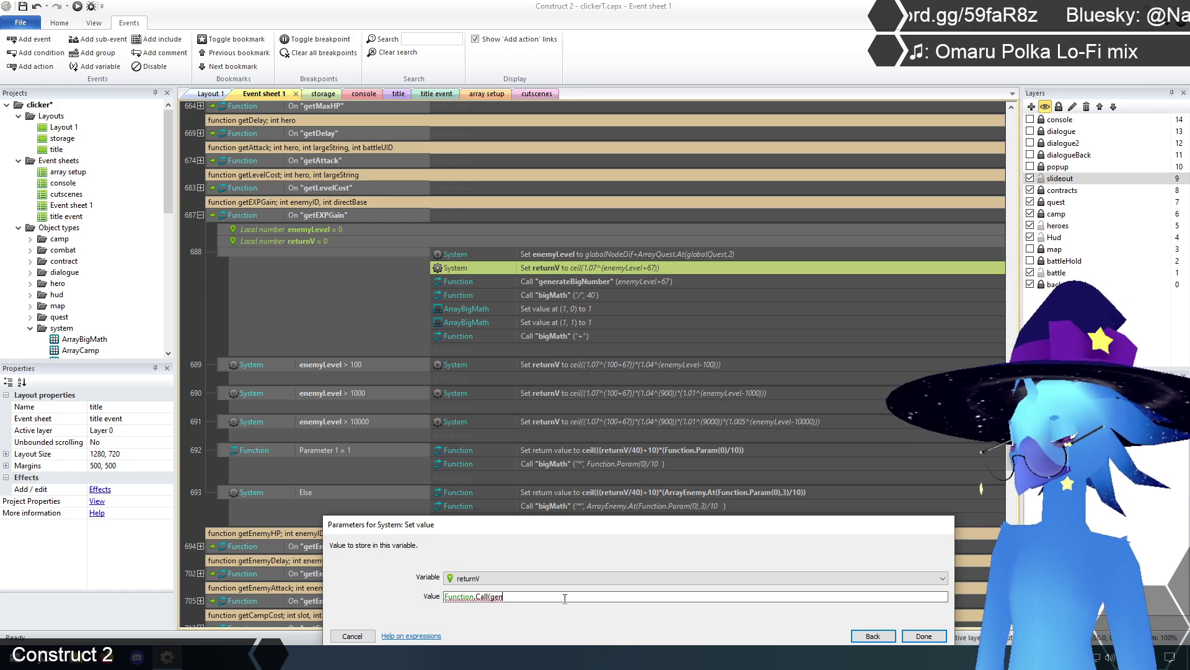
pyautogui.press('BackSpace')
pyautogui.press('BackSpace')
pyautogui.press('BackSpace')
pyautogui.write('"')
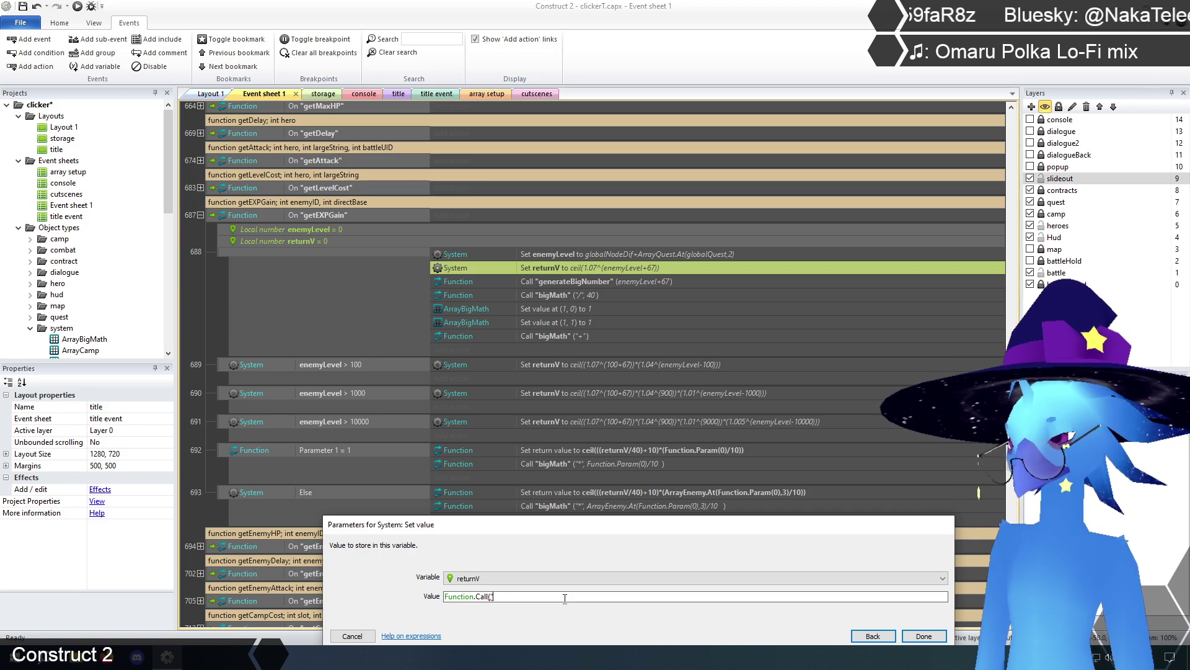
pyautogui.write('generateBig')
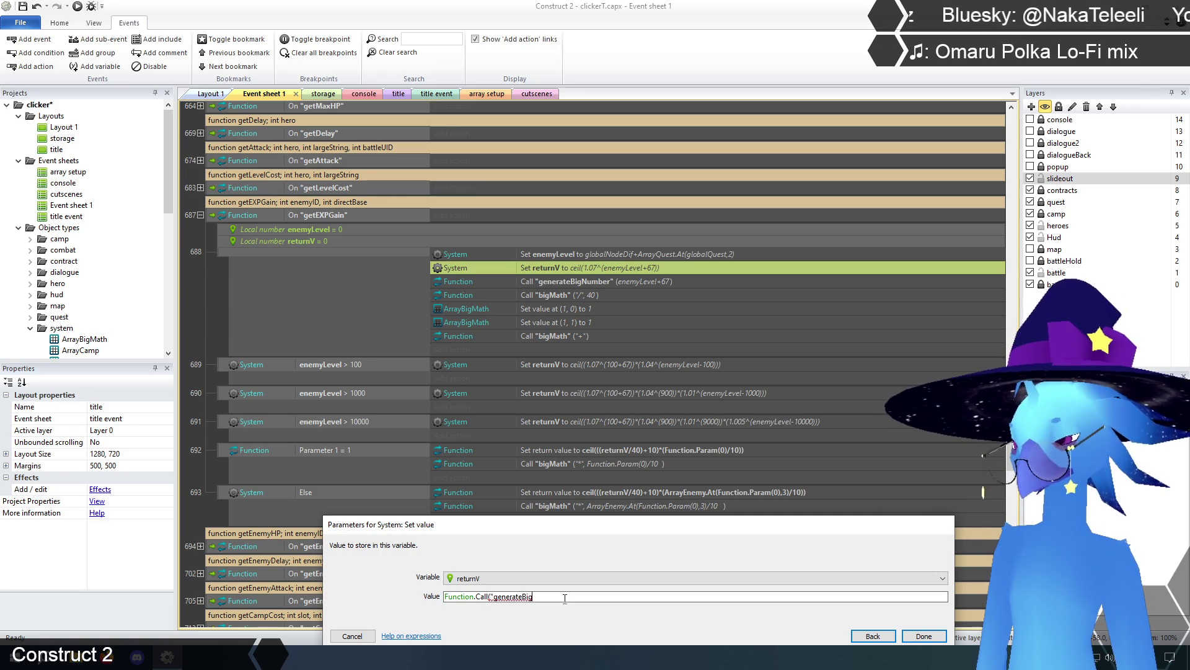
pyautogui.write('Number')
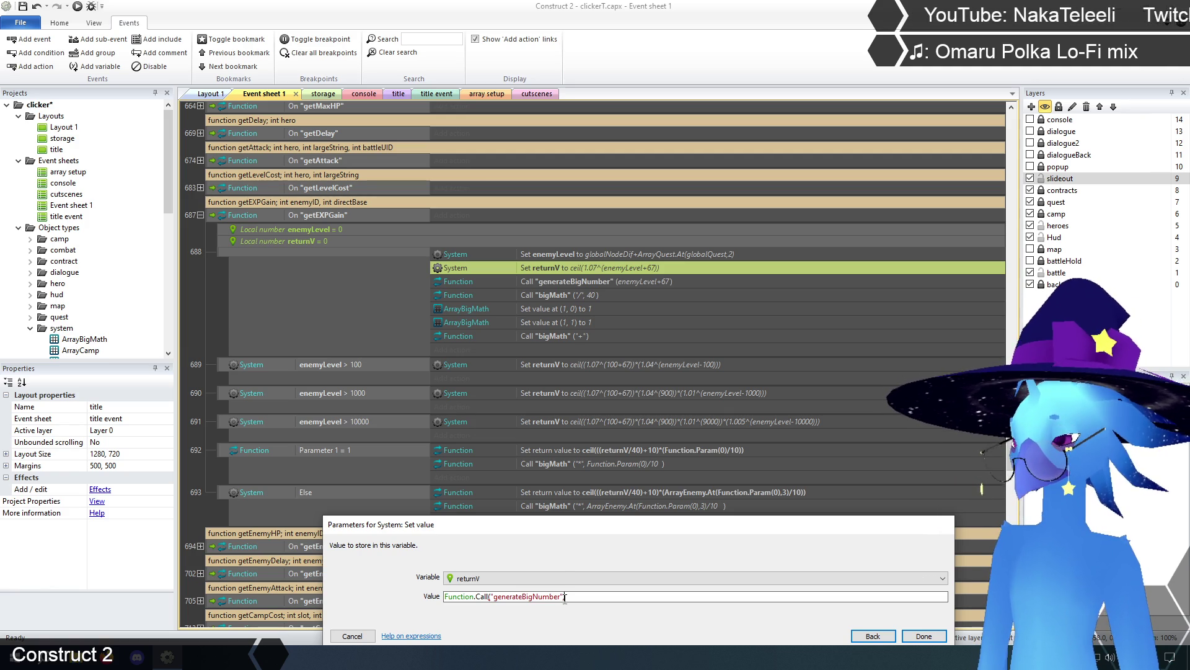
pyautogui.write(',enemyLevel+67')
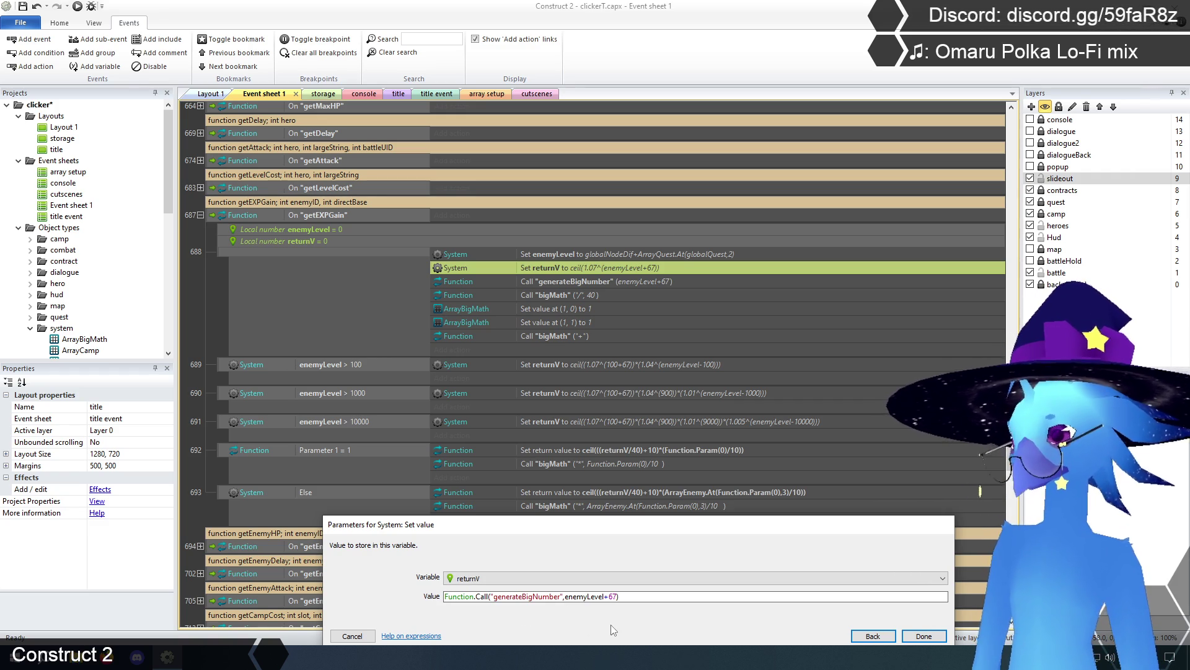
# Wrap the generateBigNumber call in two nested bigMath calls: "/" 40, then "+" 10.
pyautogui.write('Function.ca')
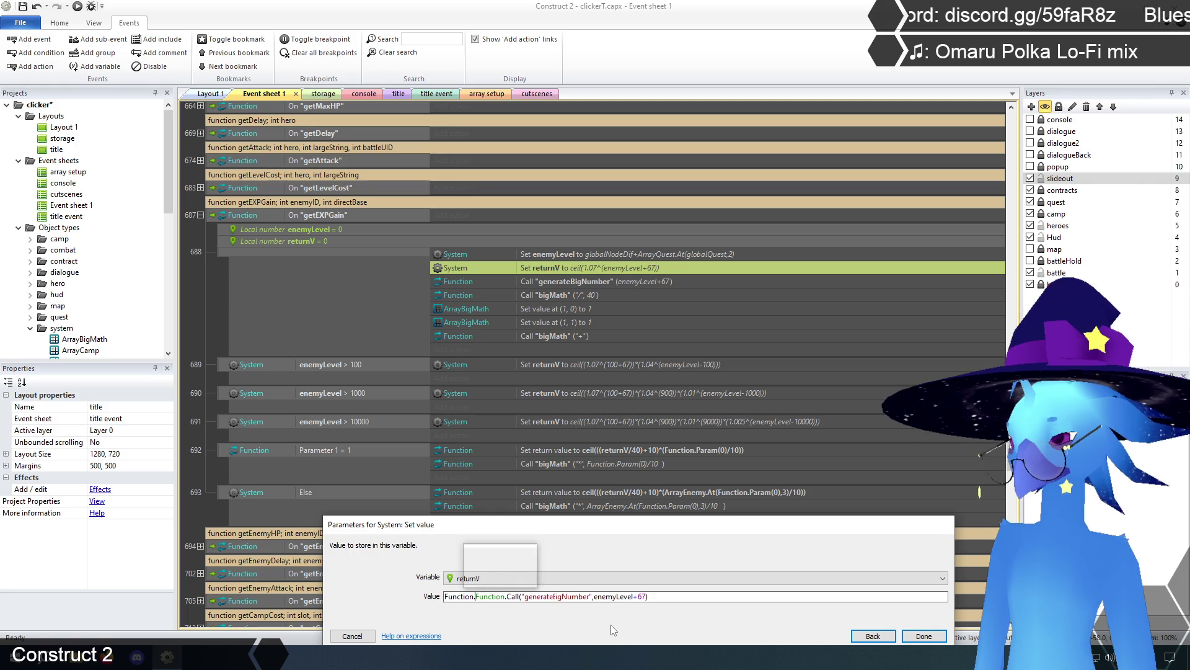
pyautogui.press('Tab')
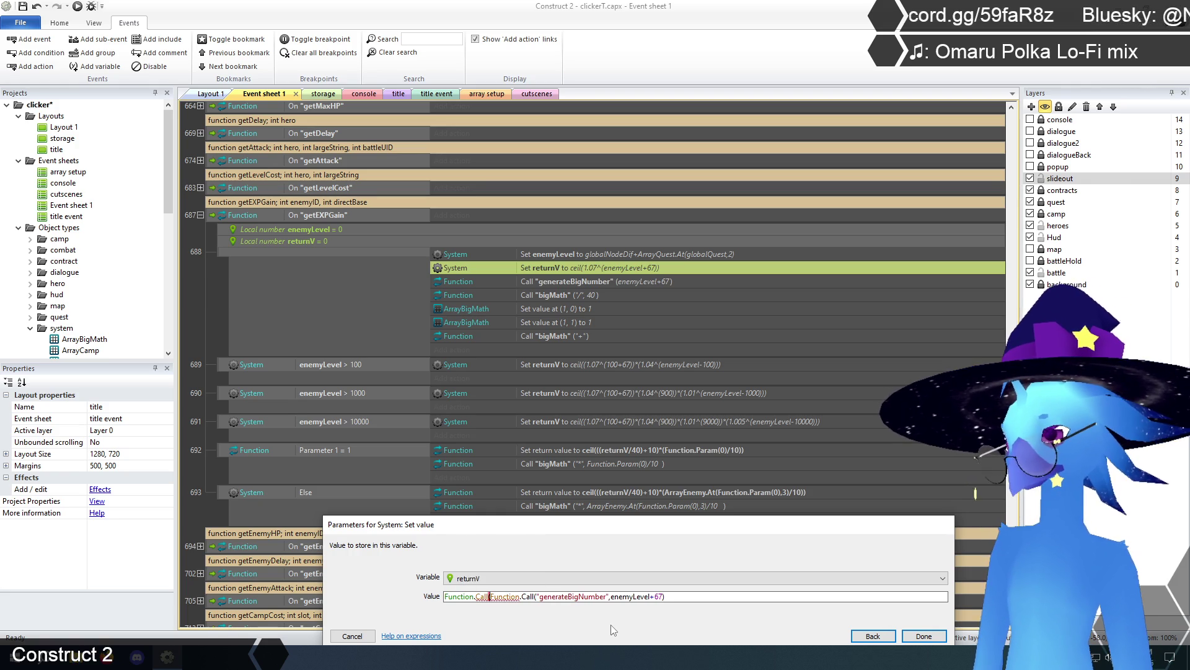
pyautogui.write('("bigM')
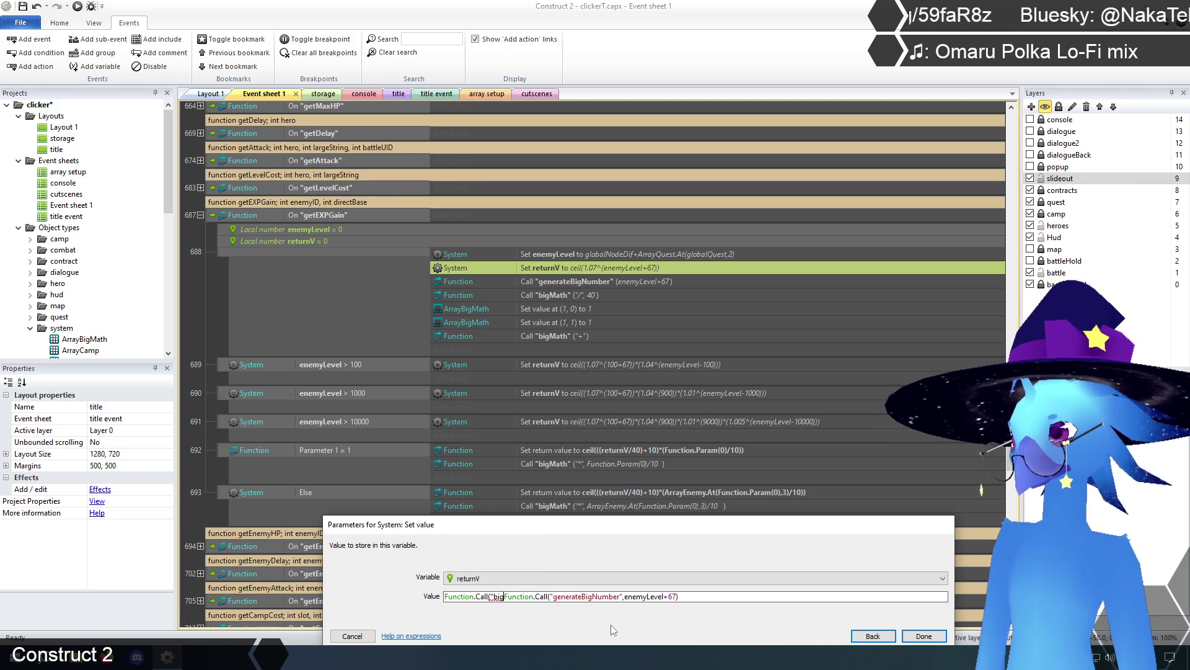
pyautogui.write('ath"')
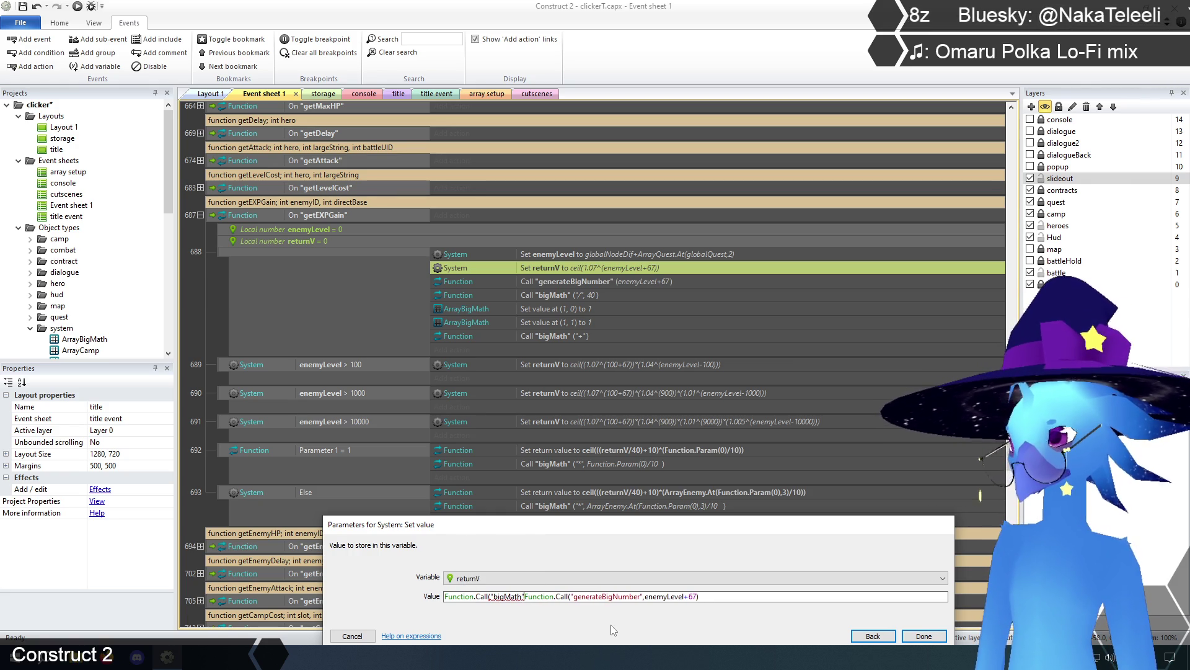
pyautogui.write(',')
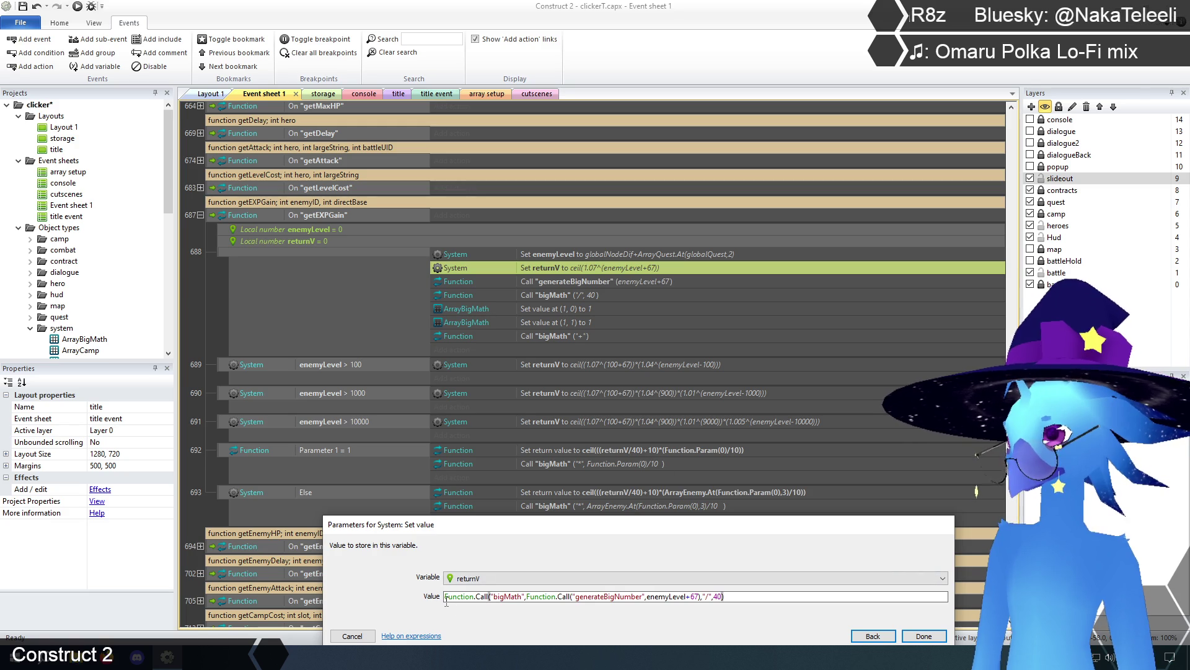
pyautogui.write('Function')
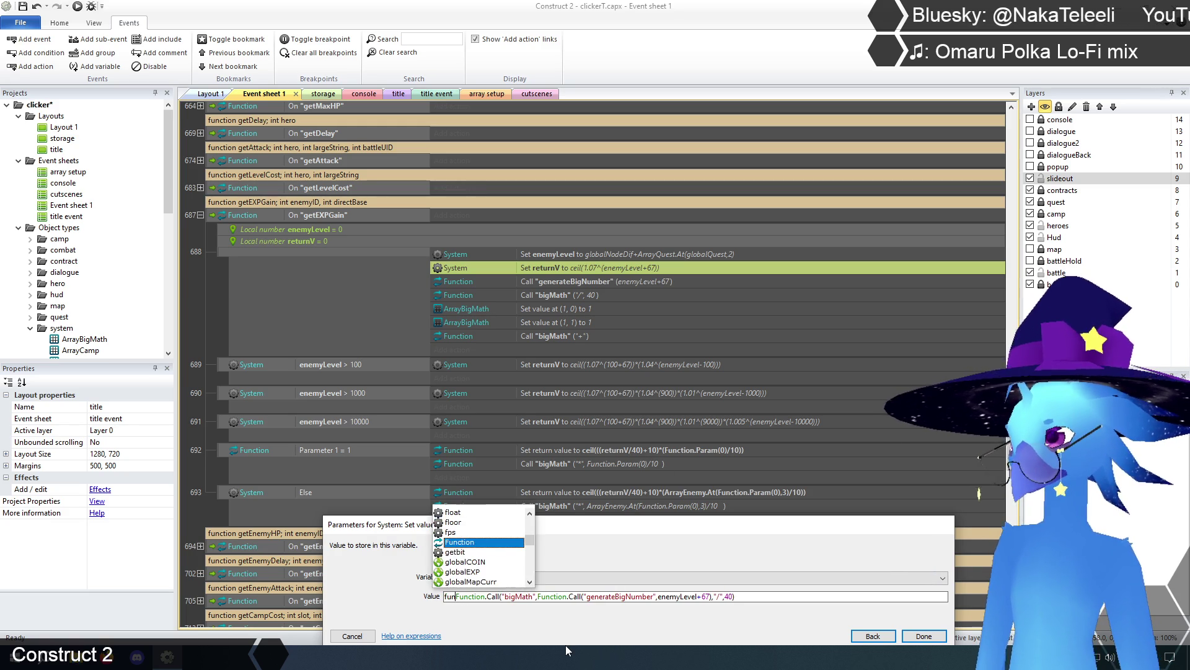
pyautogui.write('.big')
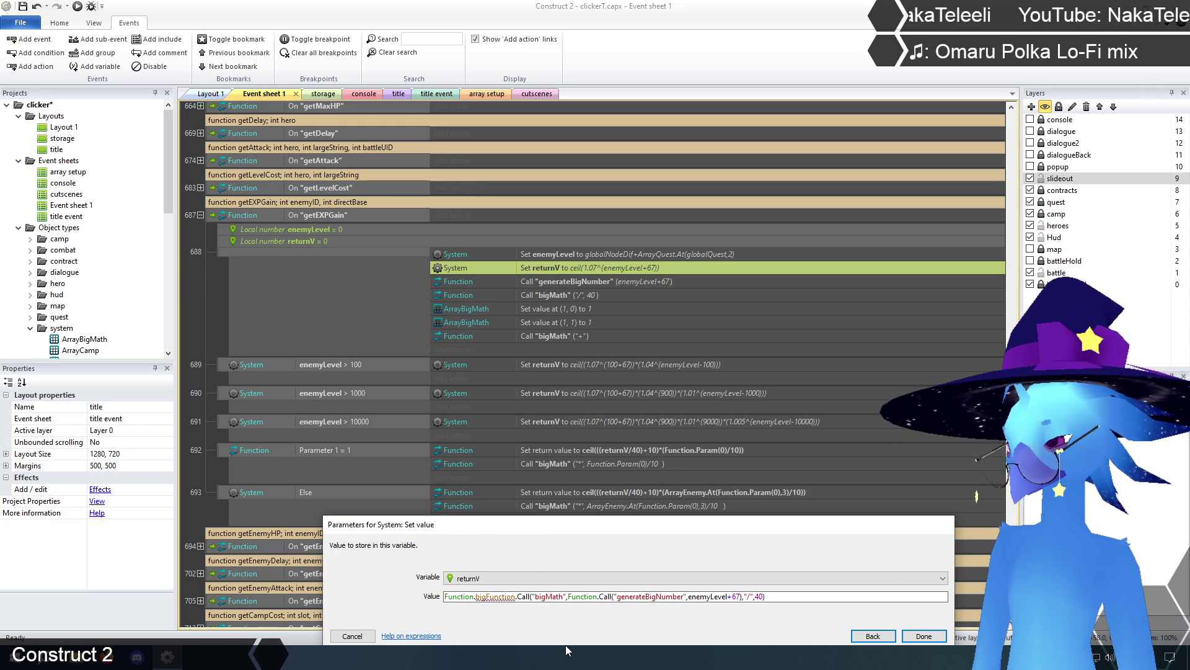
pyautogui.press('BackSpace')
pyautogui.press('BackSpace')
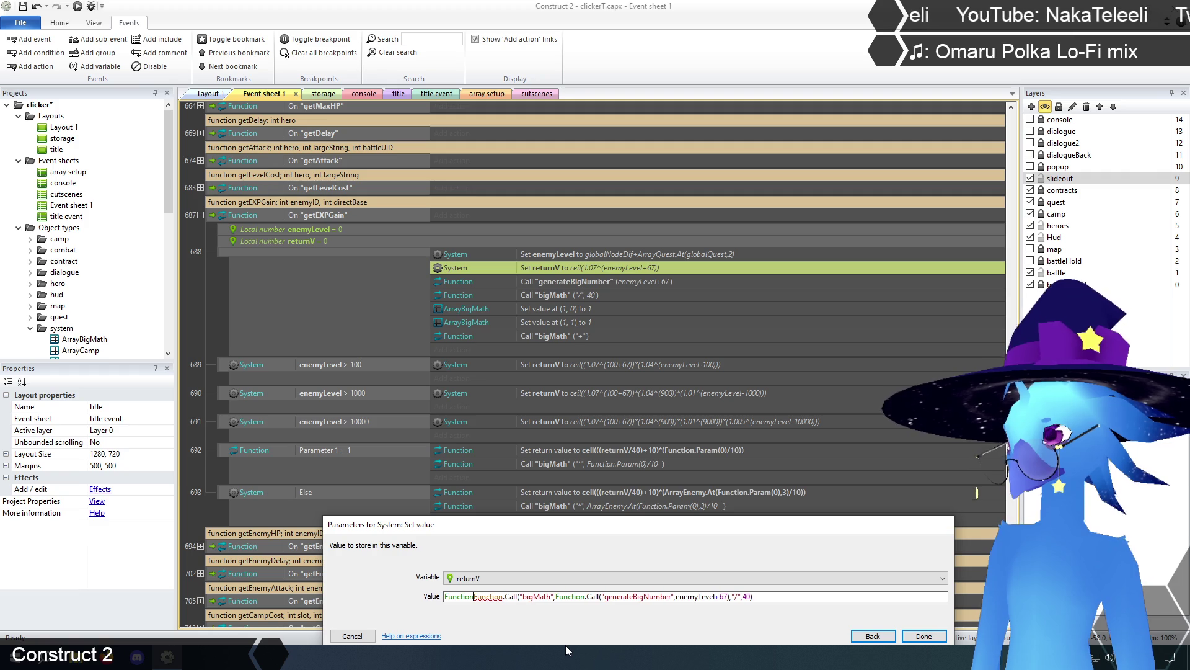
pyautogui.write('.c')
pyautogui.press('Return')
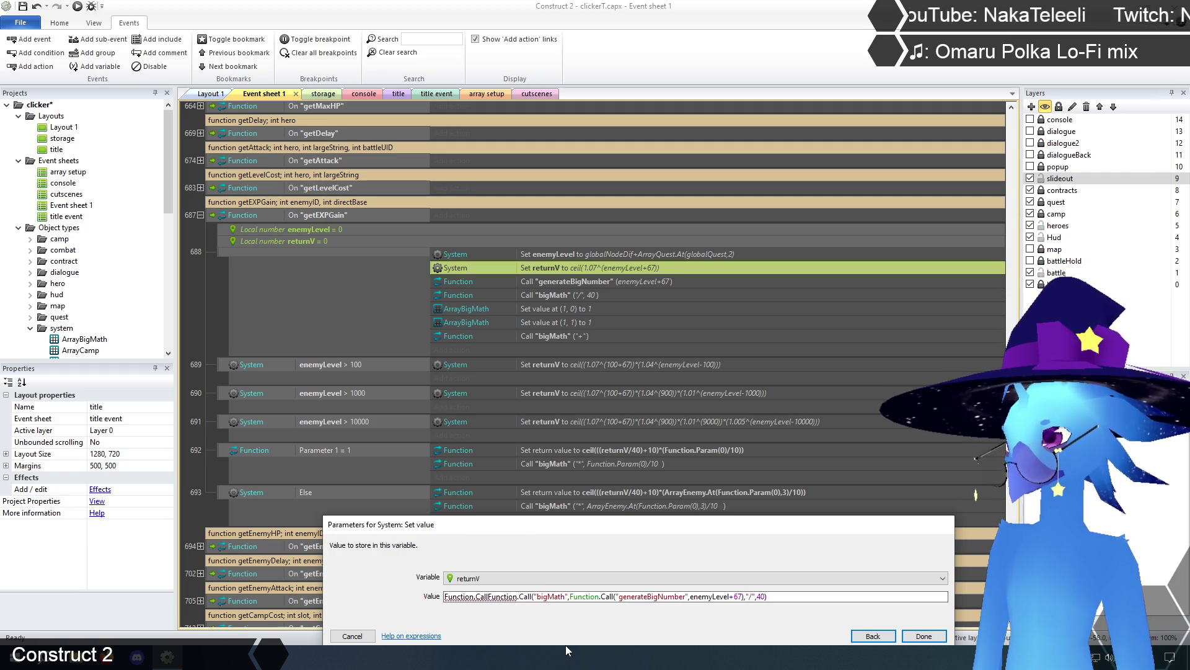
pyautogui.write('(')
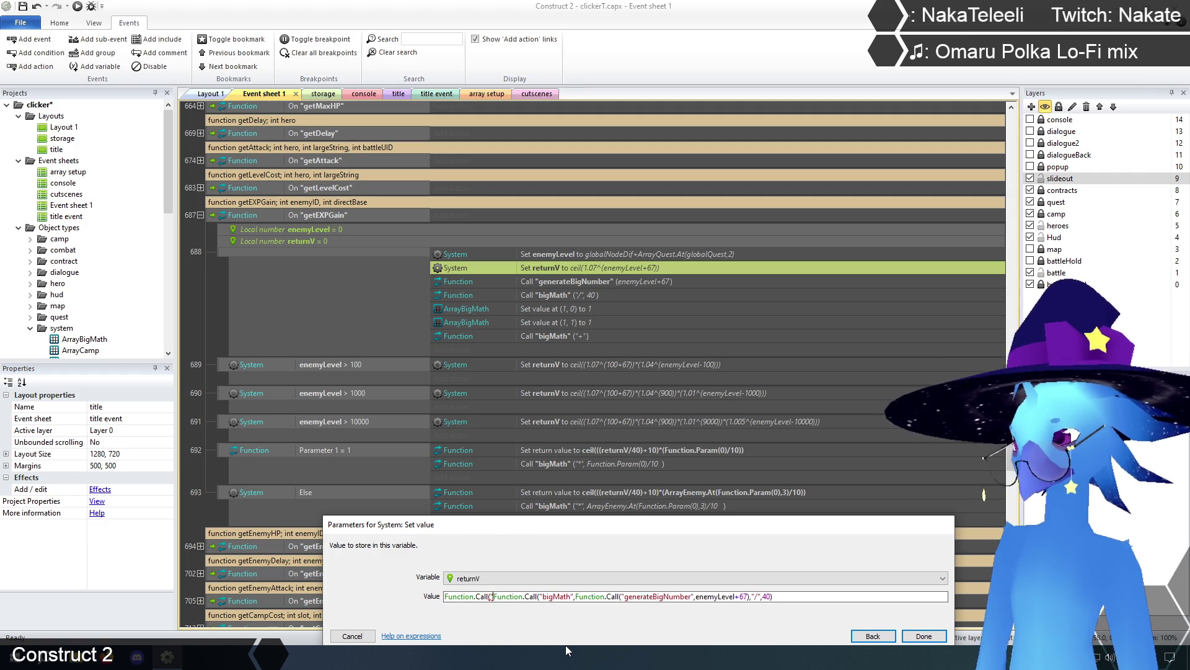
pyautogui.write('bigMath')
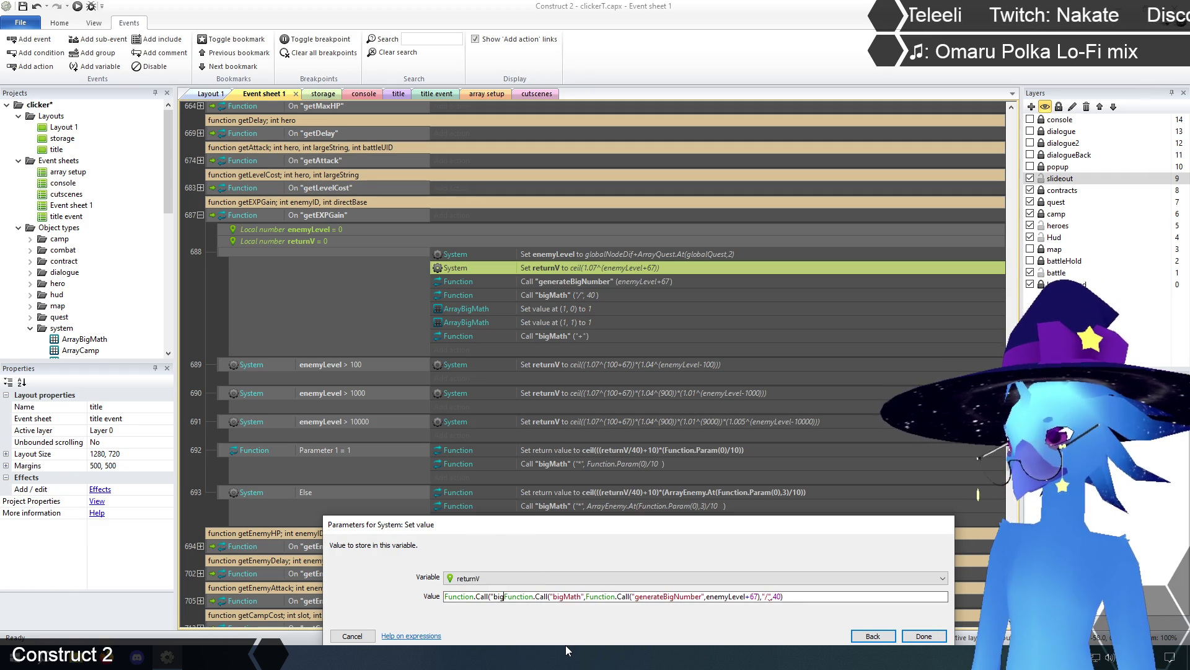
pyautogui.write('"')
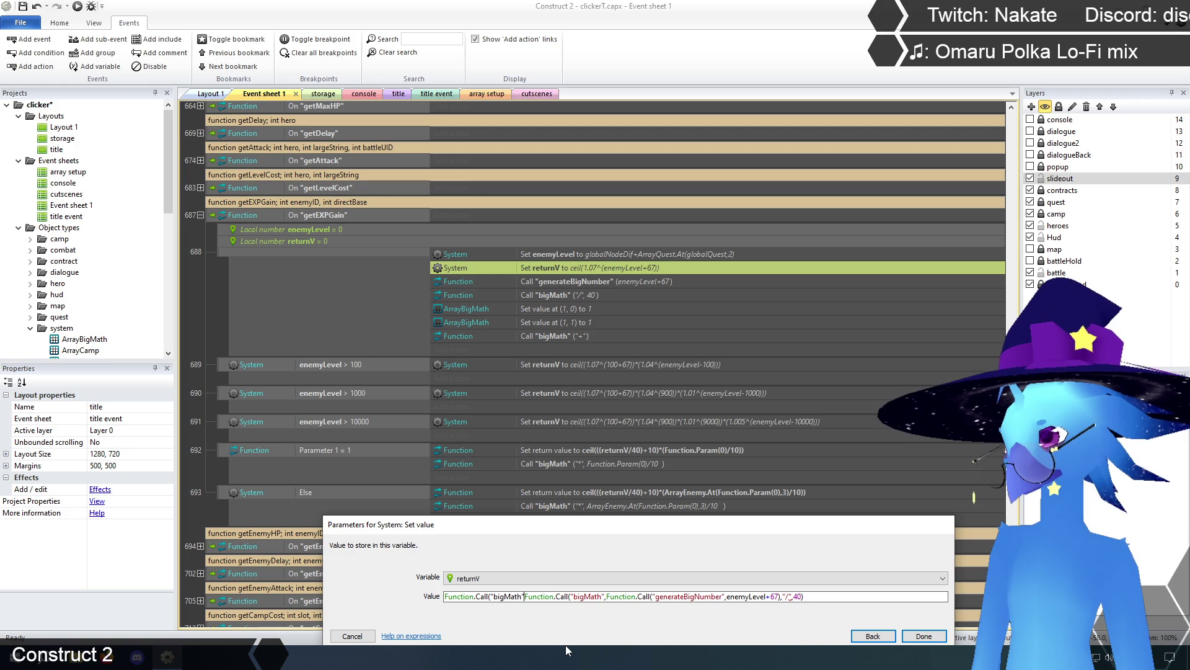
pyautogui.write(',')
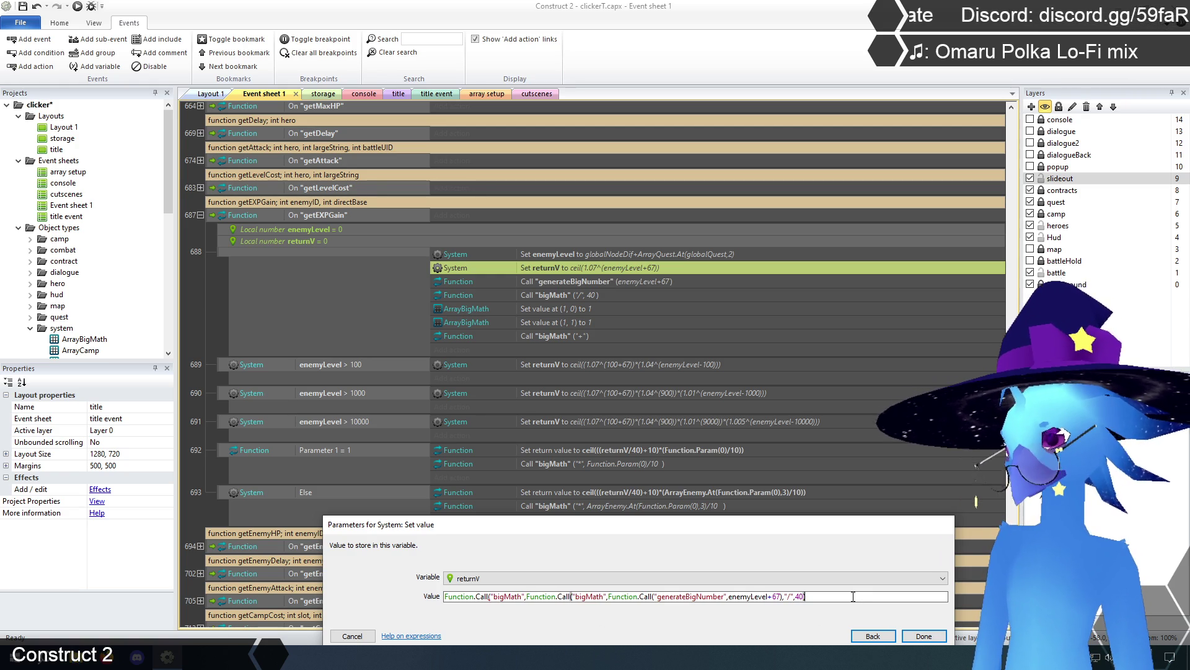
pyautogui.write(',')
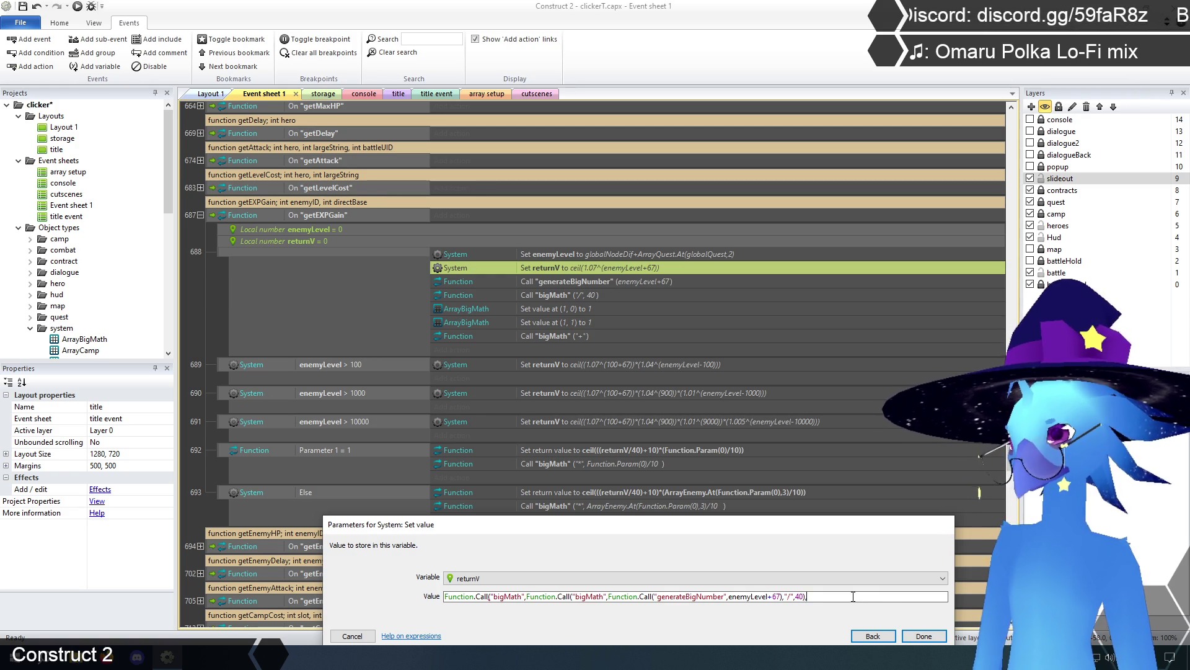
pyautogui.write('"+')
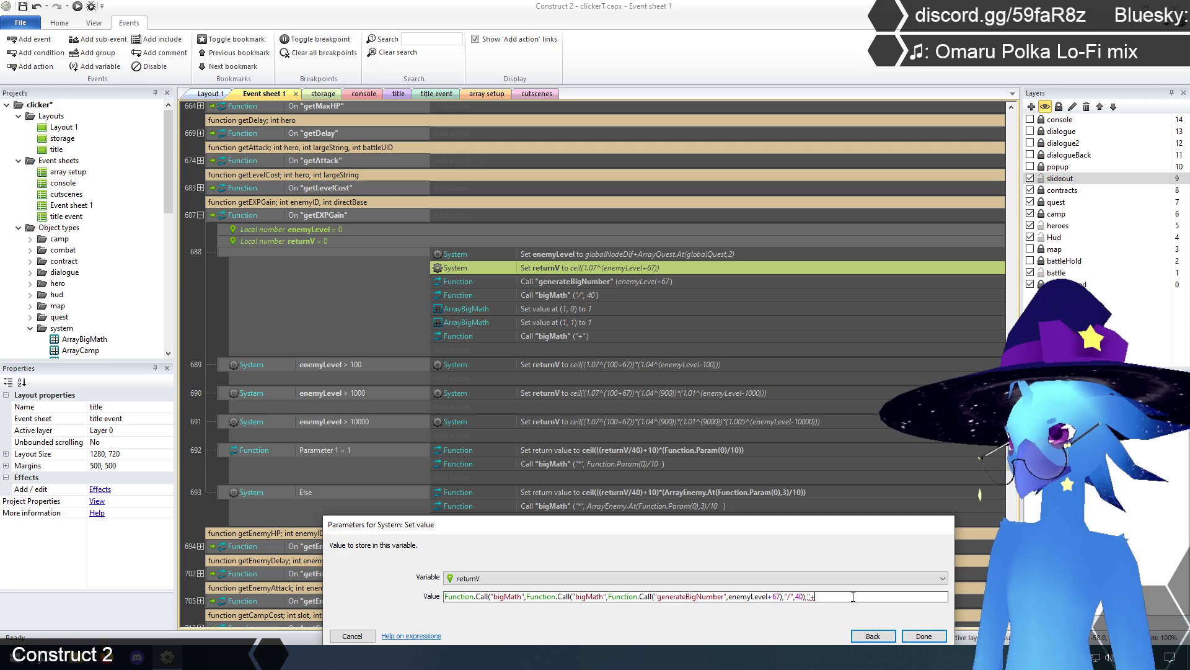
pyautogui.write('",')
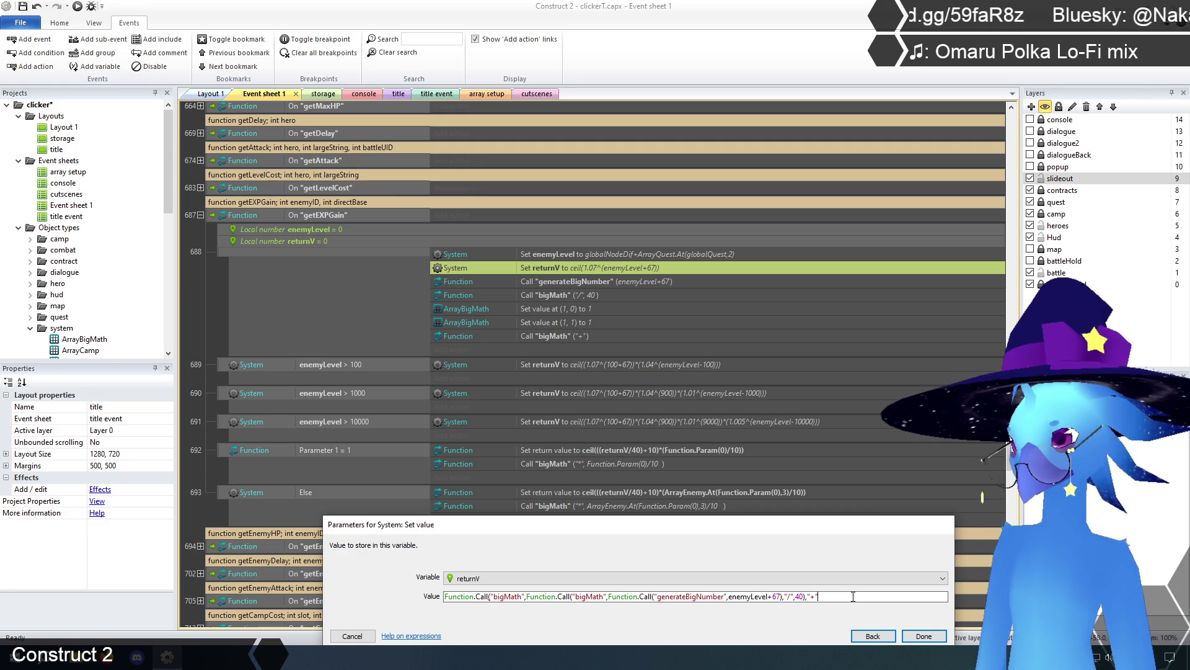
pyautogui.write('10')
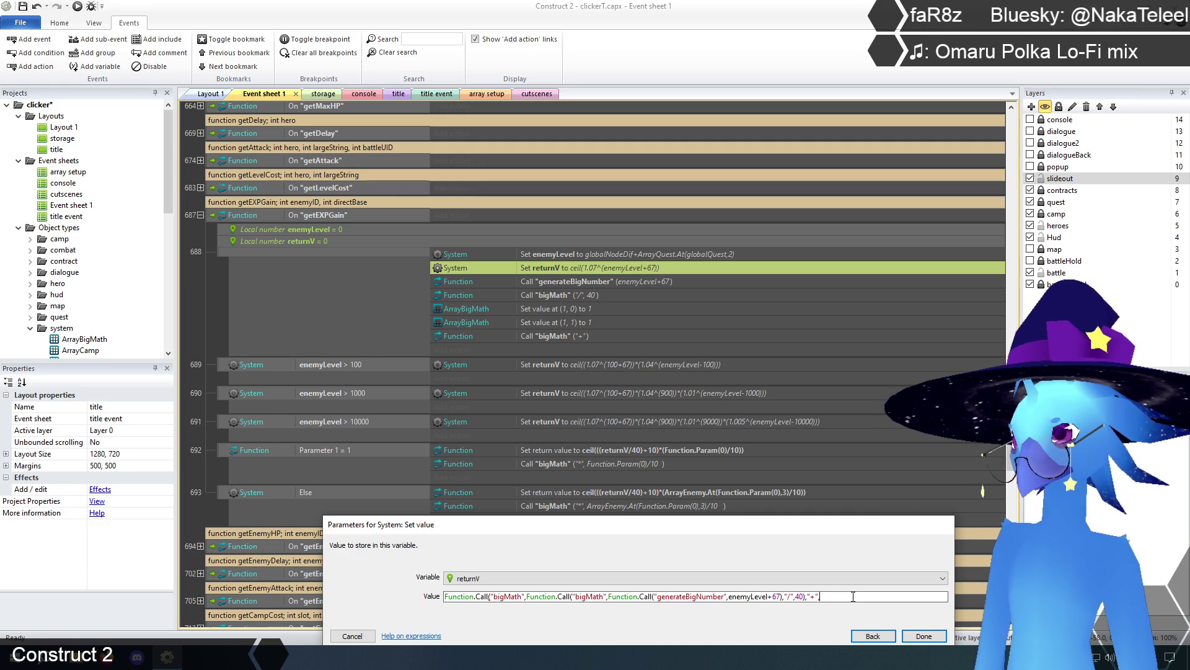
pyautogui.write(')')
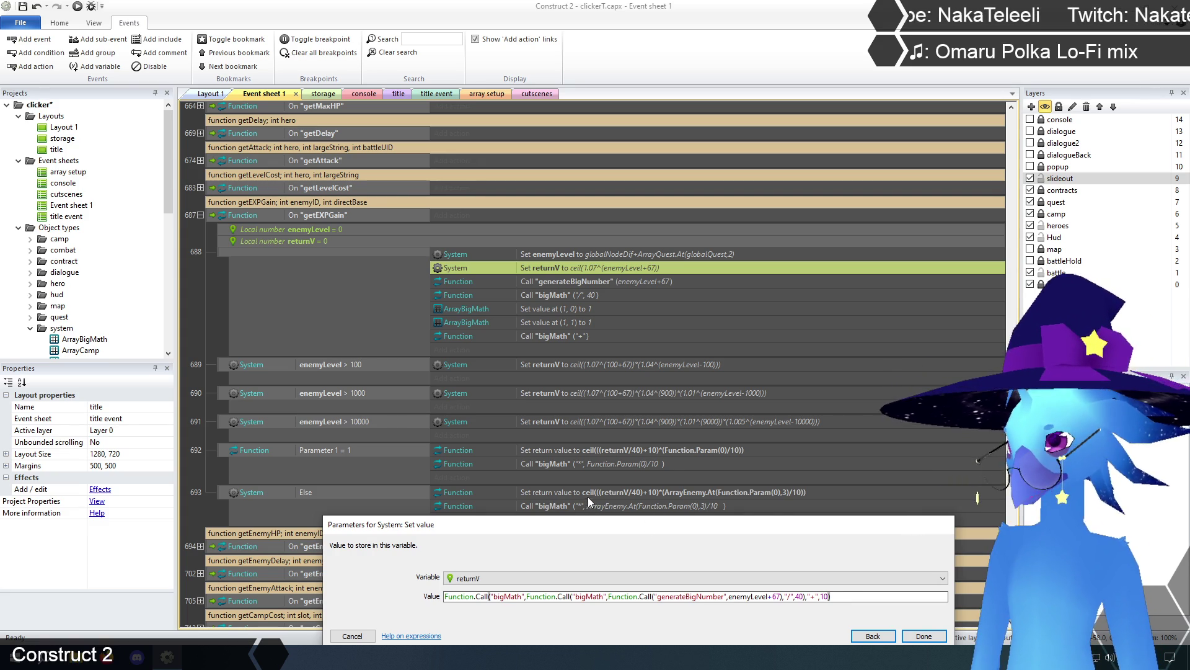
pyautogui.write(')')
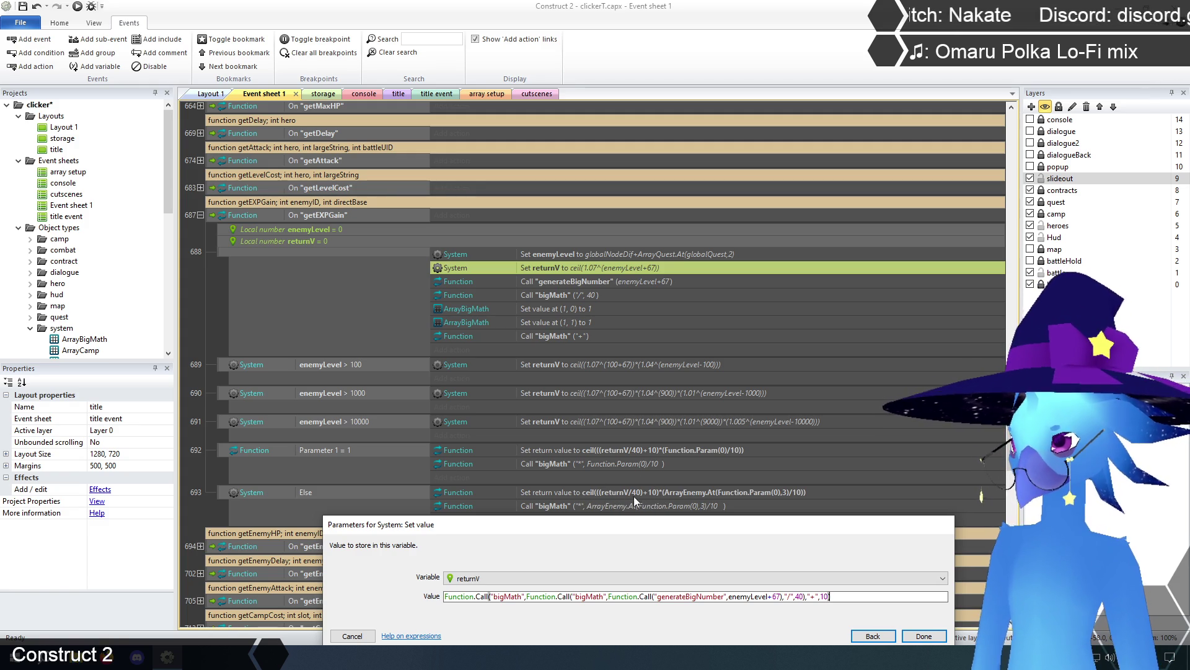
# Confirm the nested returnV expression and delete the five old big-number actions.
pyautogui.click(924, 636)
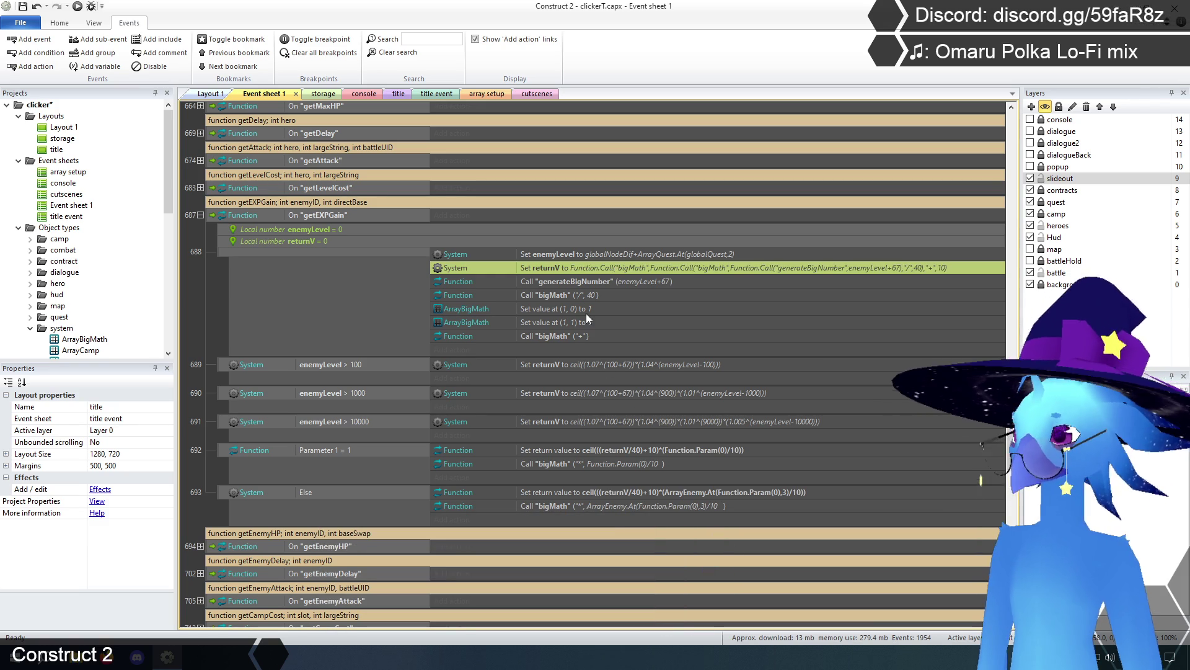
pyautogui.click(572, 284)
pyautogui.keyDown('shift'); pyautogui.click(561, 335); pyautogui.keyUp('shift')
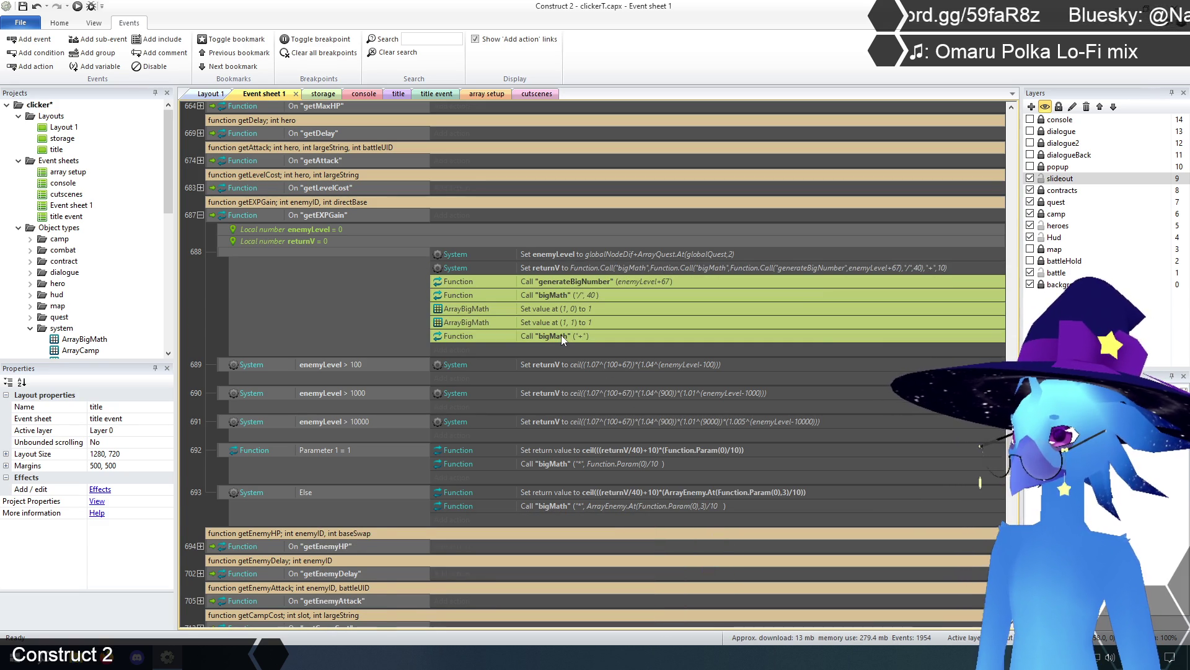
pyautogui.press('Delete')
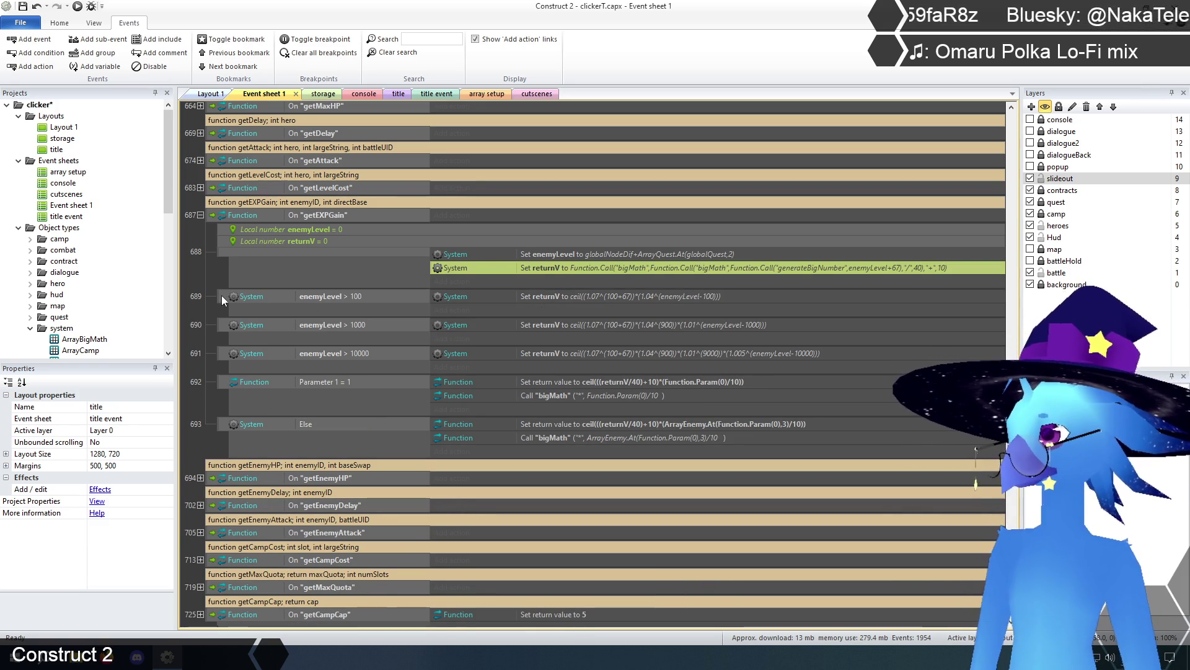
# Delete the three enemyLevel threshold events from getEXPGain.
pyautogui.click(222, 295)
pyautogui.keyDown('shift'); pyautogui.click(226, 352); pyautogui.keyUp('shift')
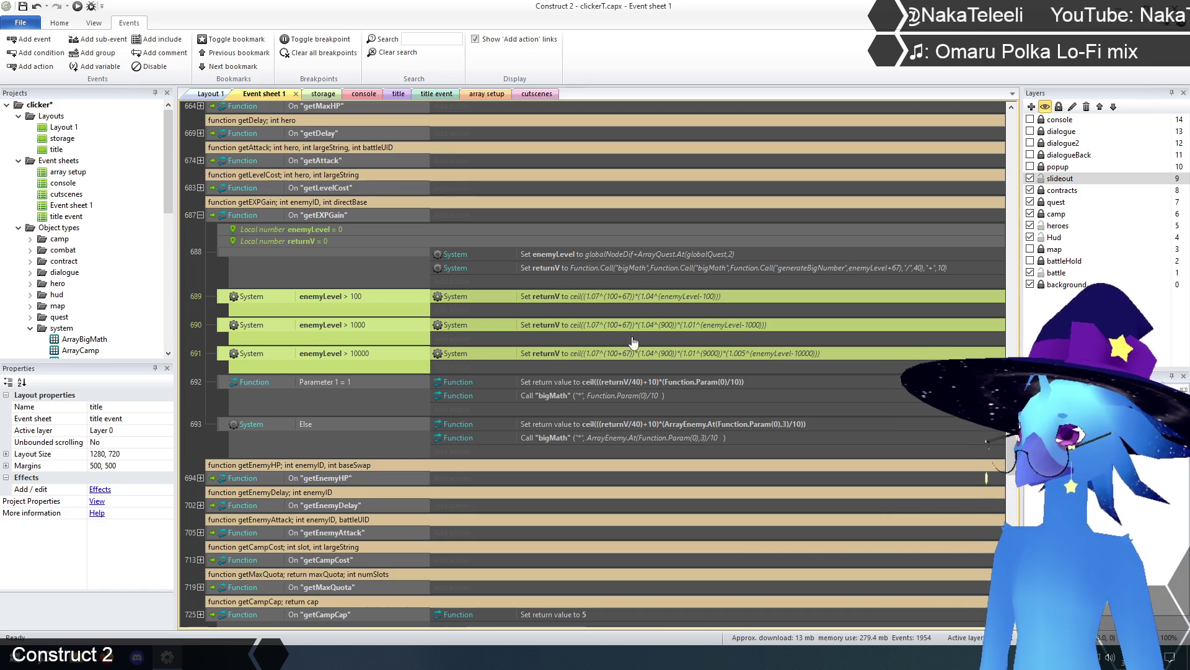
pyautogui.press('Delete')
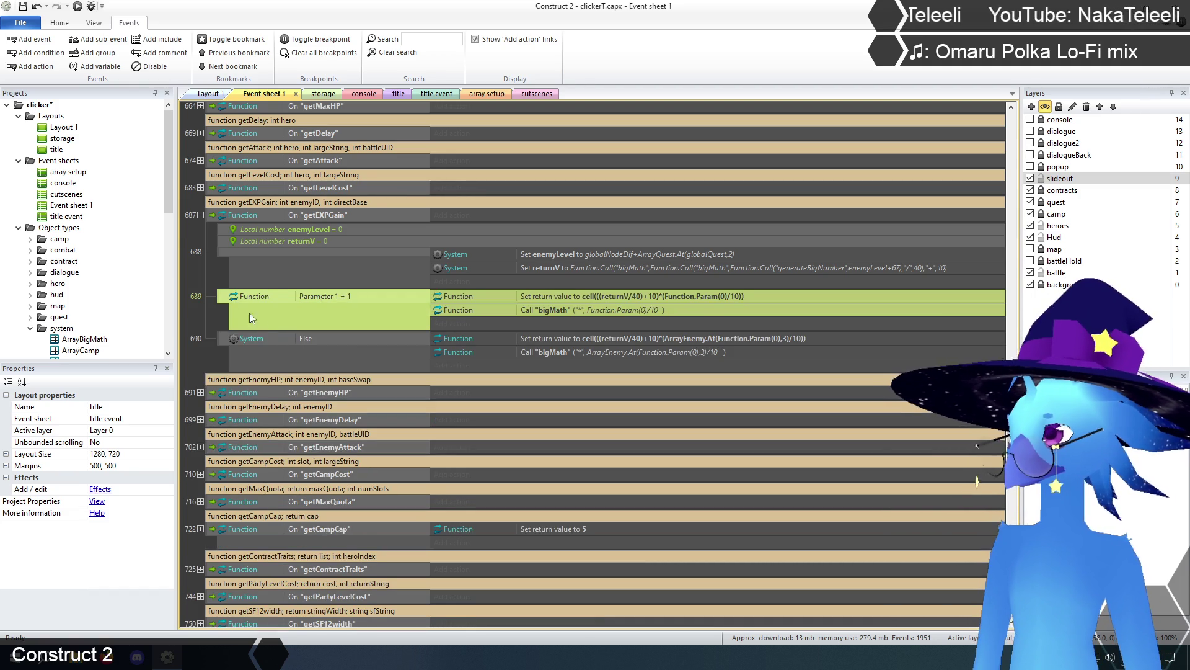
pyautogui.scroll(3, 298, 427)
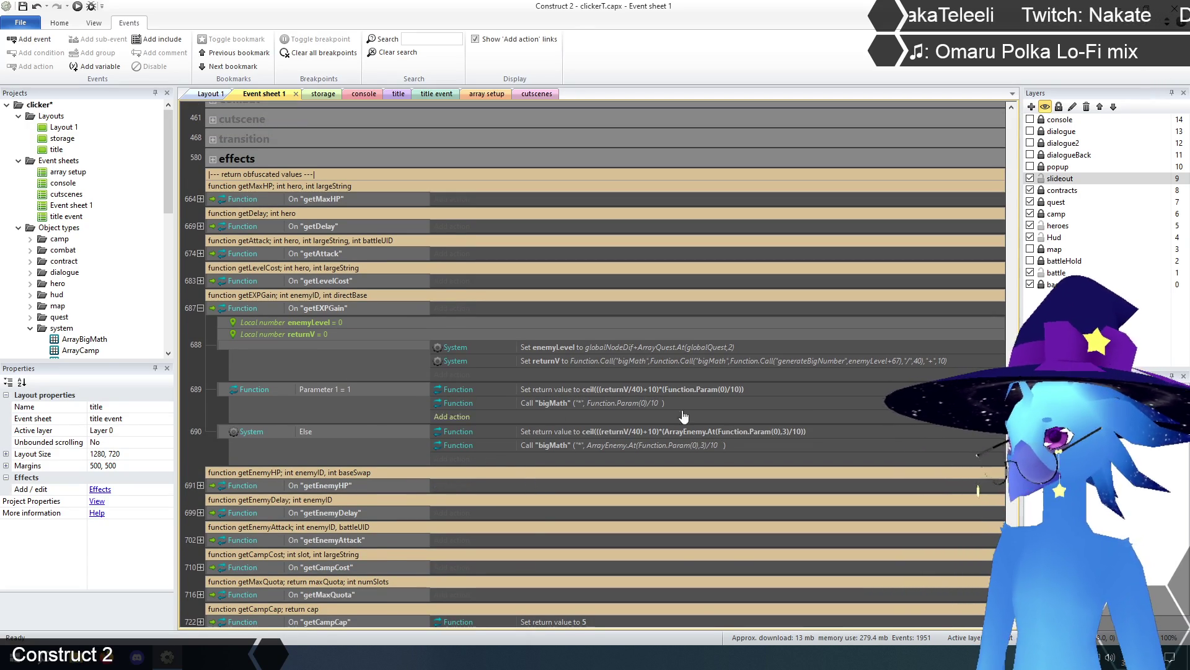
# Strip the /40)+10 scaling and a surplus bracket from event 689's return value.
pyautogui.doubleClick(629, 389)
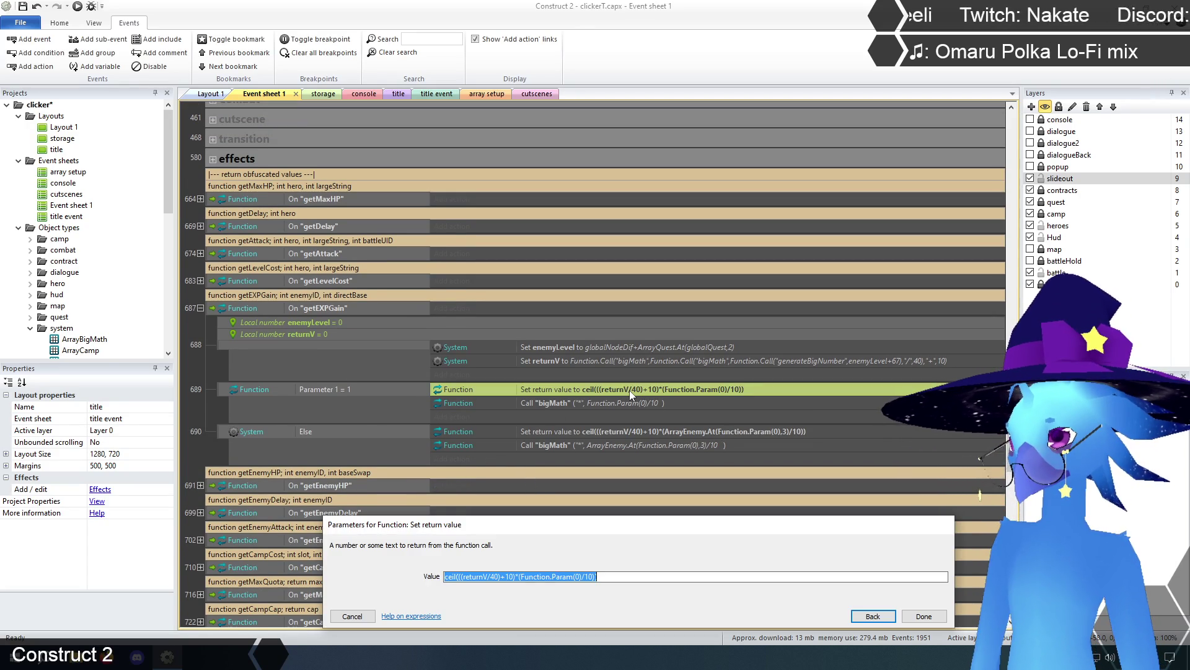
pyautogui.click(525, 578)
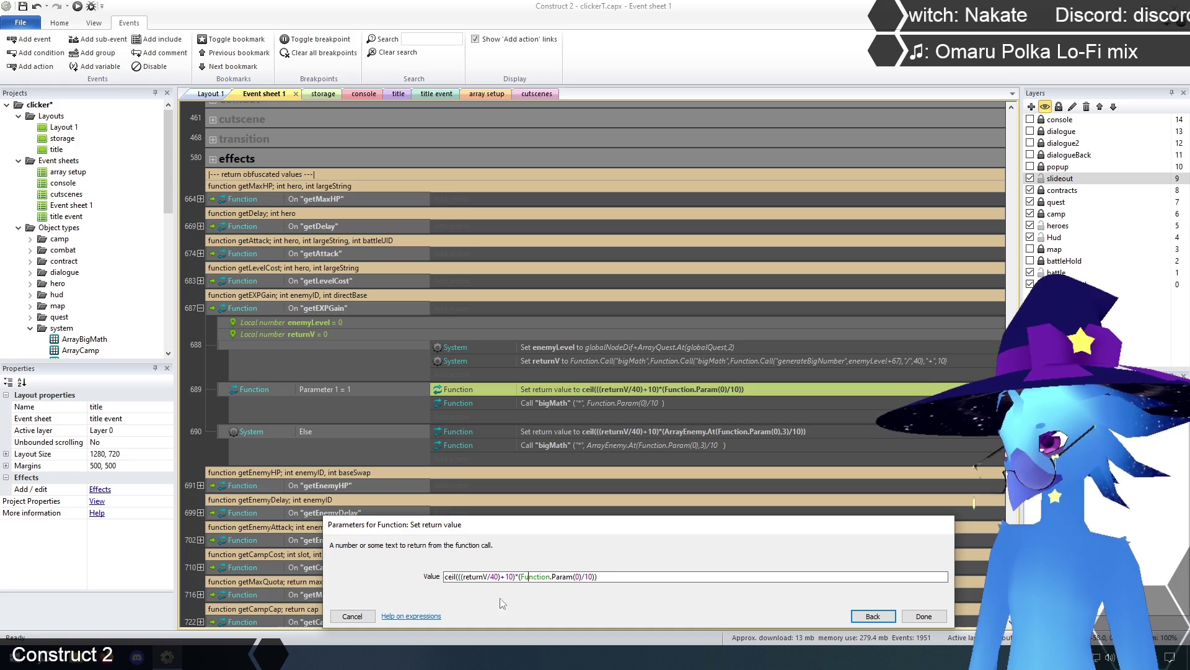
pyautogui.moveTo(491, 577); pyautogui.dragTo(514, 577)
pyautogui.press('BackSpace')
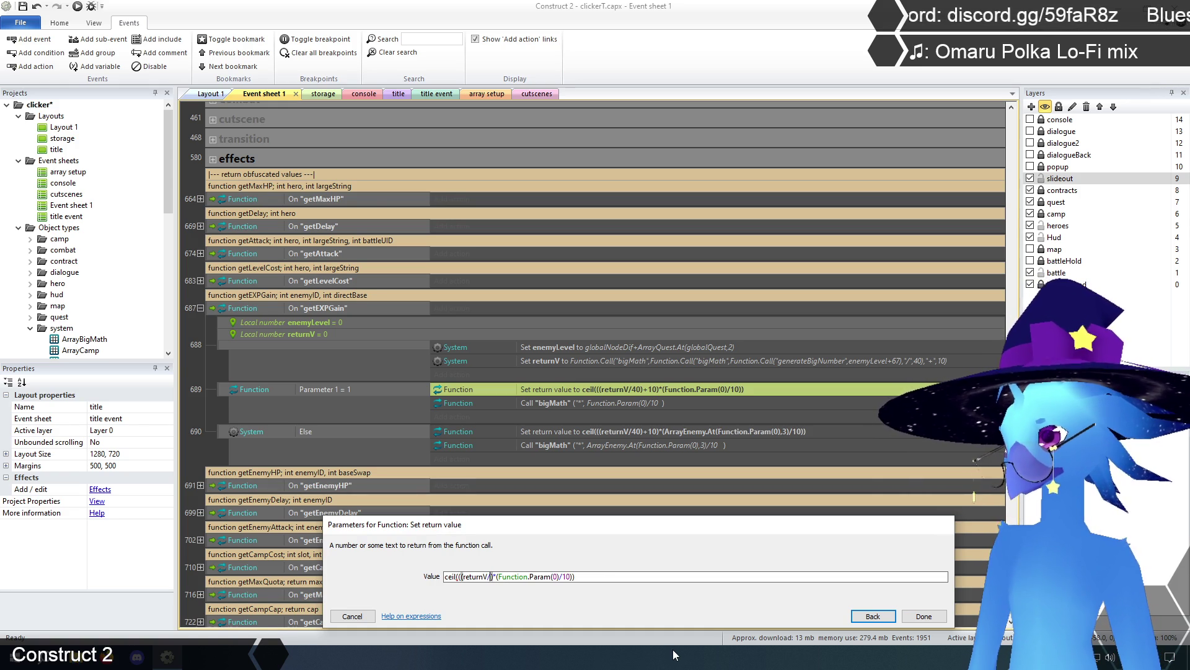
pyautogui.press('BackSpace')
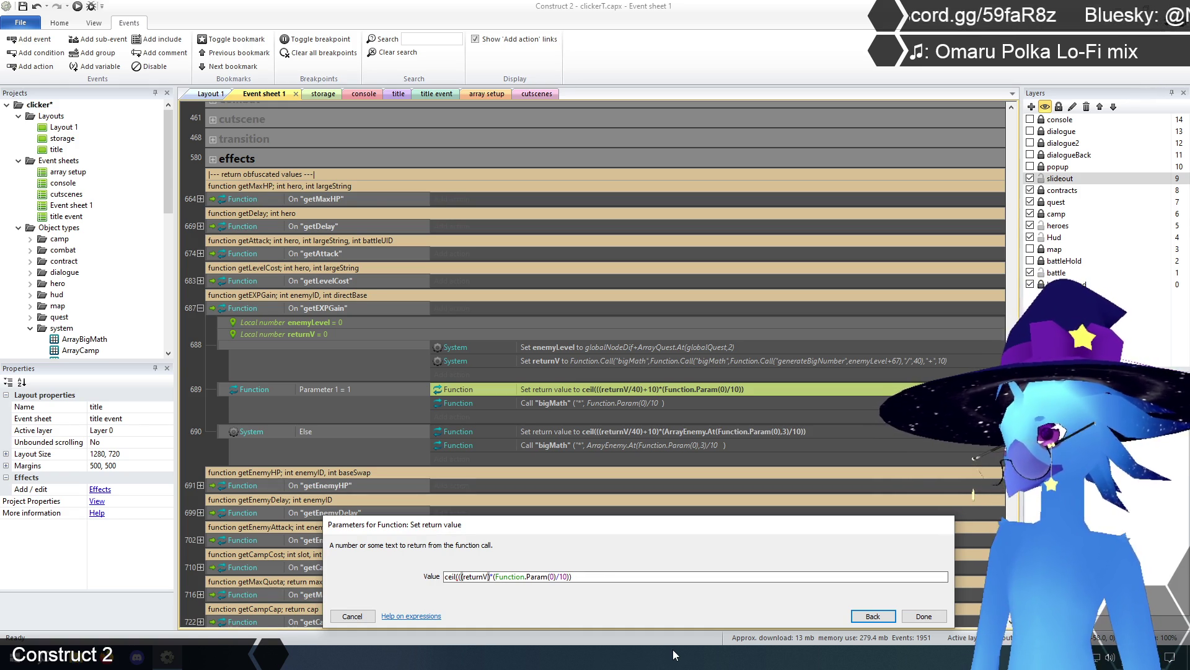
pyautogui.click(606, 576)
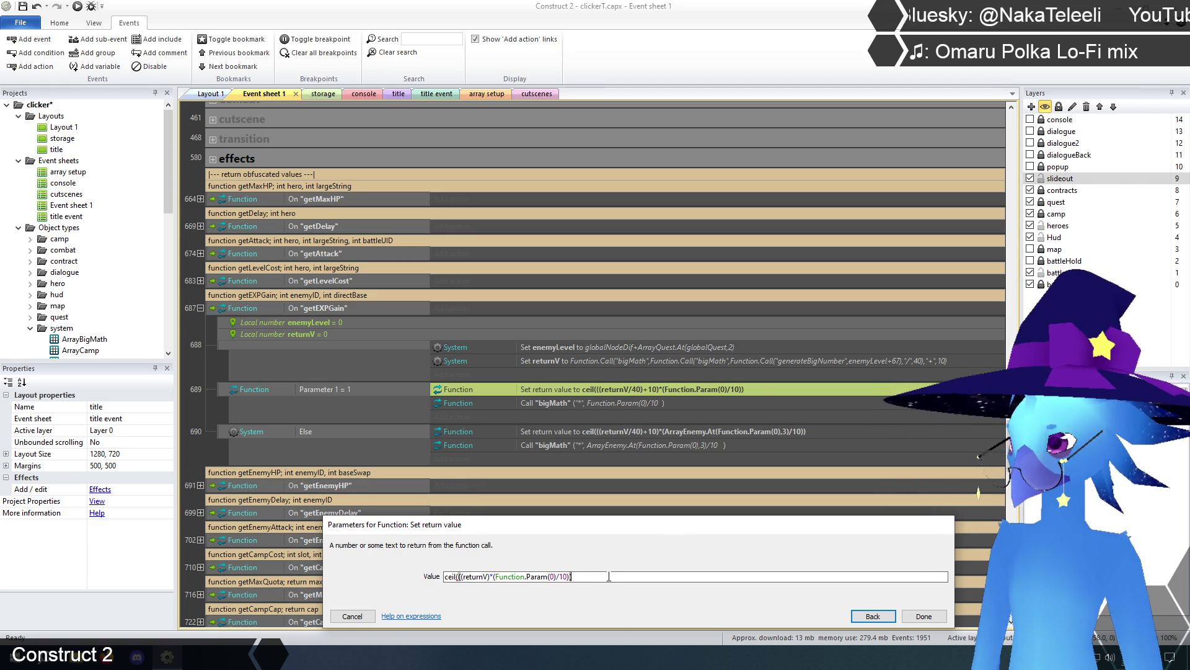
pyautogui.press('Home')
pyautogui.press('Right')
pyautogui.press('Right')
pyautogui.press('Right')
pyautogui.press('Delete')
pyautogui.press('End')
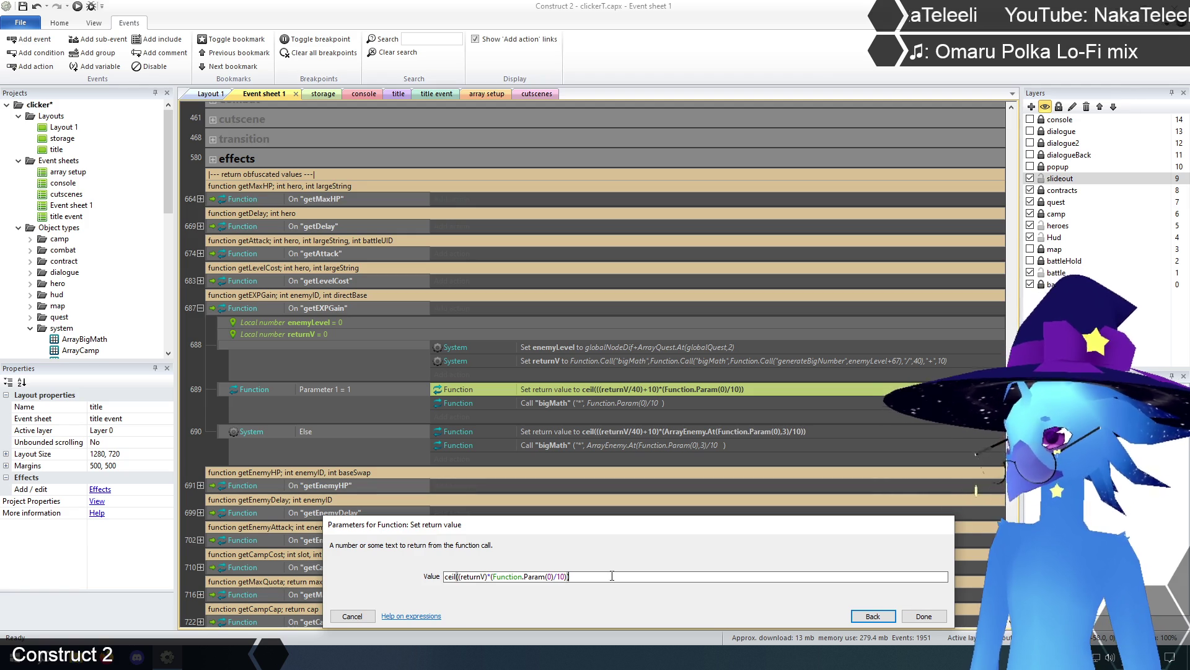
pyautogui.click(923, 616)
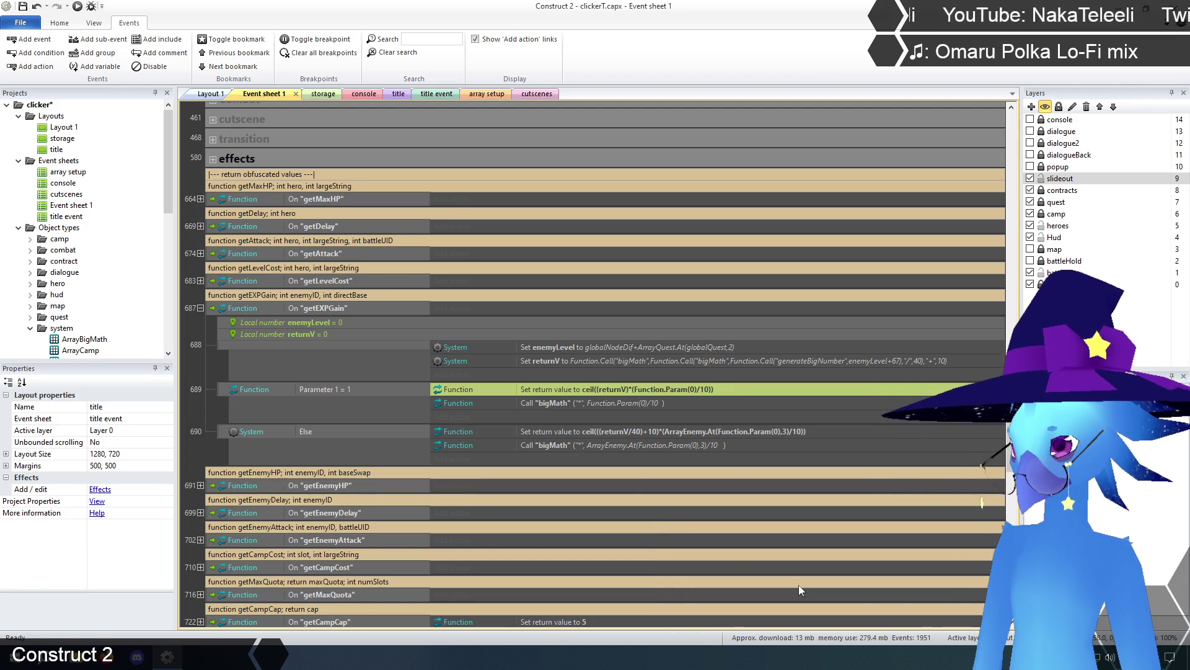
# Remove /40)+10 and surplus brackets from the Else branch's return value, event 690.
pyautogui.doubleClick(596, 431)
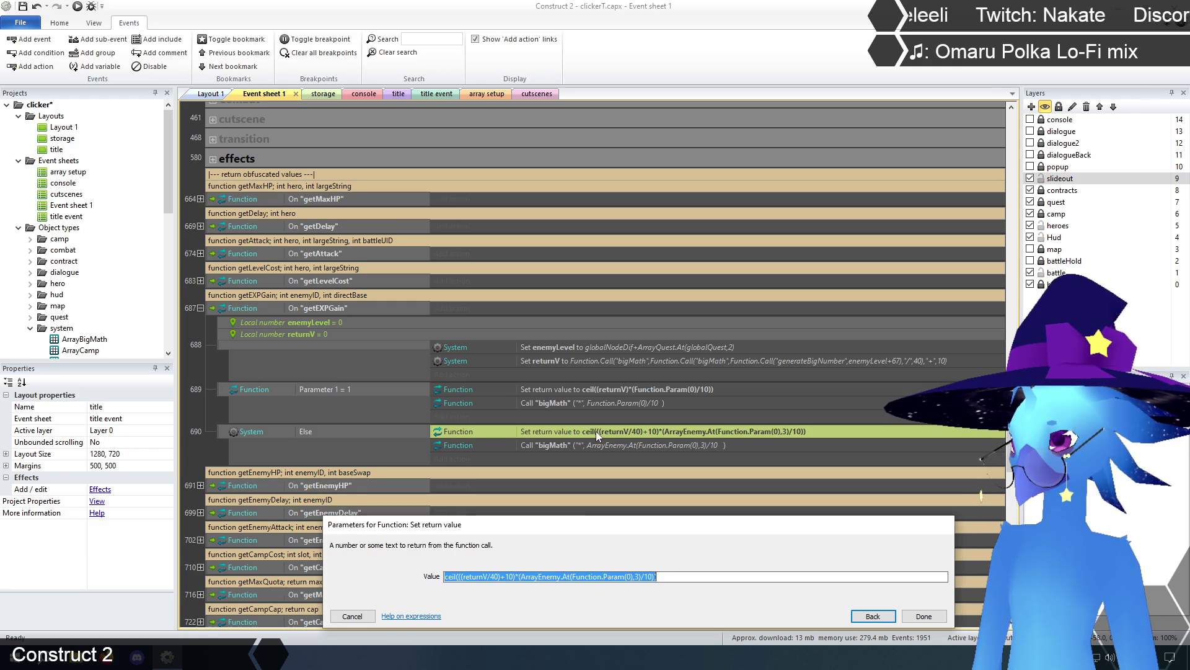
pyautogui.click(488, 578)
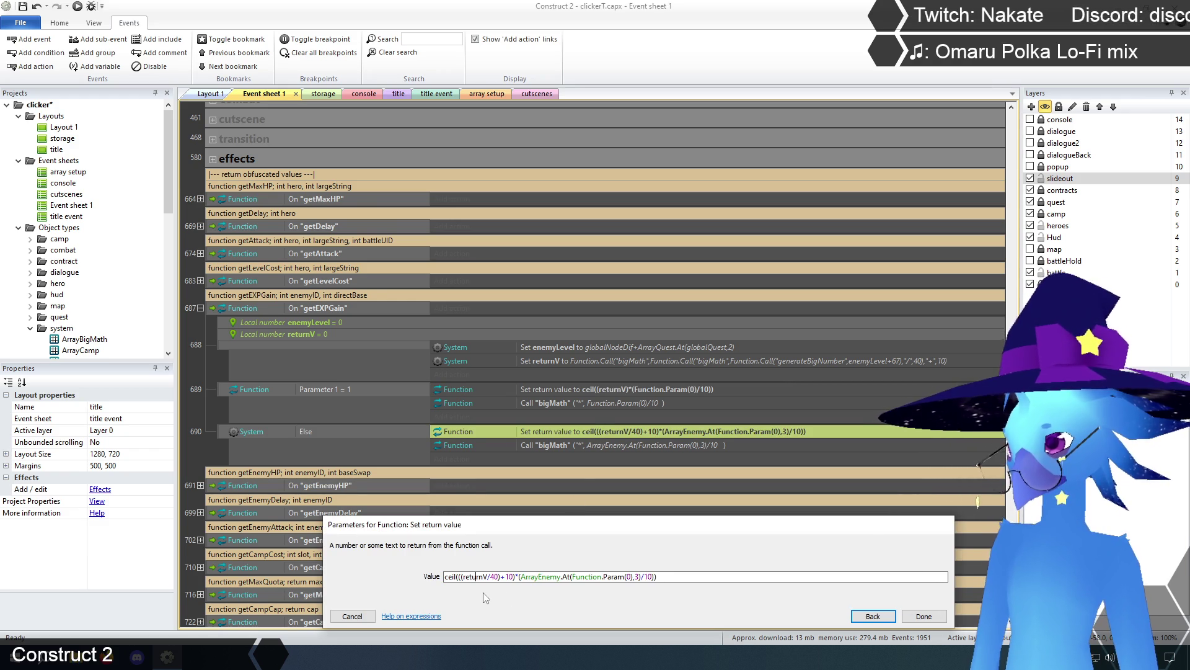
pyautogui.moveTo(514, 576); pyautogui.dragTo(489, 578)
pyautogui.press('Delete')
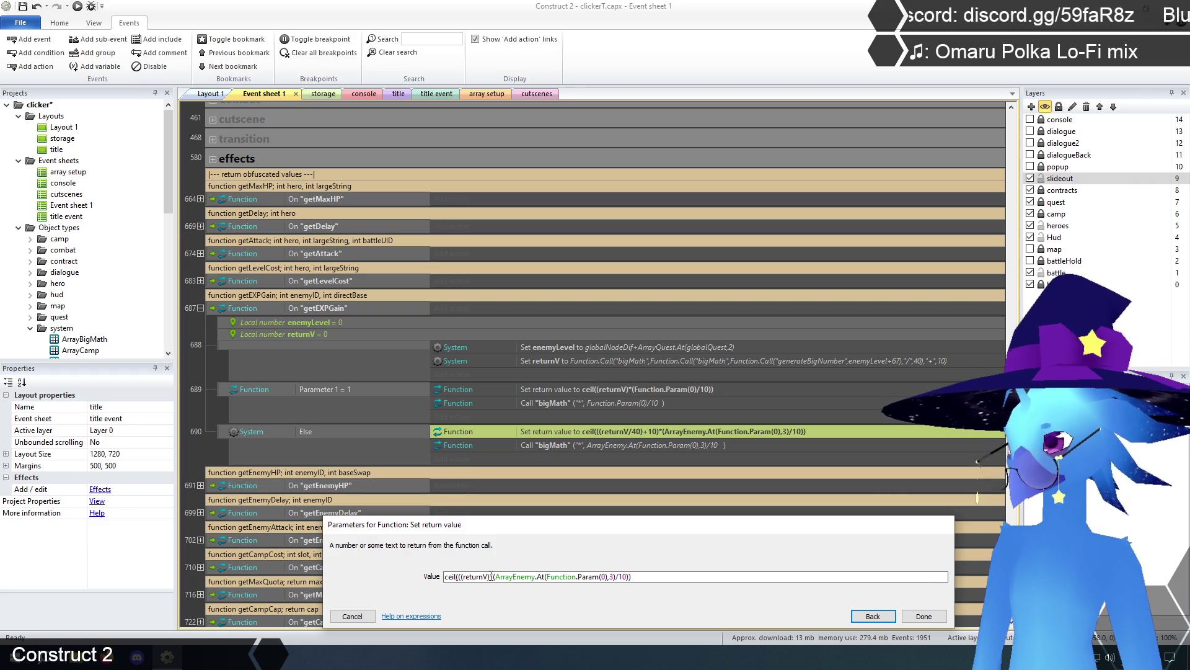
pyautogui.press('Delete')
pyautogui.click(460, 577)
pyautogui.press('Delete')
pyautogui.click(638, 576)
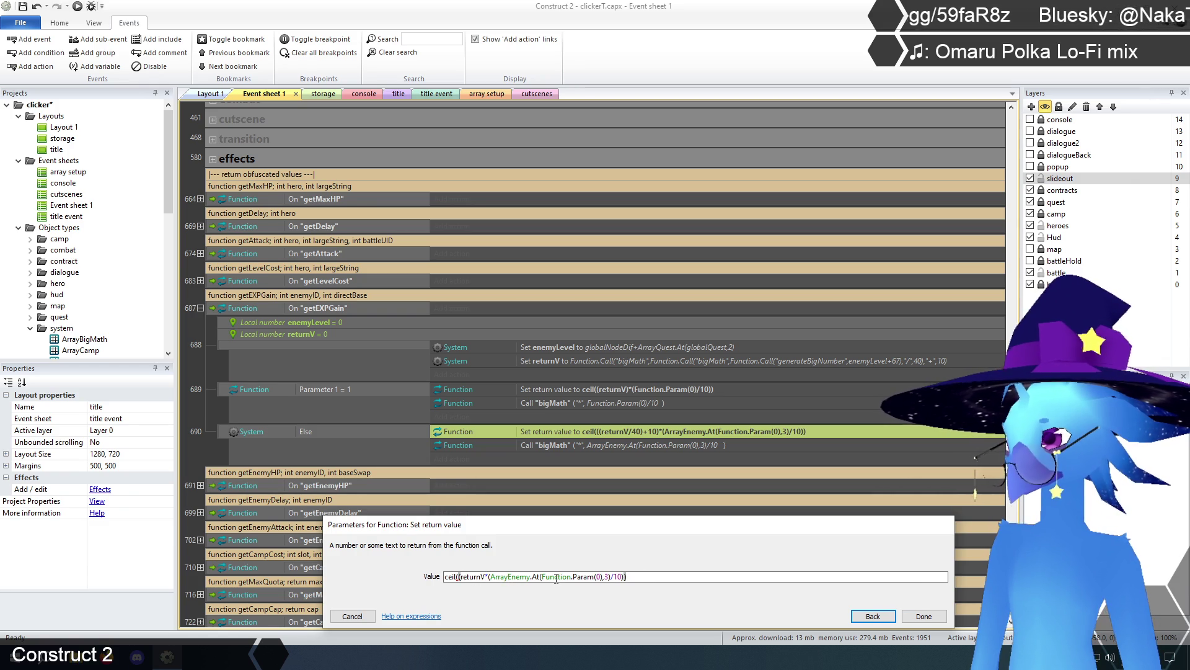
pyautogui.click(461, 577)
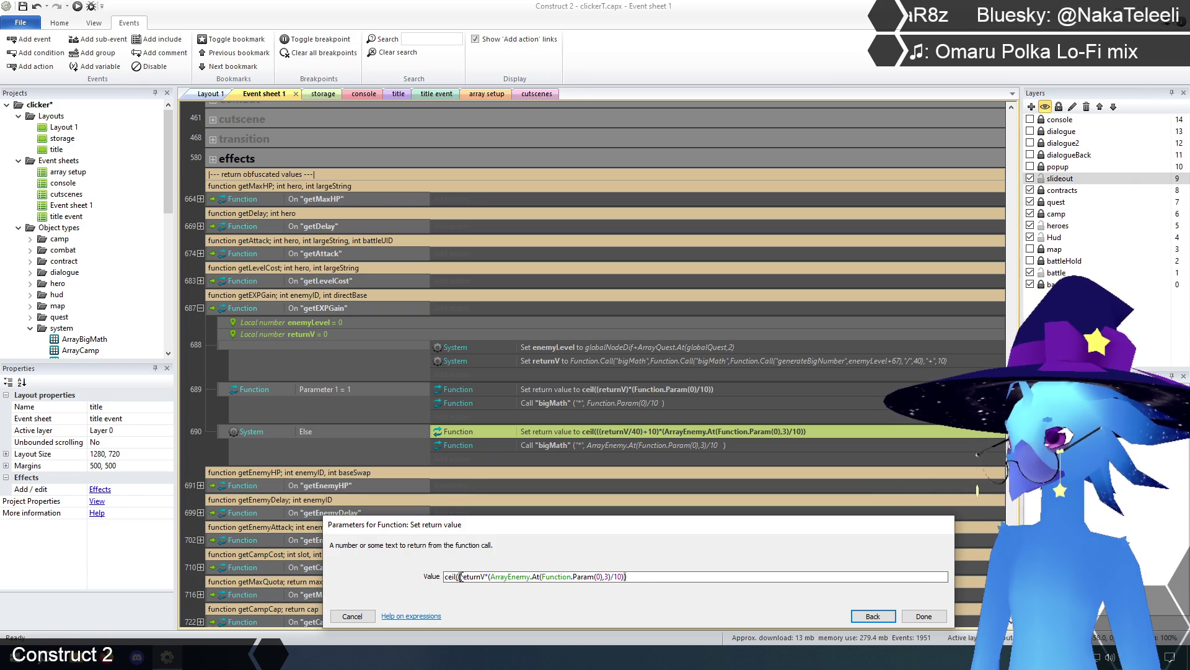
pyautogui.press('BackSpace')
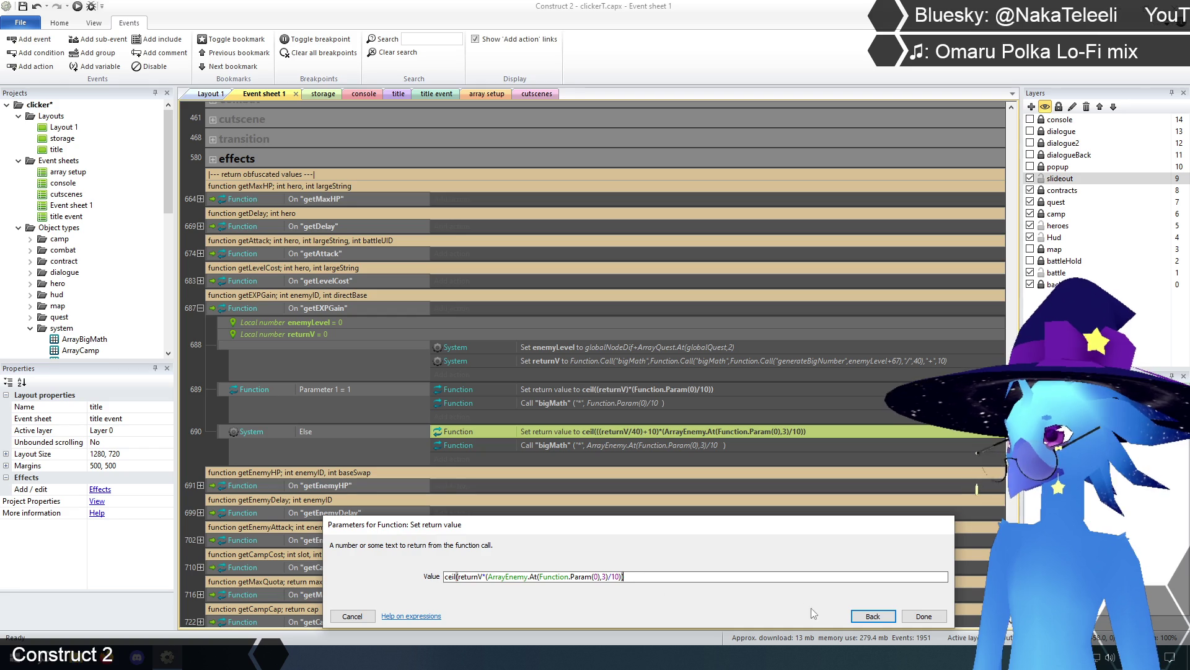
pyautogui.click(924, 615)
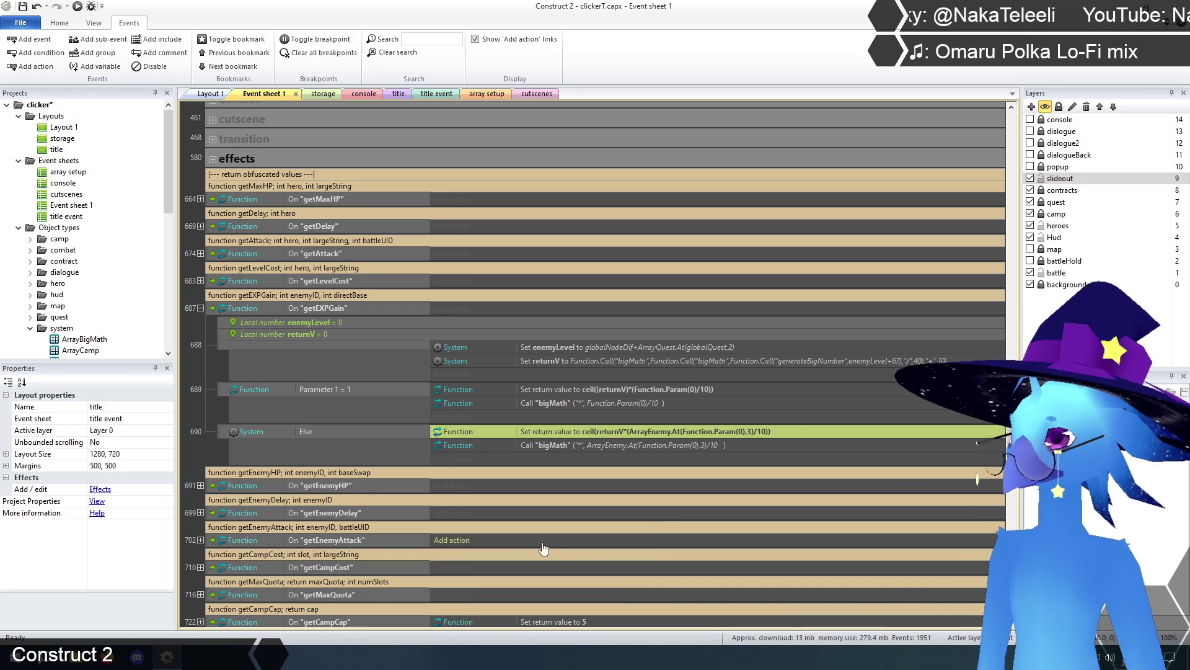
# Drop the surplus bracket so event 689 returns ceil(returnV*(Function.Param(0)/10)).
pyautogui.click(211, 448)
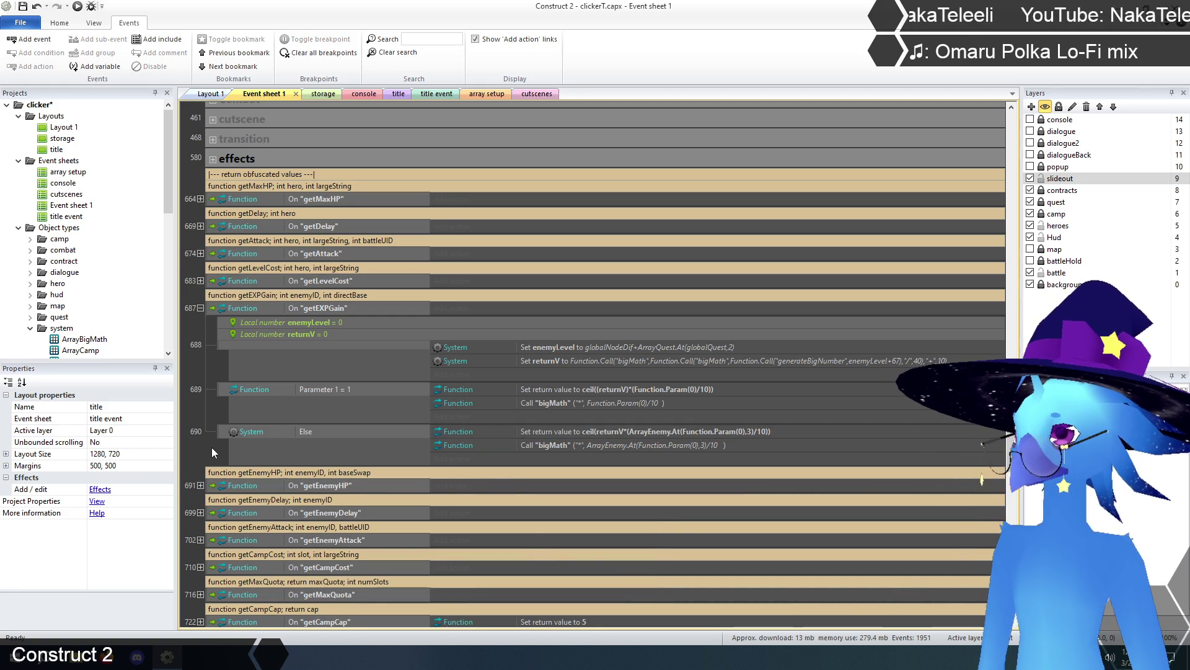
pyautogui.doubleClick(616, 388)
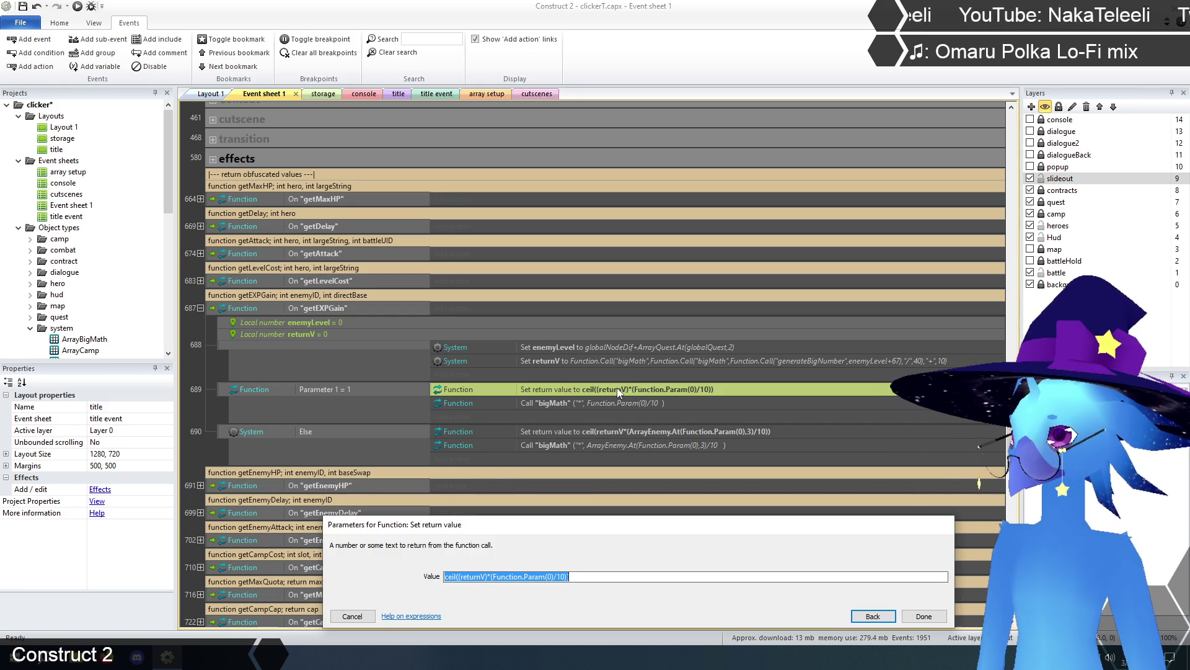
pyautogui.click(473, 576)
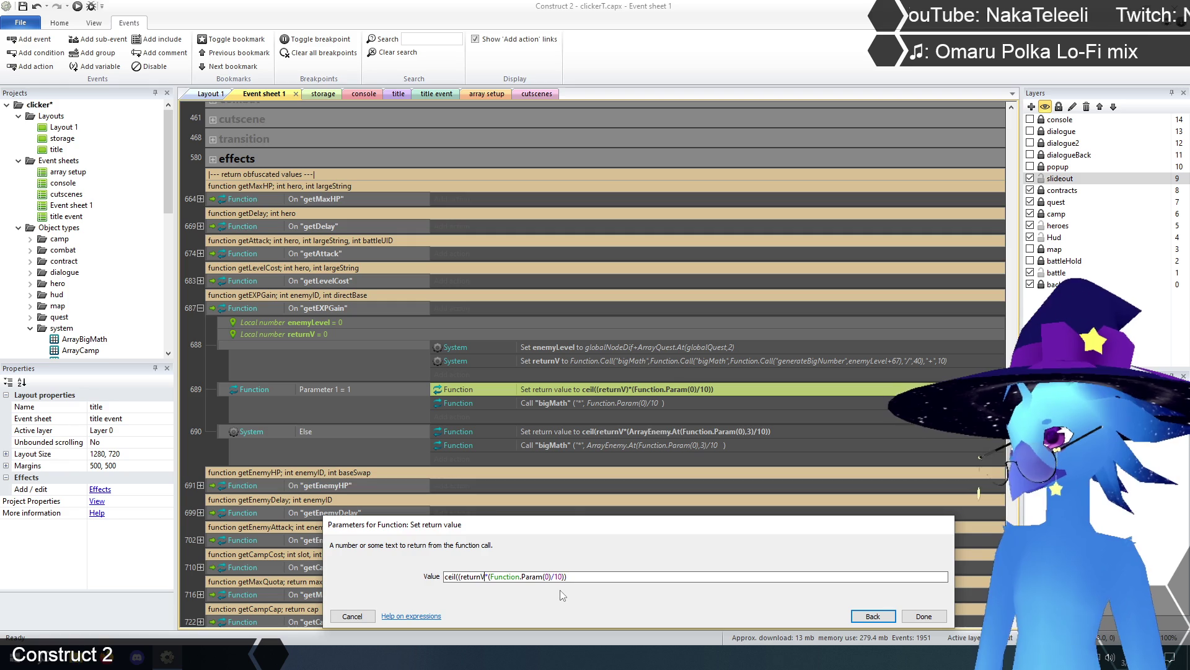
pyautogui.press('Left')
pyautogui.press('Left')
pyautogui.press('Left')
pyautogui.press('BackSpace')
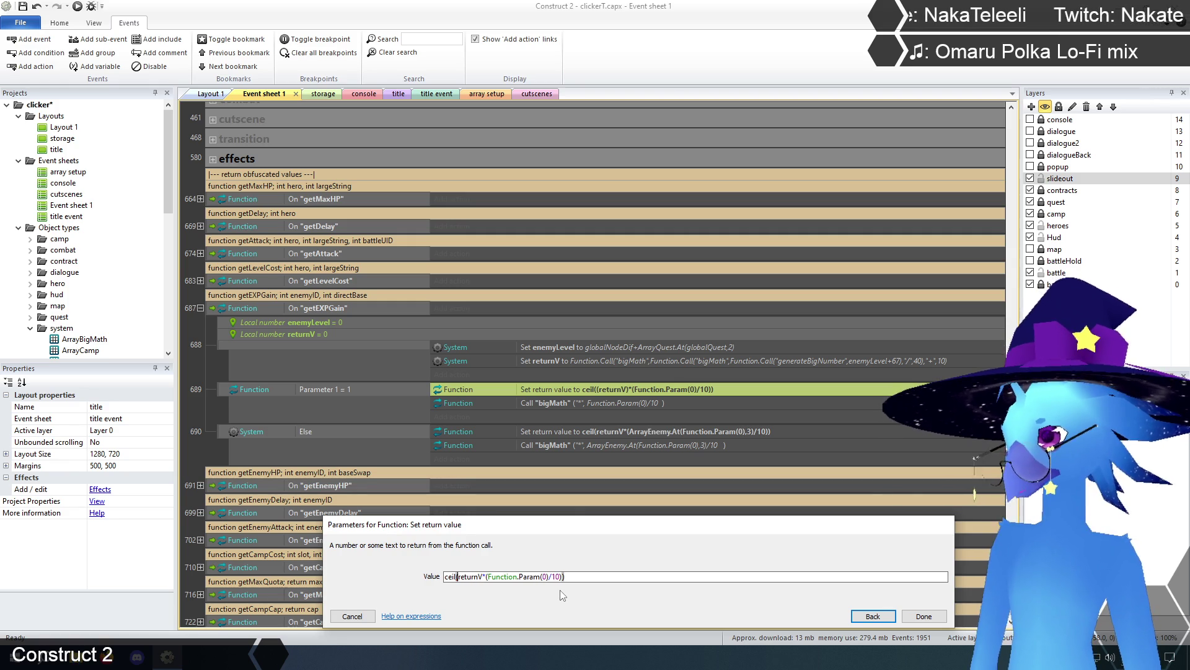
pyautogui.click(922, 615)
pyautogui.click(211, 445)
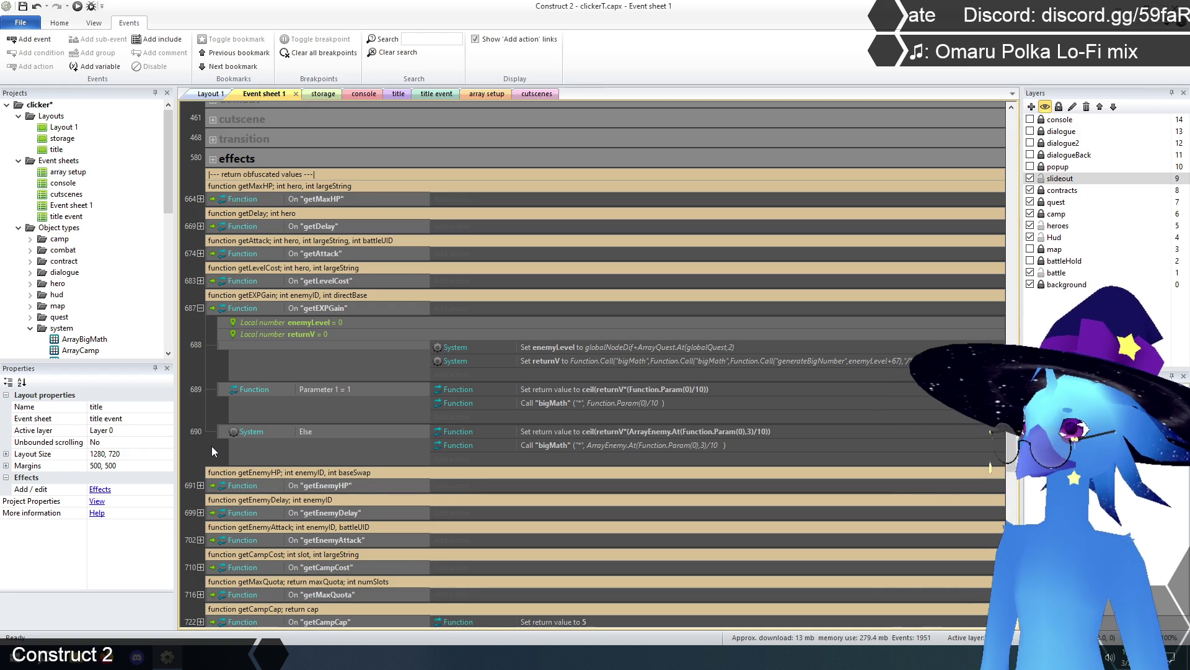
# Compare the Else branch's bigMath and return actions, then reopen event 689's return value.
pyautogui.click(568, 402)
pyautogui.click(590, 445)
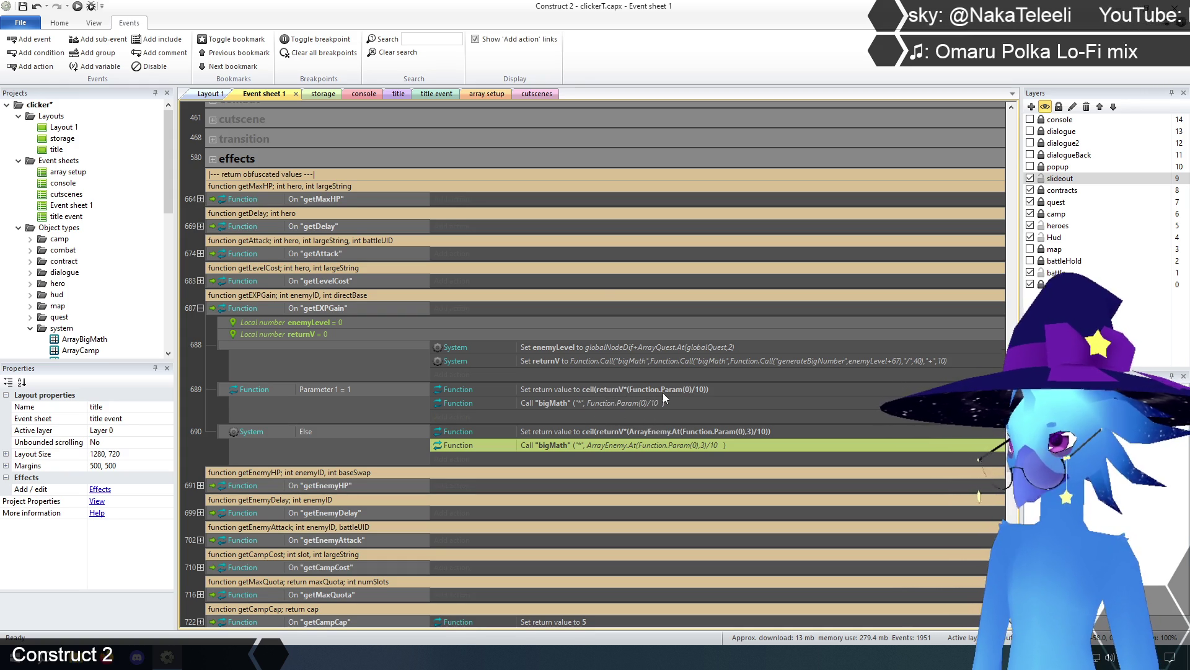
pyautogui.click(646, 433)
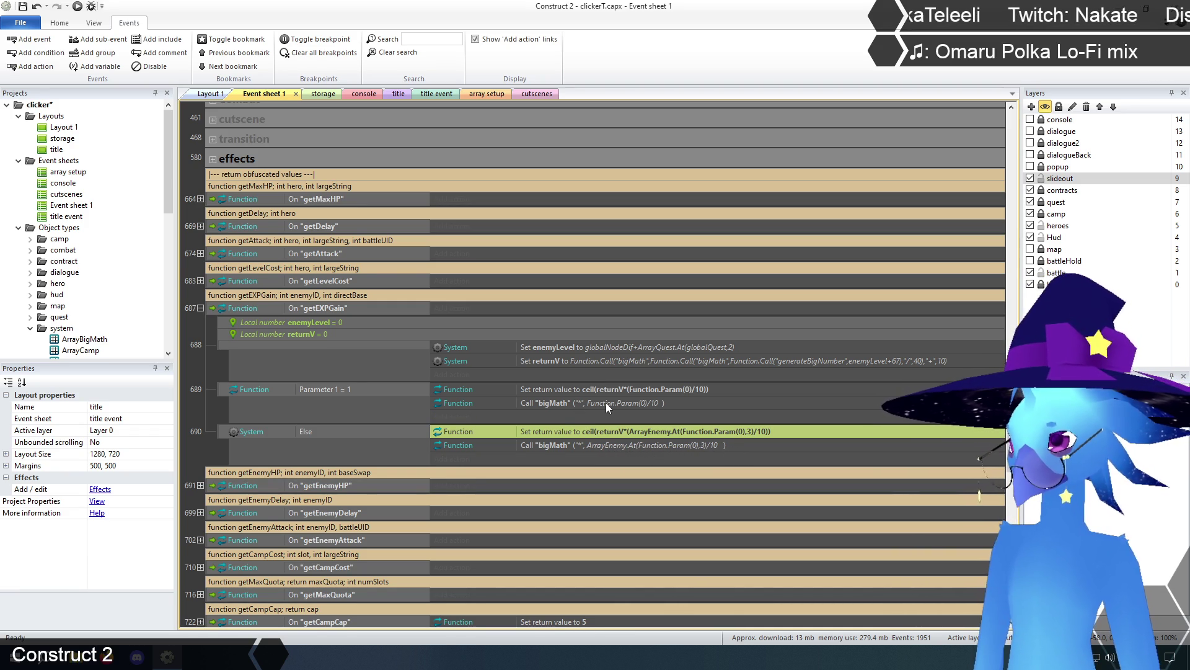
pyautogui.click(617, 446)
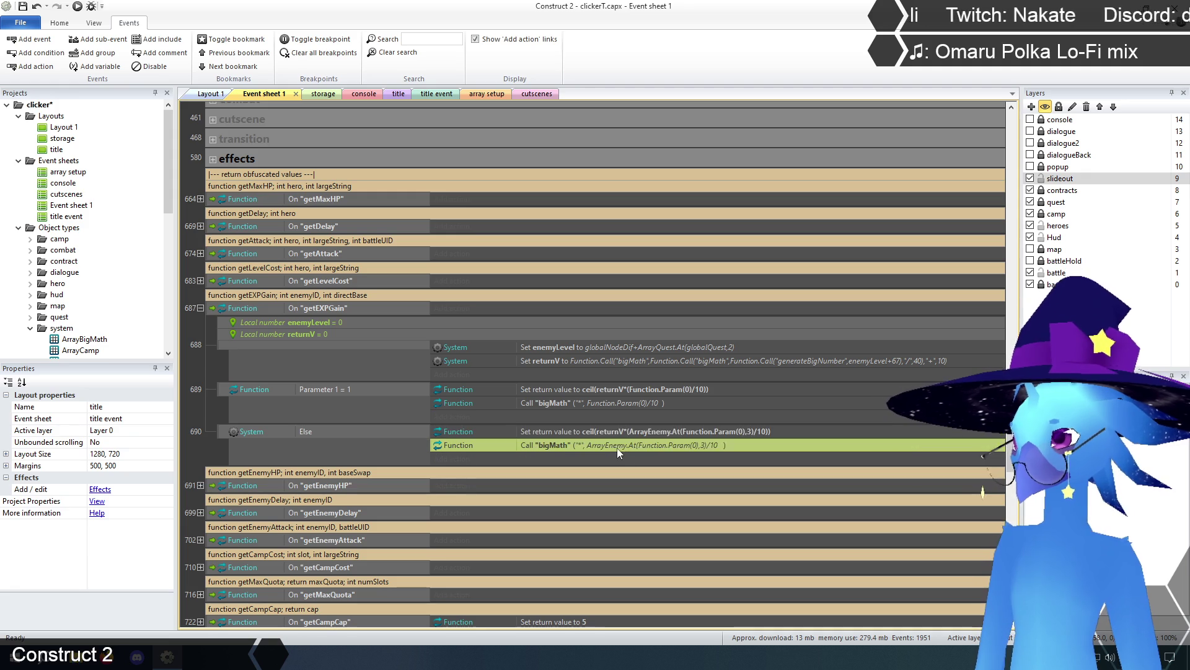
pyautogui.doubleClick(608, 389)
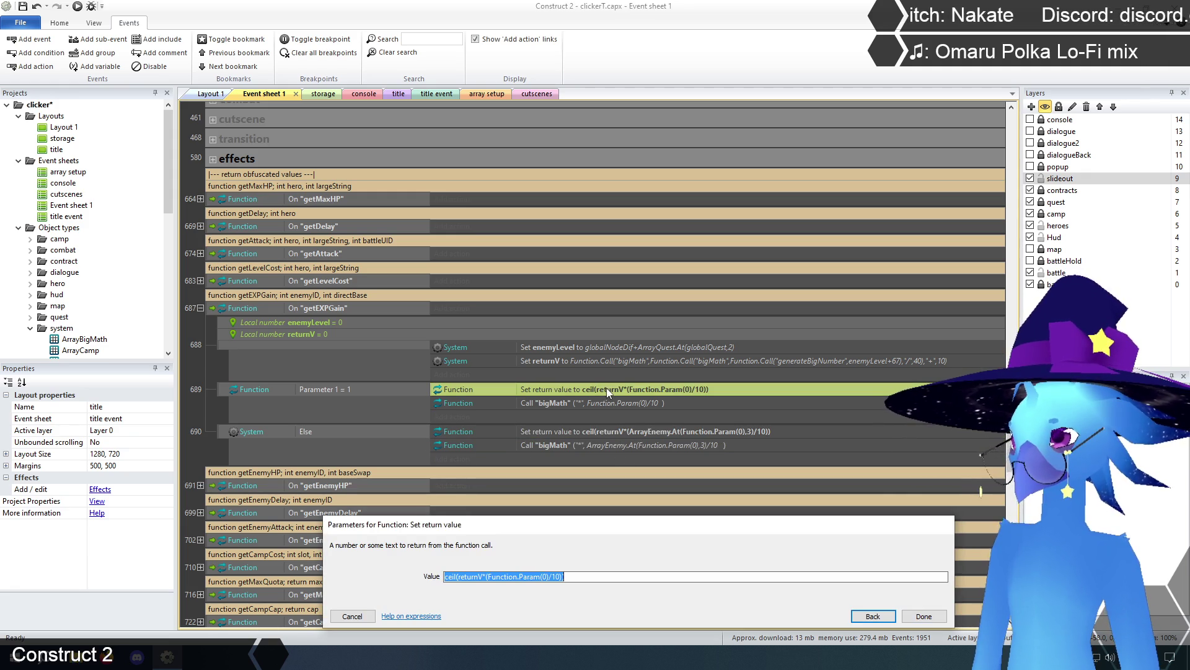
# Begin the return value with Function.Call("bigMath", ahead of the existing expression.
pyautogui.click(449, 576)
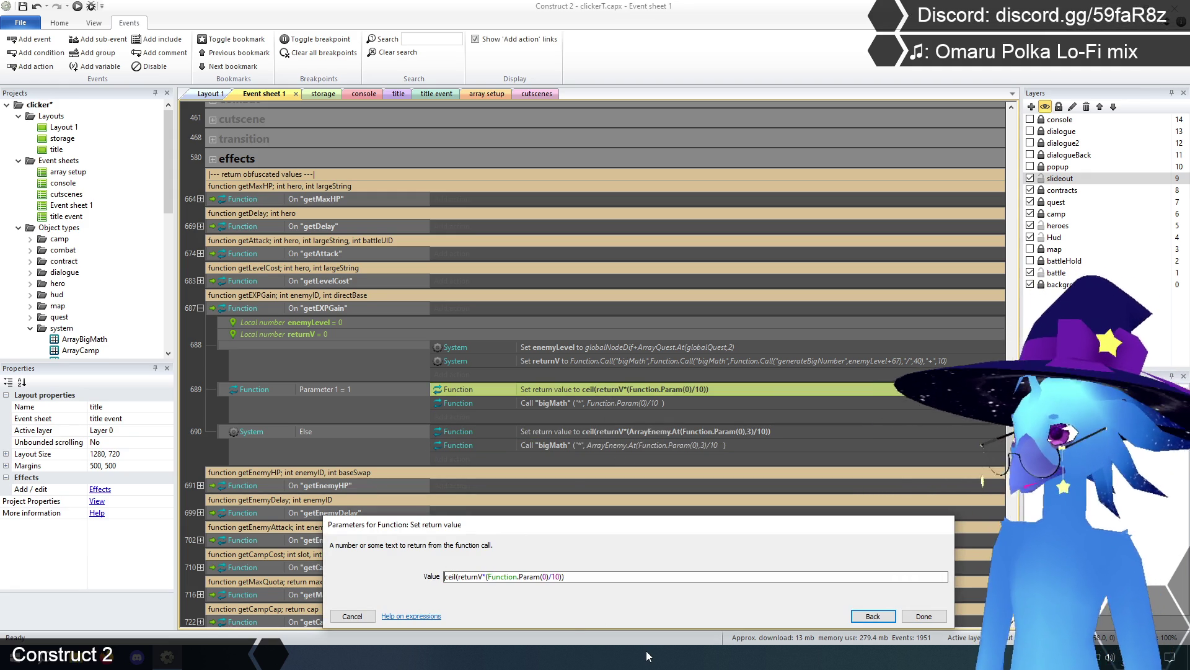
pyautogui.write('Function')
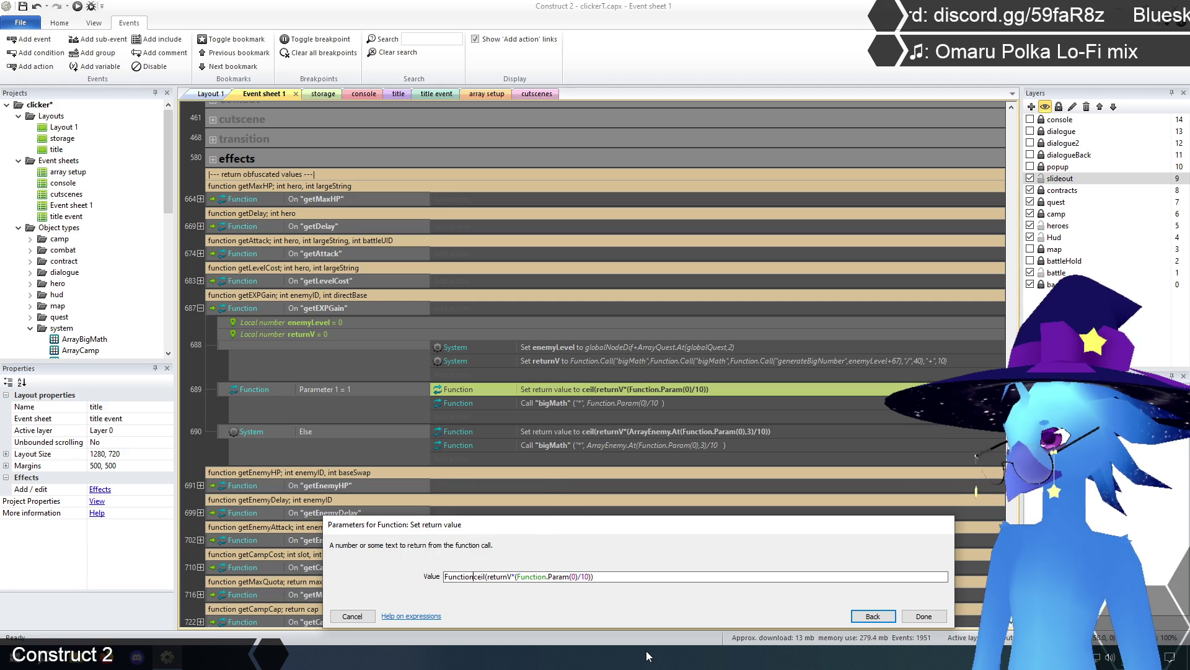
pyautogui.write('.ca')
pyautogui.press('Return')
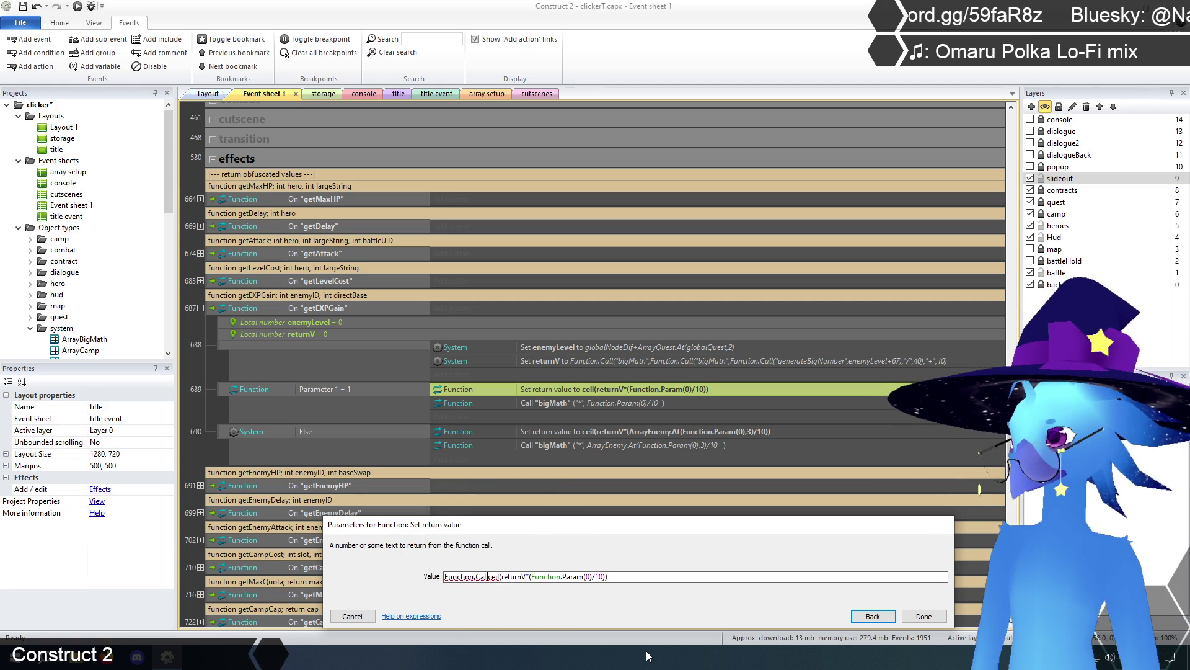
pyautogui.write('(",')
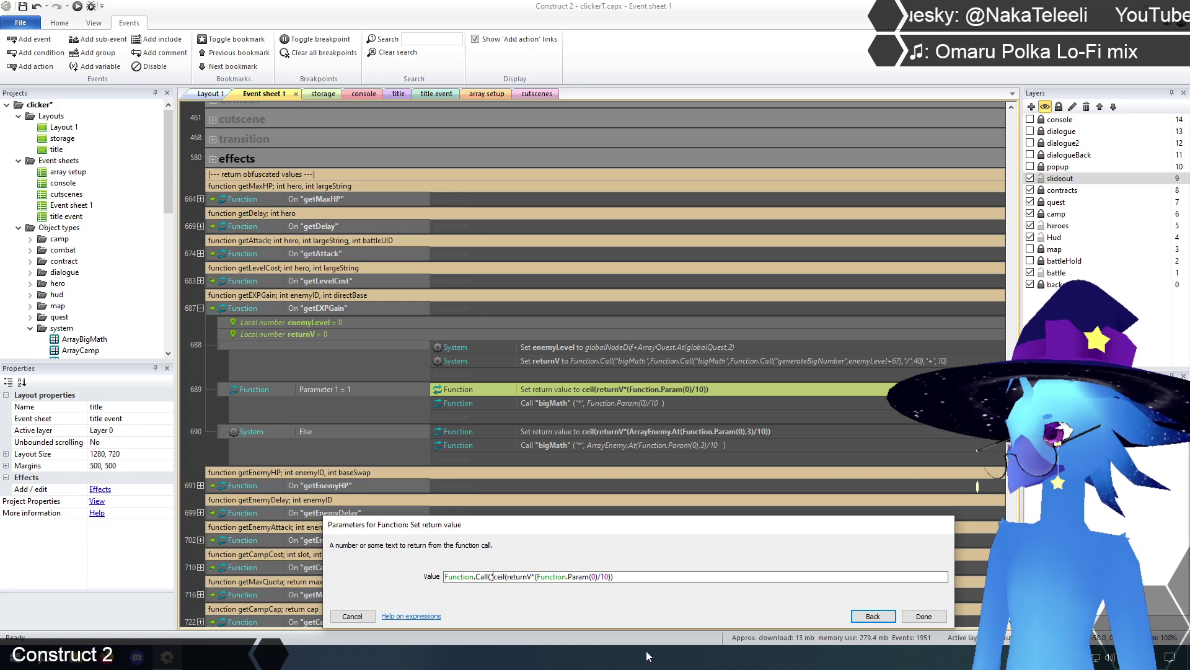
pyautogui.write('bigMath')
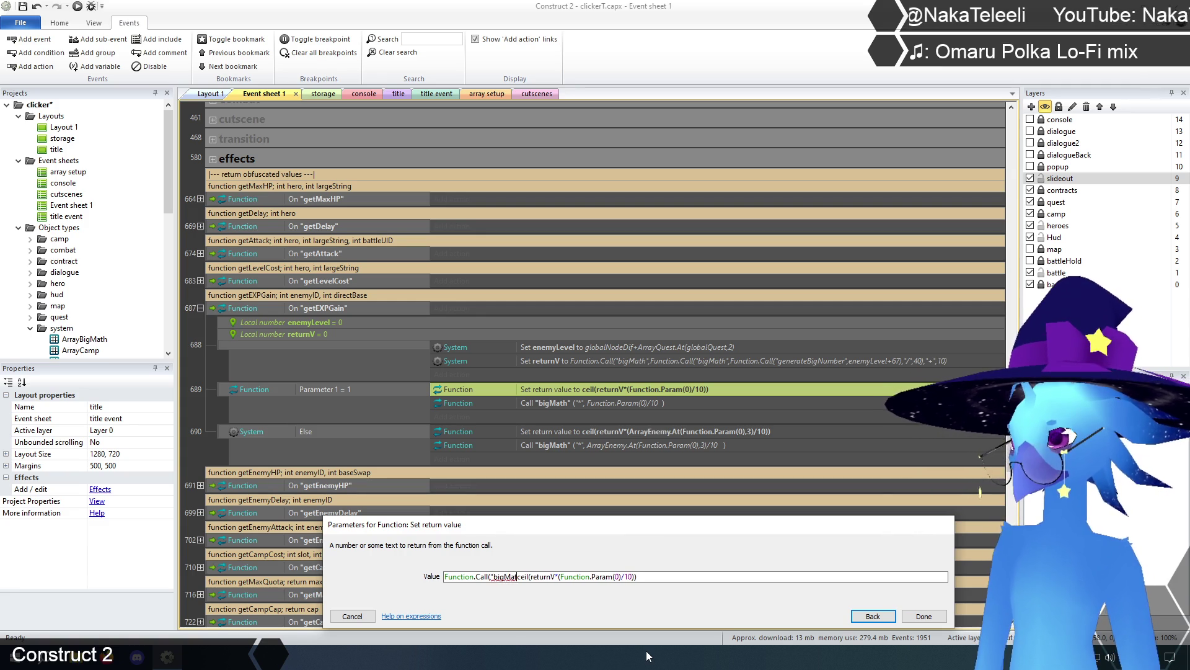
pyautogui.write('",')
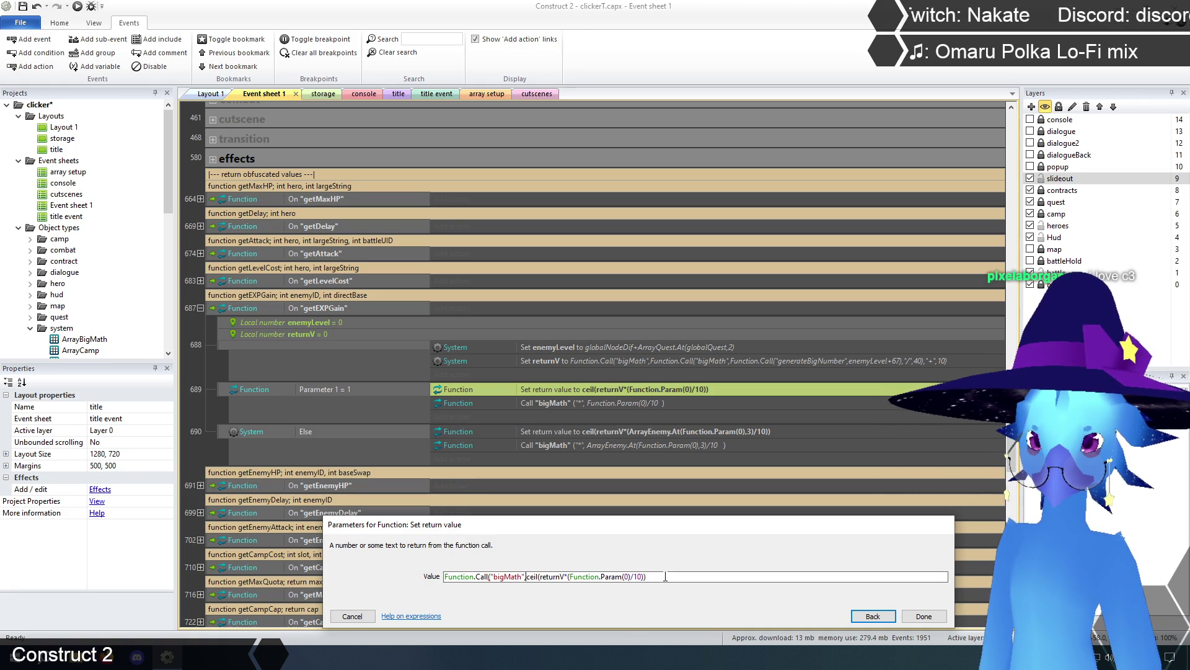
# Remove the ceil wrapper and pass returnV, "*" and Function.Param(0)/10 as separate bigMath arguments.
pyautogui.moveTo(527, 577); pyautogui.dragTo(539, 578)
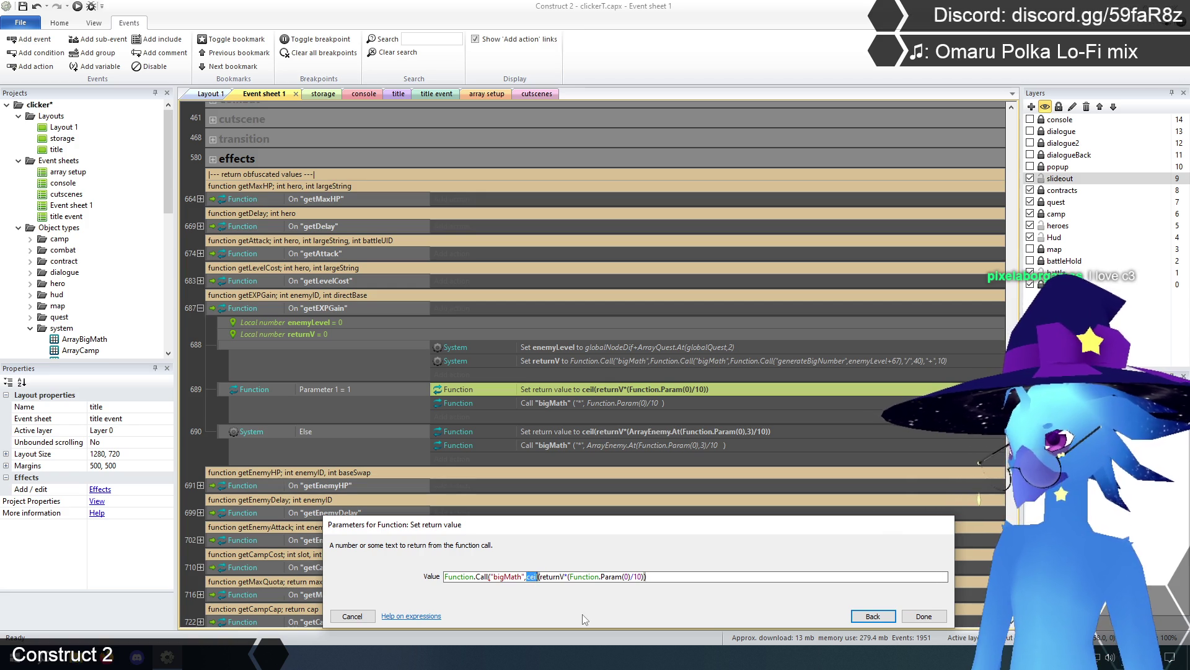
pyautogui.press('BackSpace')
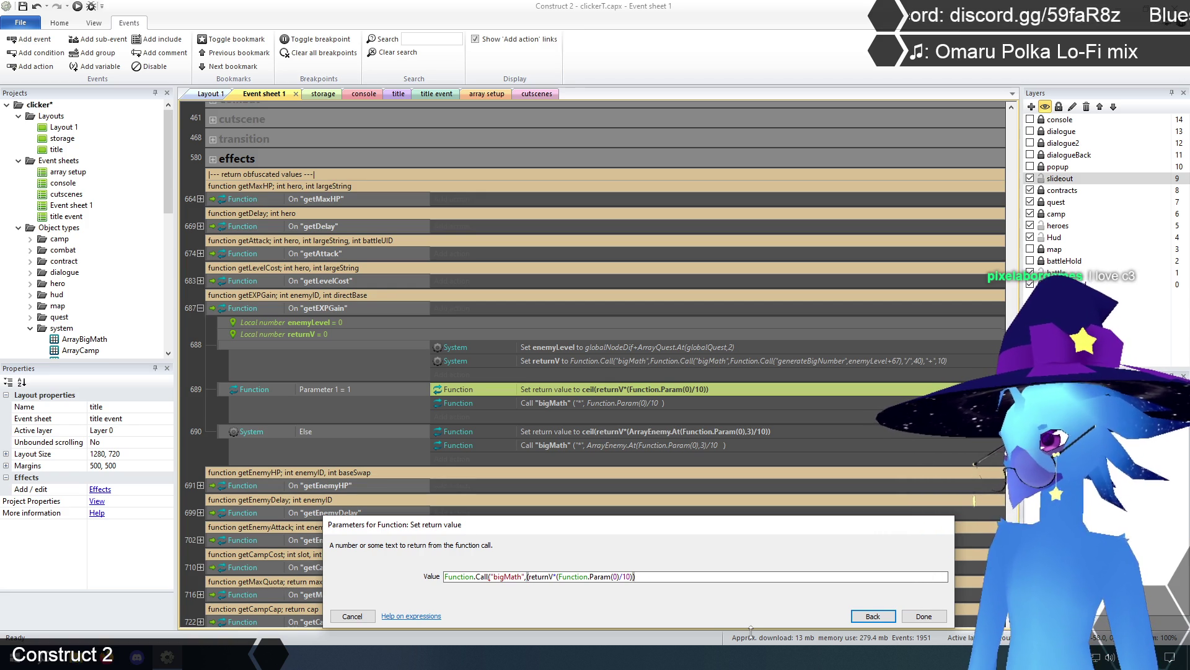
pyautogui.press('Delete')
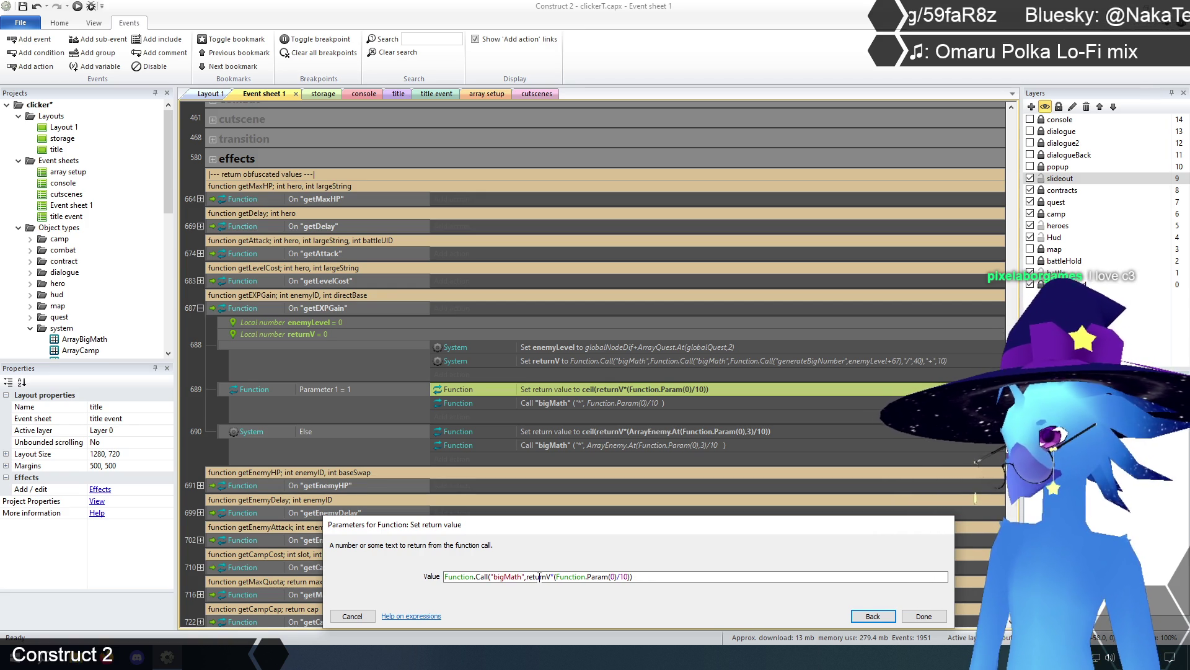
pyautogui.click(550, 577)
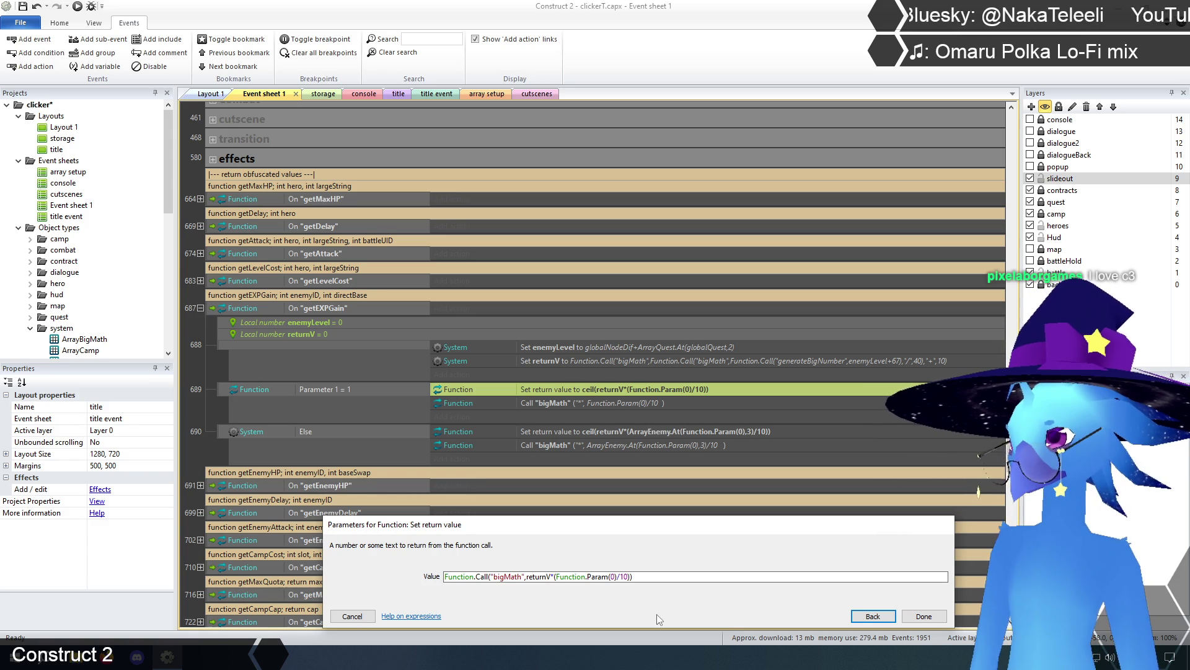
pyautogui.write(',"*')
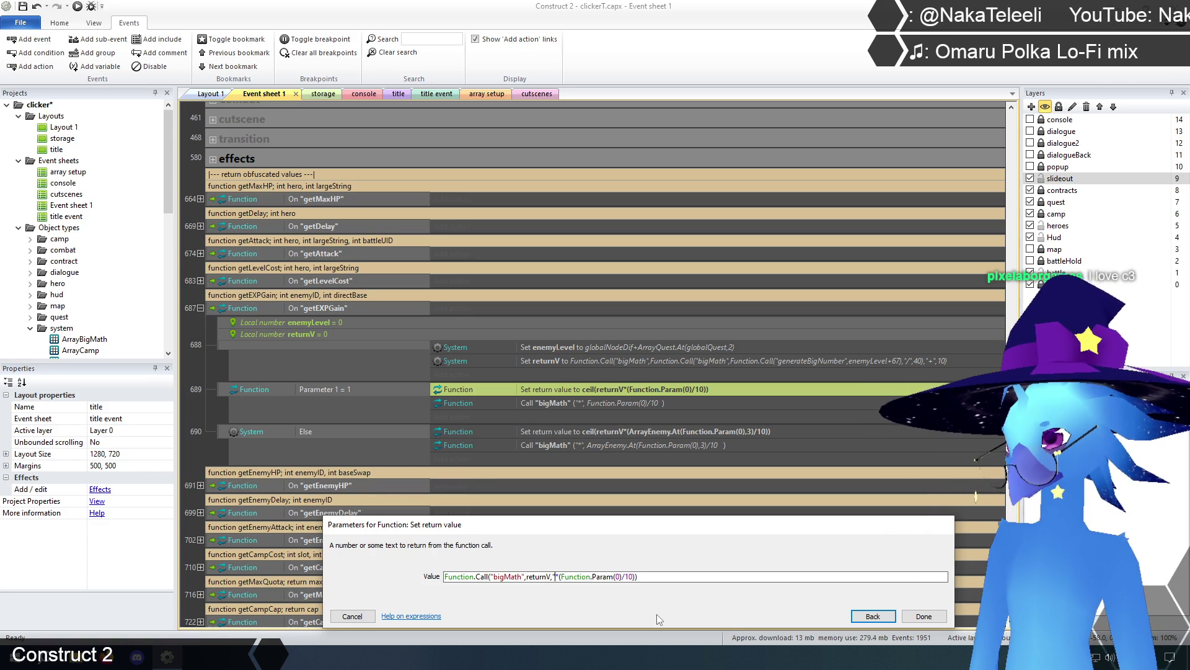
pyautogui.write('",')
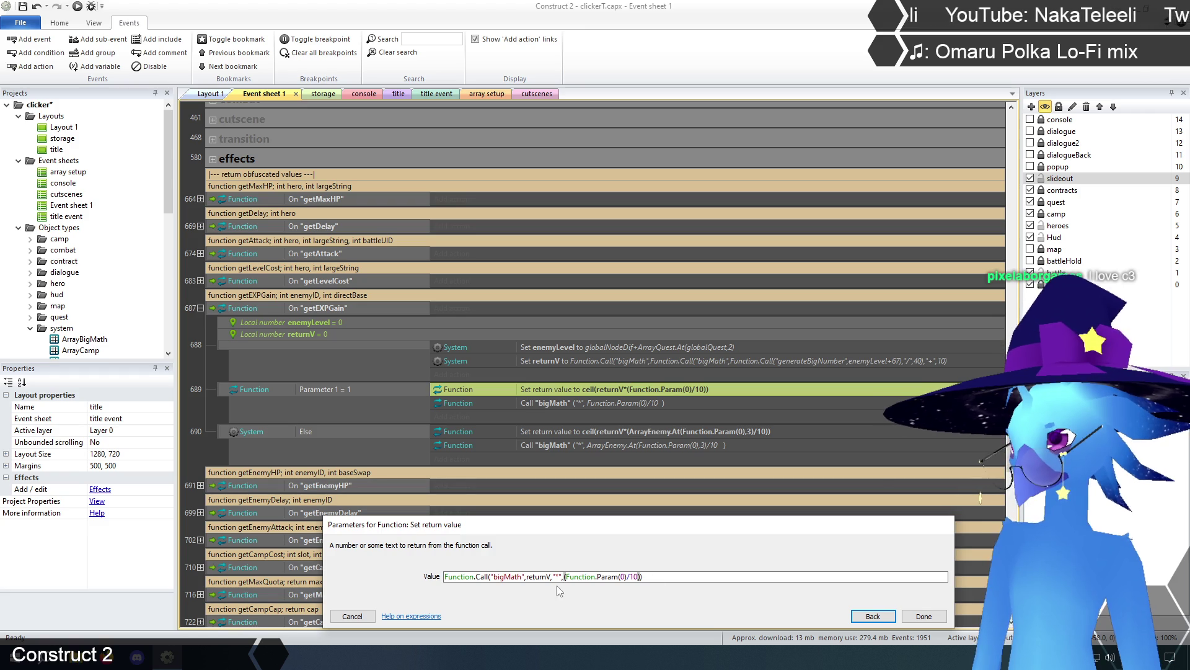
pyautogui.press('Delete')
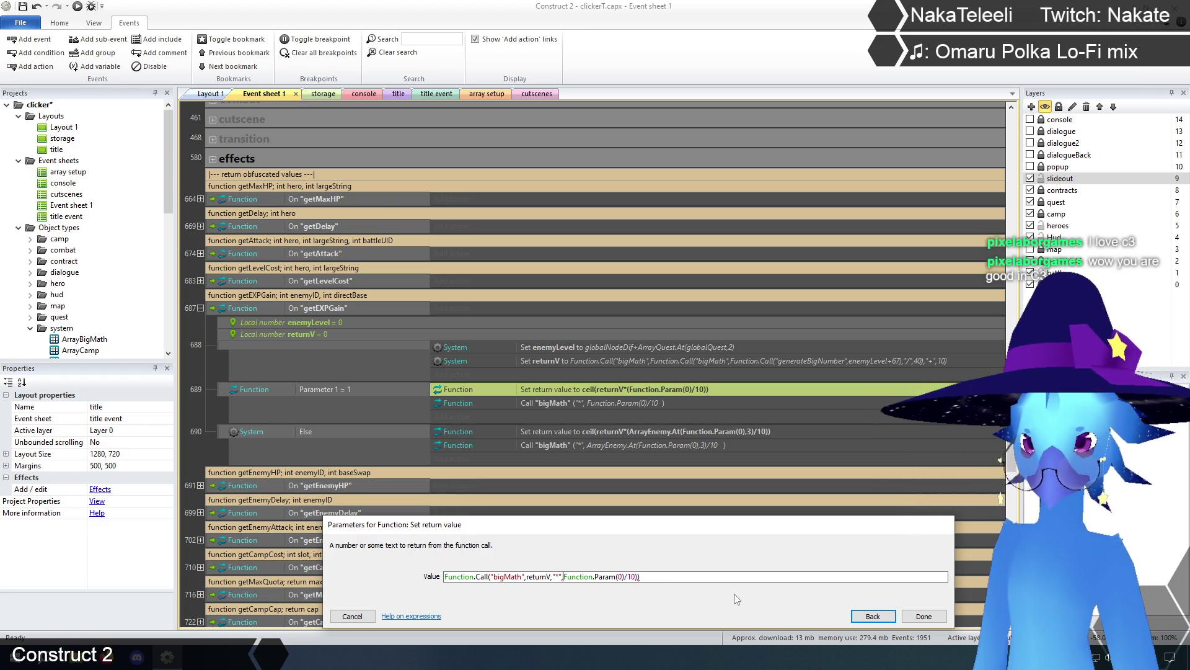
pyautogui.click(679, 577)
# Delete the trailing extra ) from the end of the bigMath expression.
pyautogui.press('BackSpace')
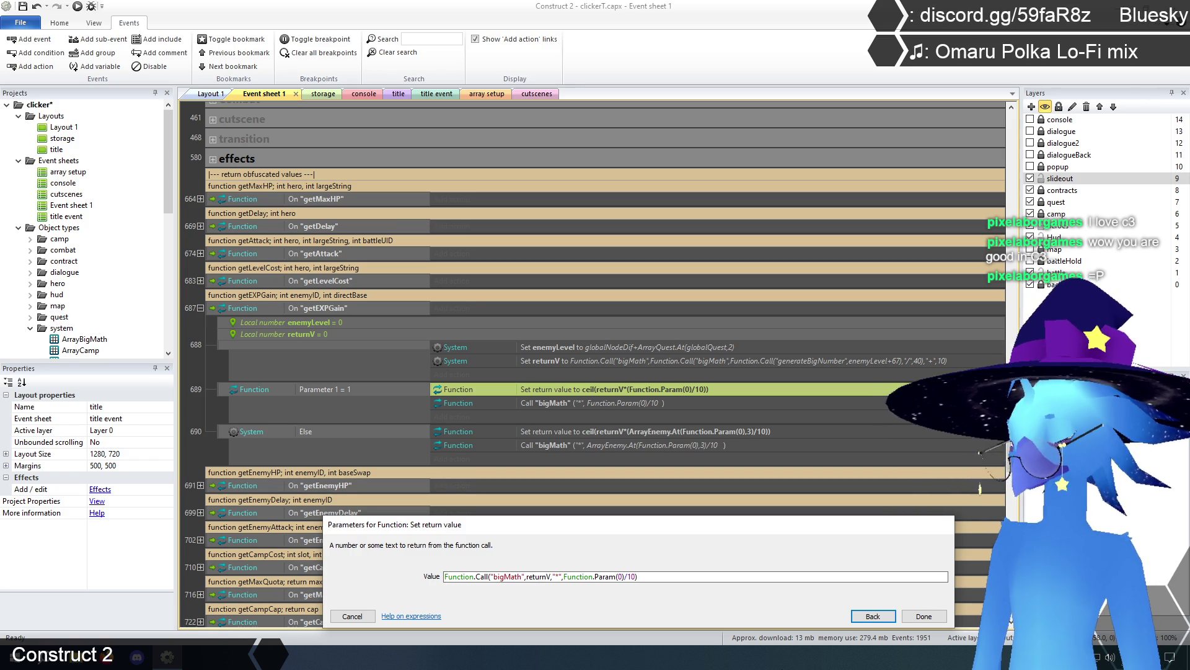
# Wrap the expression in an outer Function.Call("bigMath", …, "ceil") and confirm it.
pyautogui.write('Function.ca')
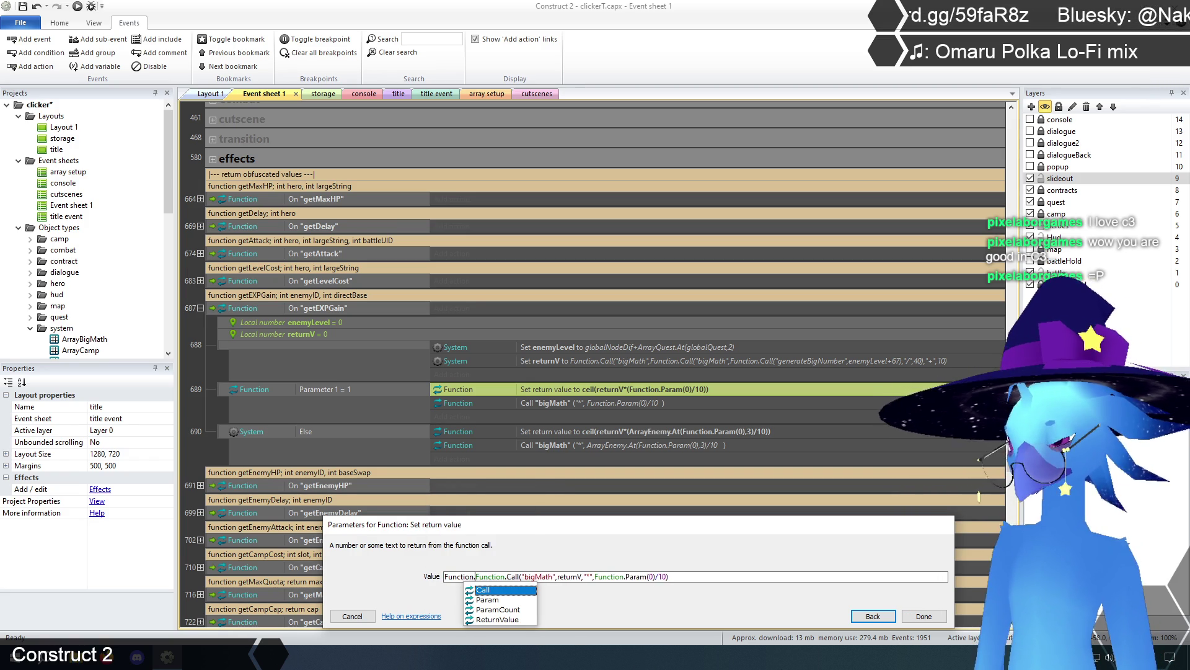
pyautogui.press('Return')
pyautogui.write('("bigMath')
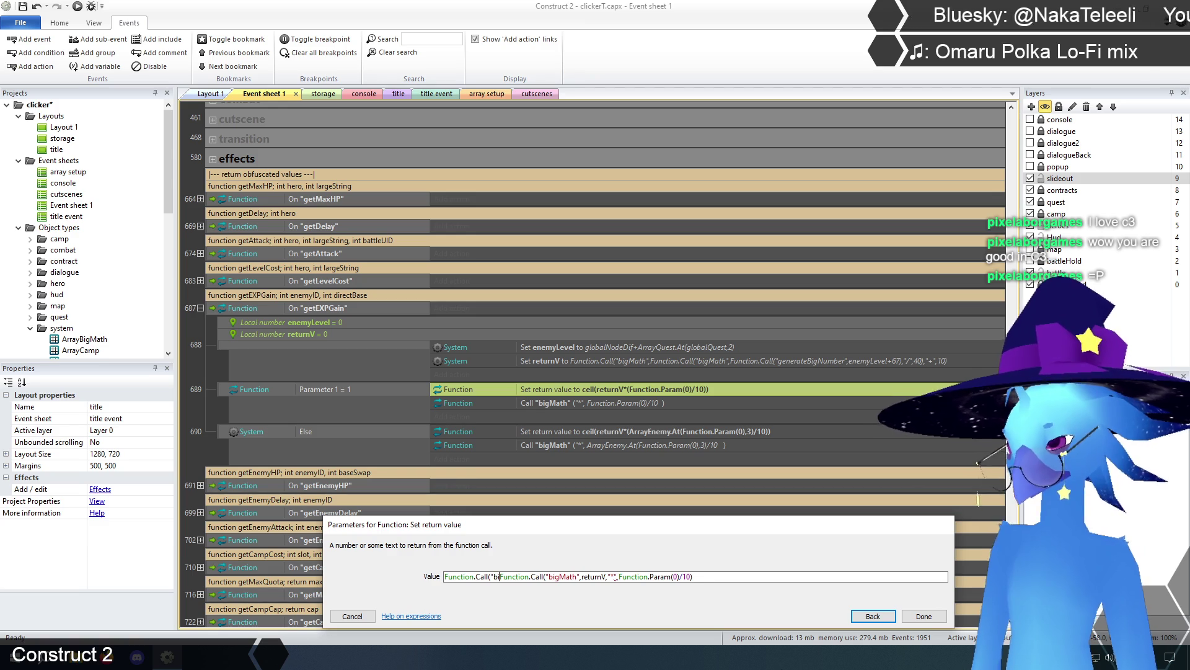
pyautogui.write('",')
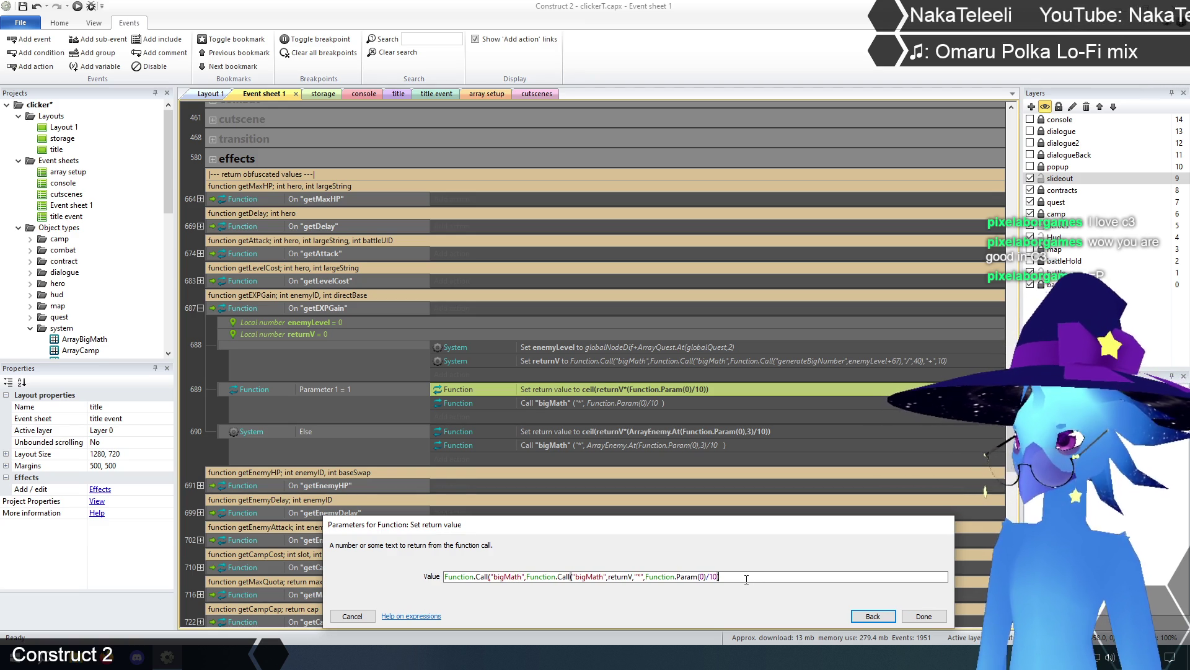
pyautogui.click(746, 579)
pyautogui.write(',')
pyautogui.write('"ceil')
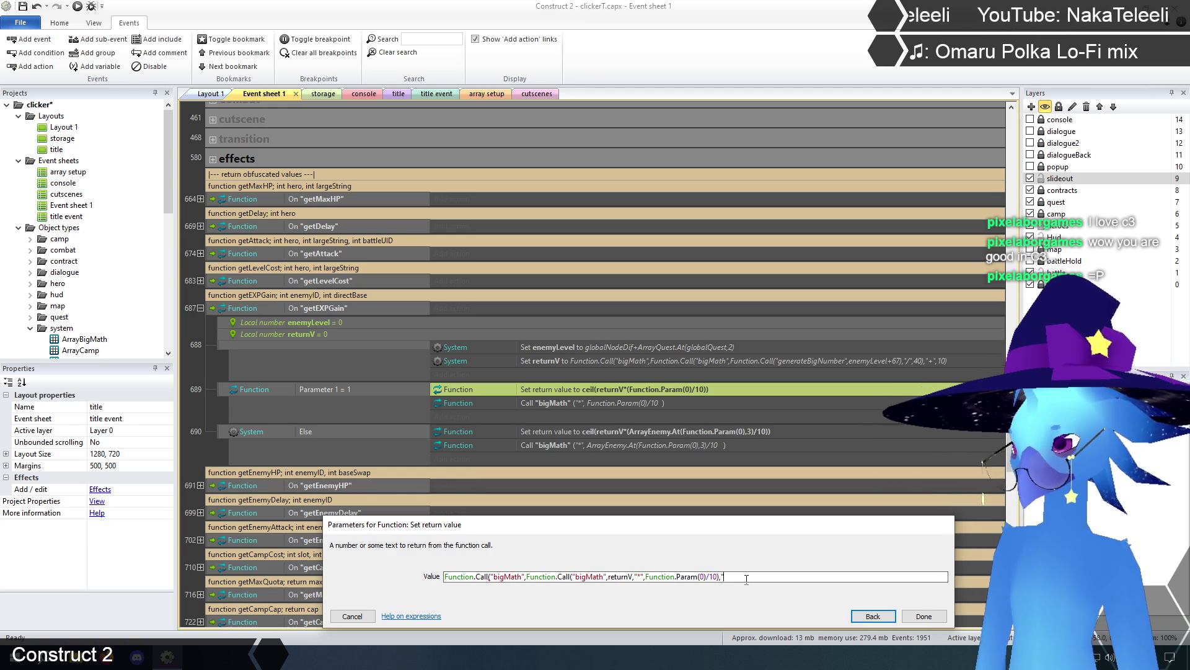
pyautogui.write('")')
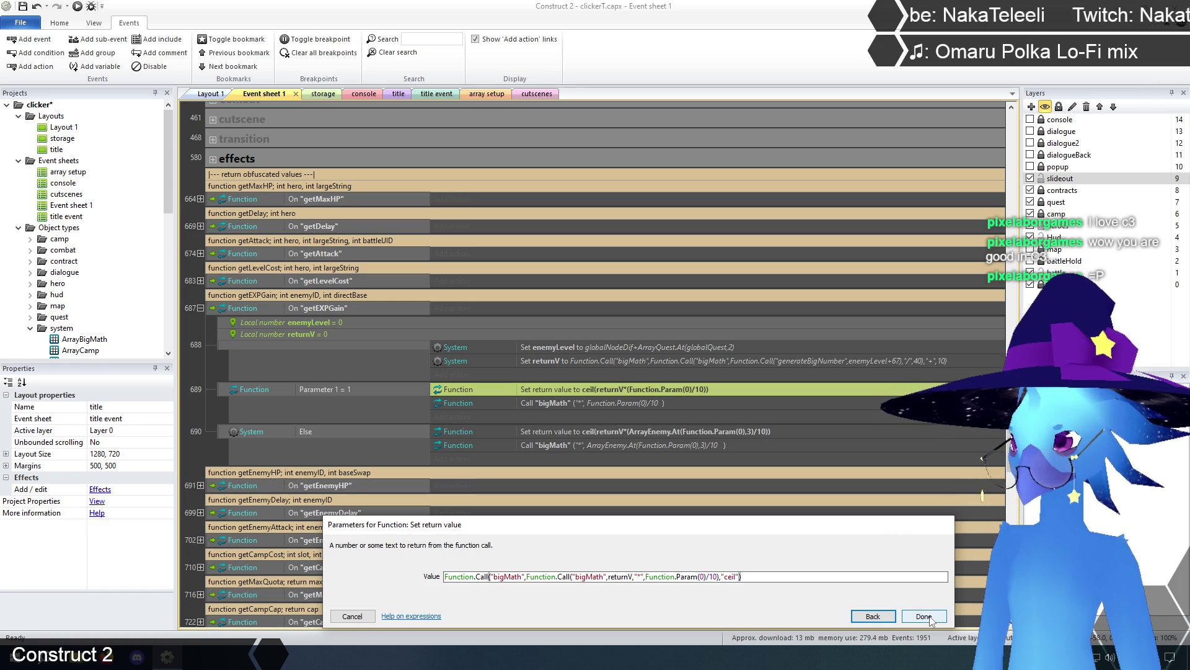
pyautogui.click(924, 616)
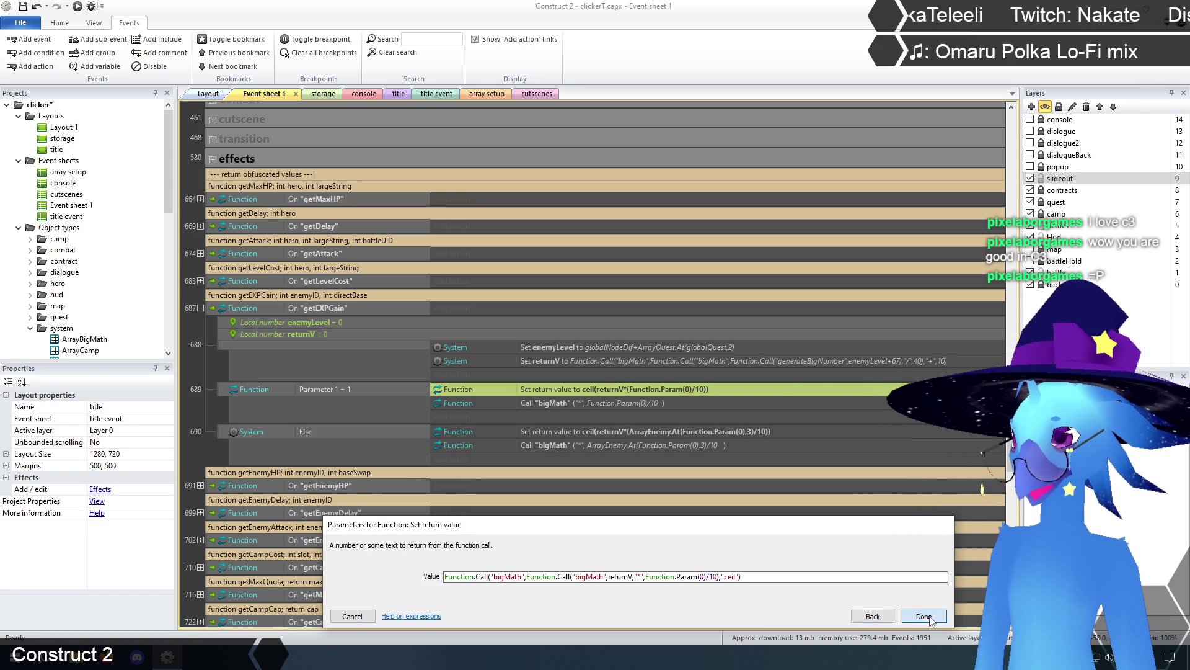
# Delete the redundant Call "bigMath" action and select event 689's return action for copying.
pyautogui.click(600, 403)
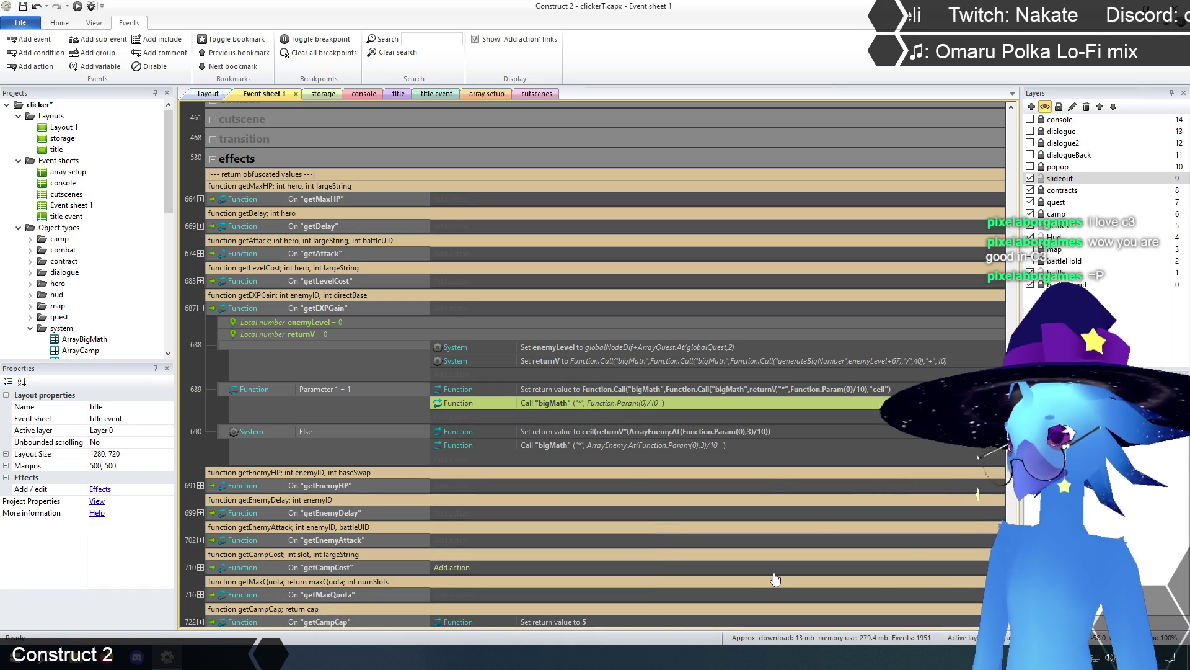
pyautogui.press('Delete')
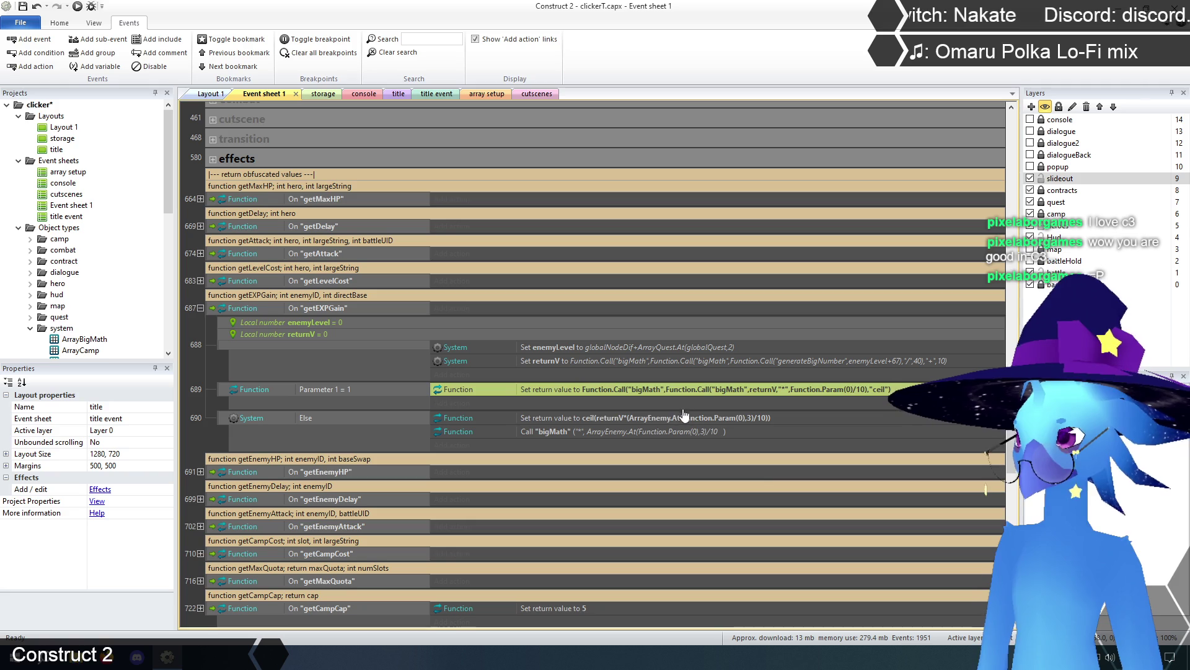
pyautogui.click(669, 416)
pyautogui.click(664, 390)
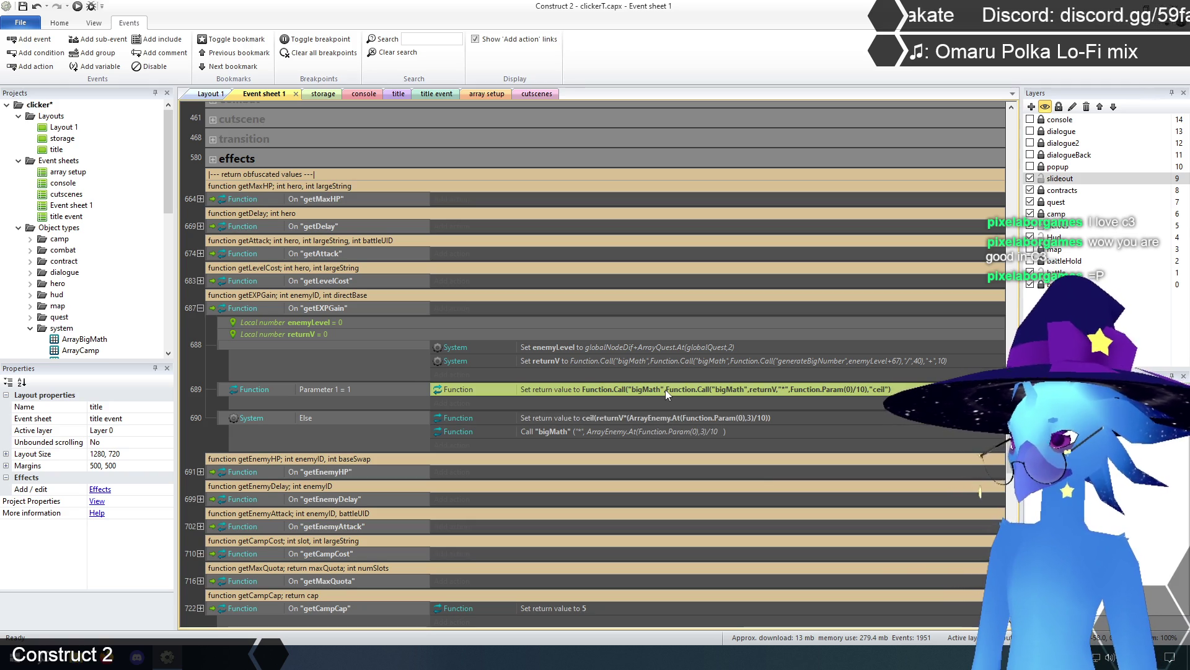
# Paste event 689's nested bigMath return action into event 690 above Call bigMath and delete the old ceil action.
pyautogui.click(618, 420)
pyautogui.hotkey('ctrl', 'v')
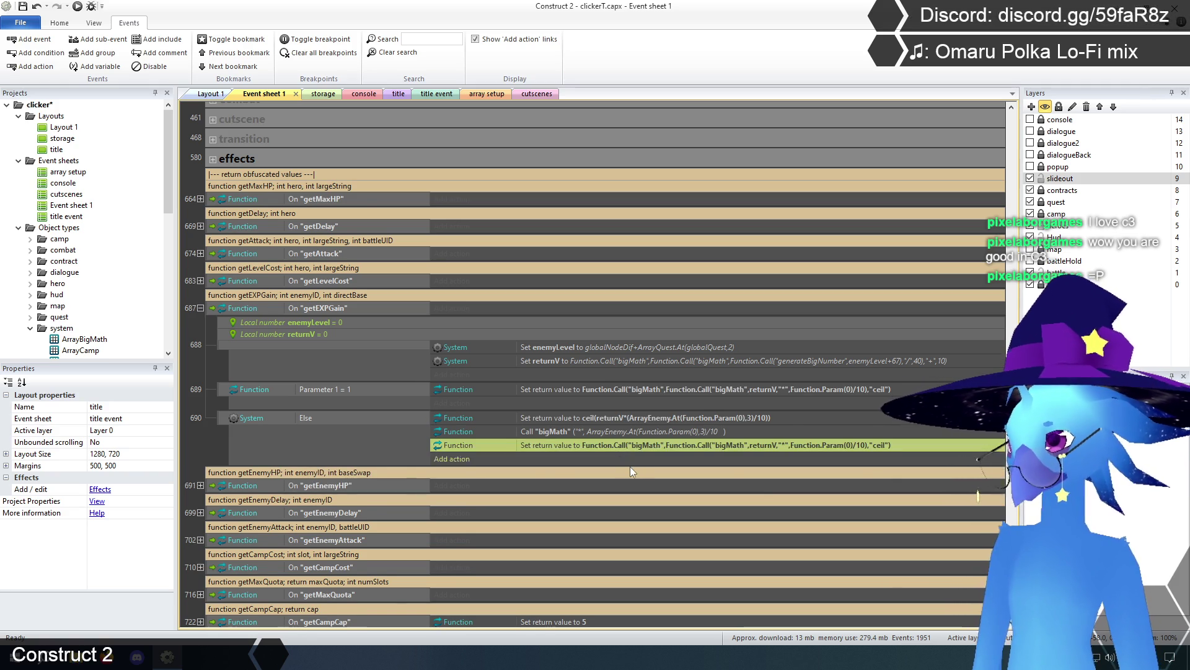
pyautogui.moveTo(575, 440); pyautogui.dragTo(577, 428)
pyautogui.click(579, 420)
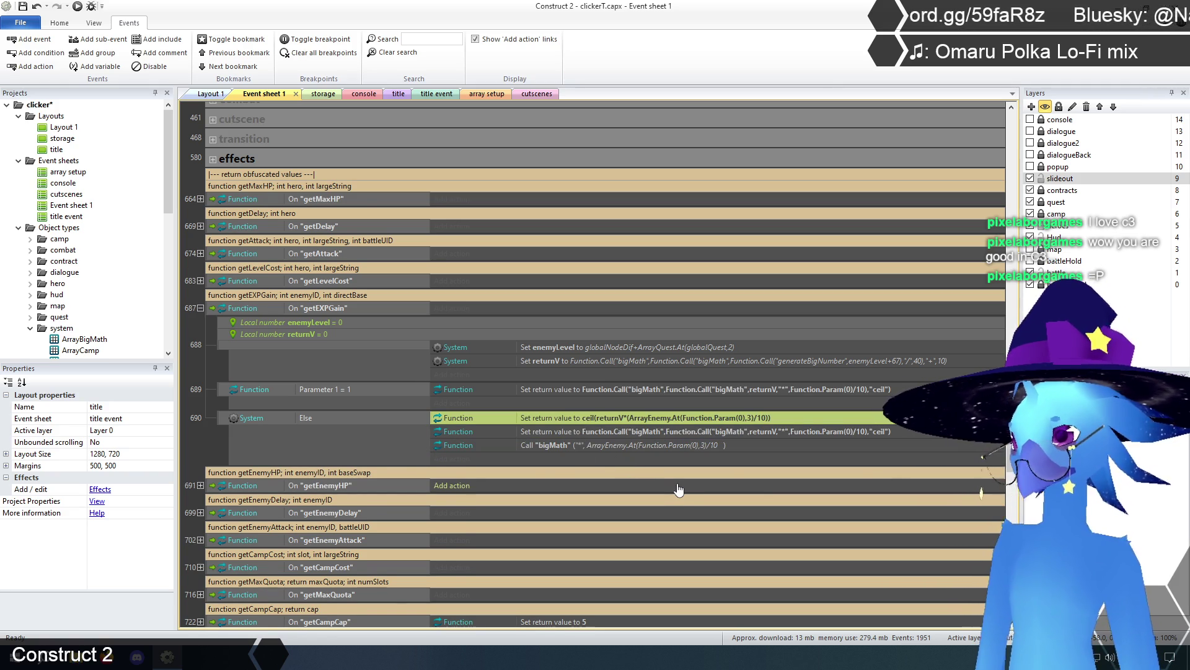
pyautogui.press('Delete')
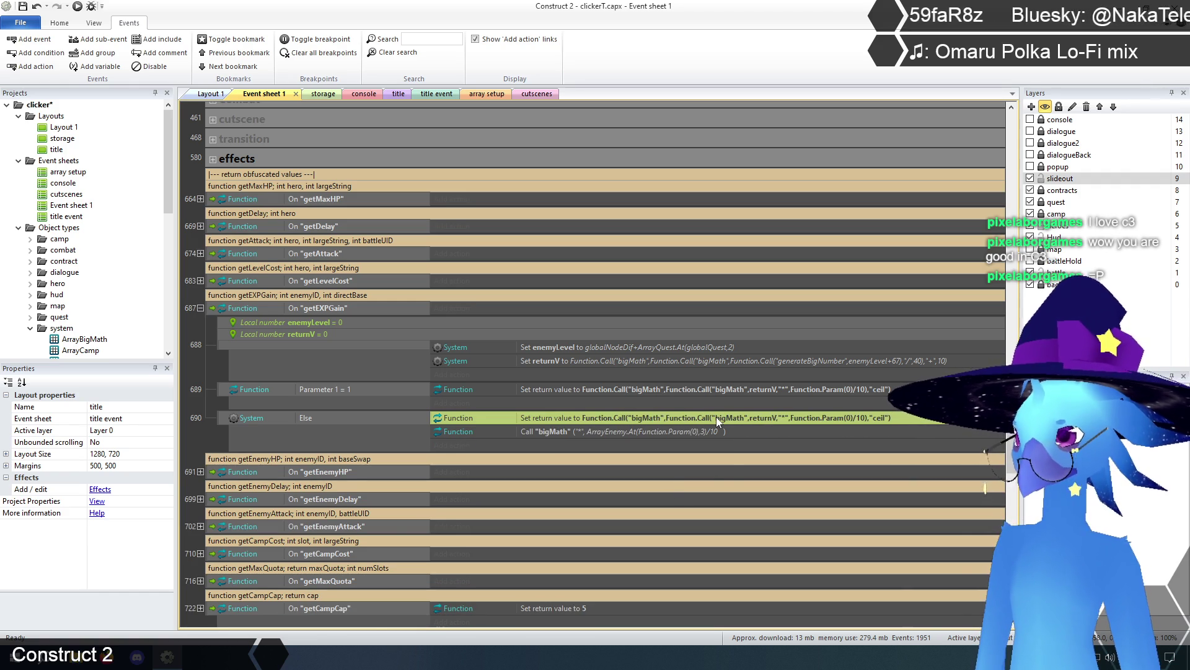
# Open event 690's return value and select Function.Param(0 in its last argument.
pyautogui.doubleClick(716, 417)
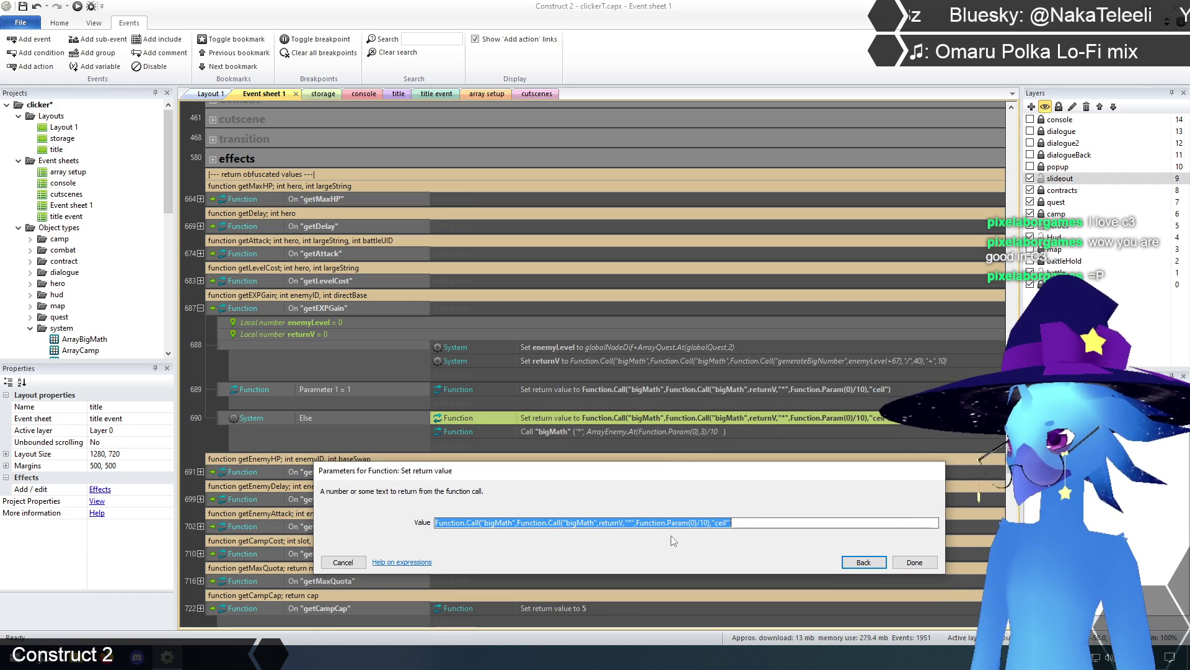
pyautogui.click(743, 522)
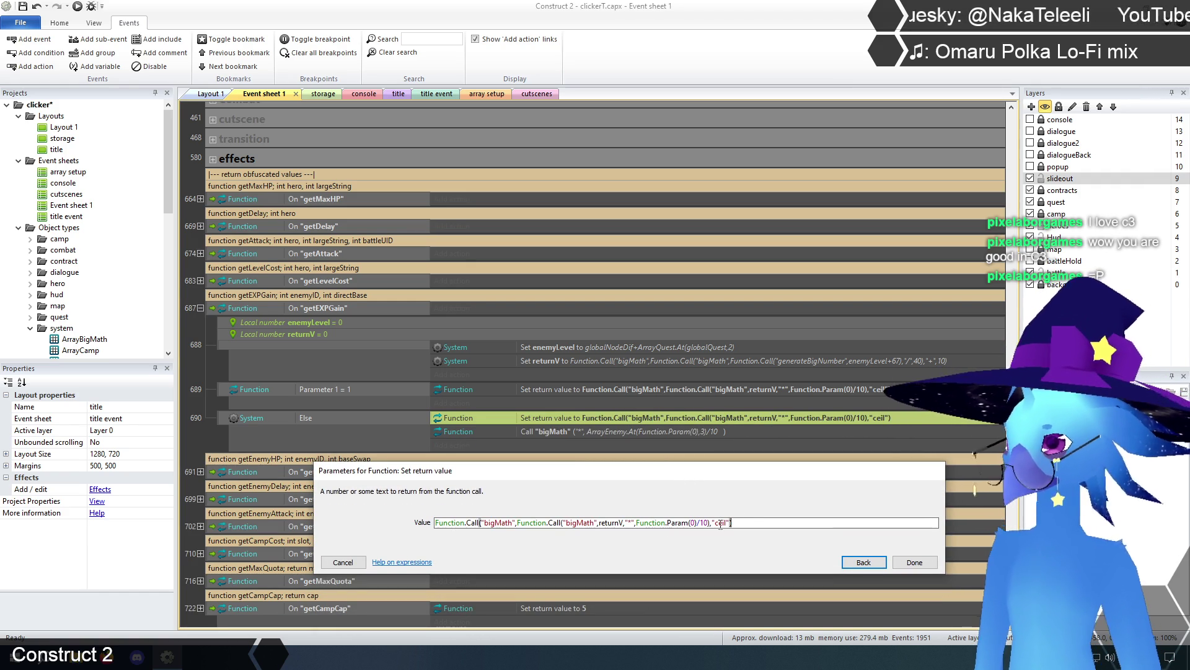
pyautogui.click(711, 522)
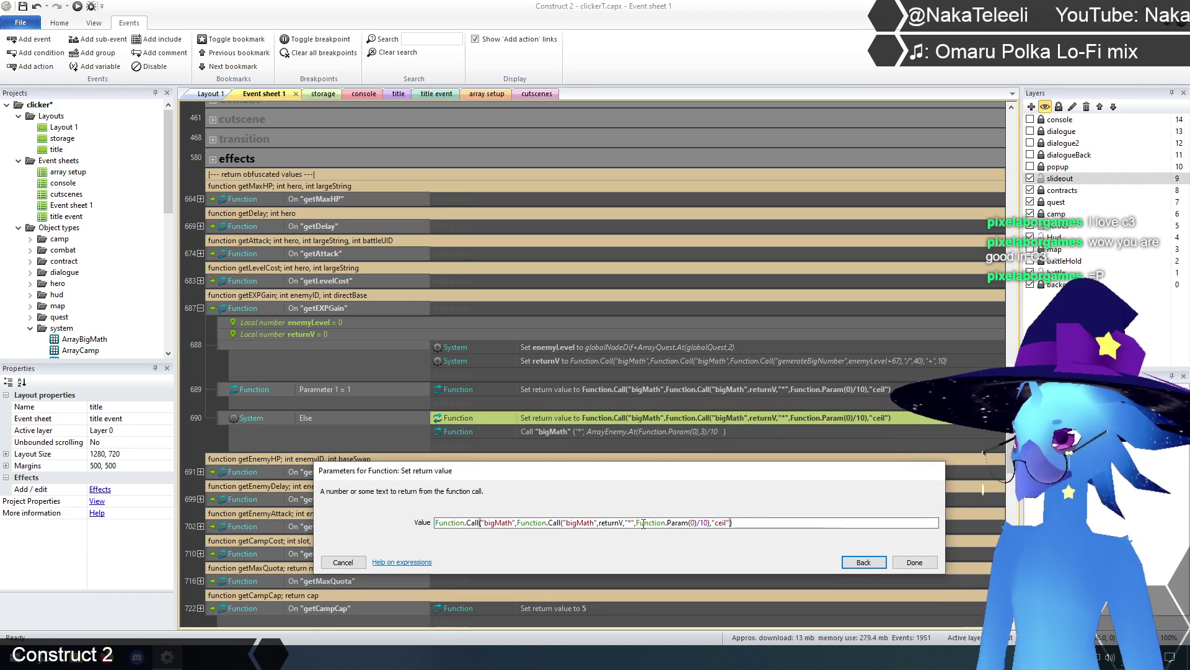
pyautogui.moveTo(637, 522); pyautogui.dragTo(696, 523)
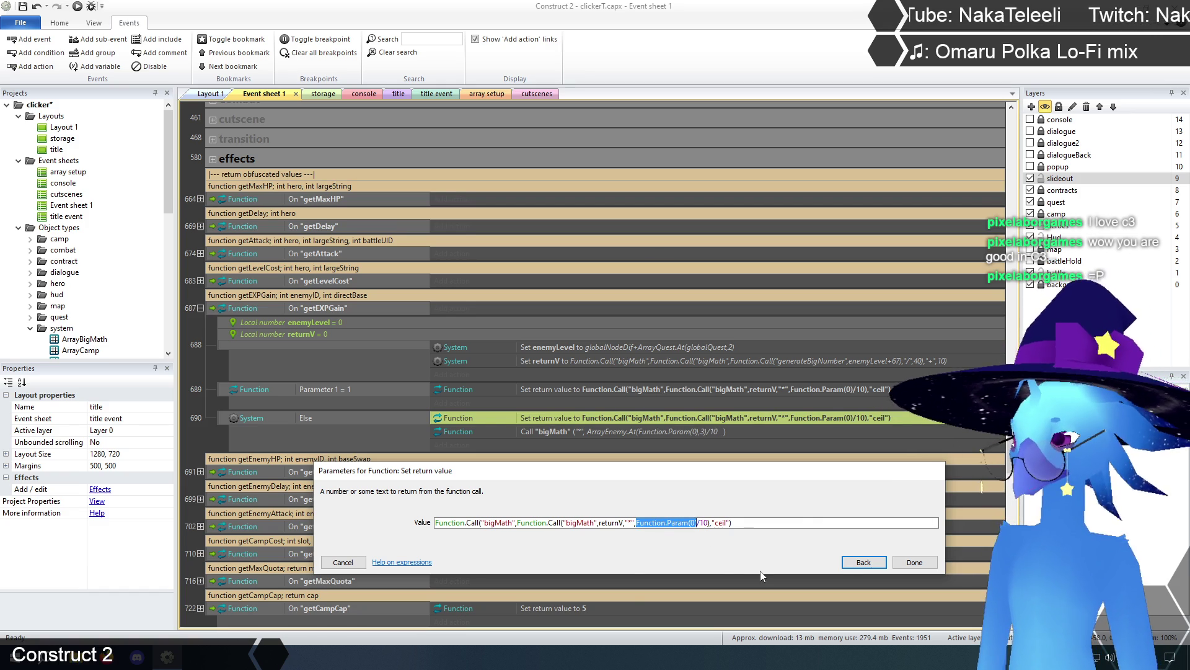
# Replace it with ArrayEnemy.At(Function.Param(0),3) using autocomplete.
pyautogui.write('array')
pyautogui.write('e')
pyautogui.press('Return')
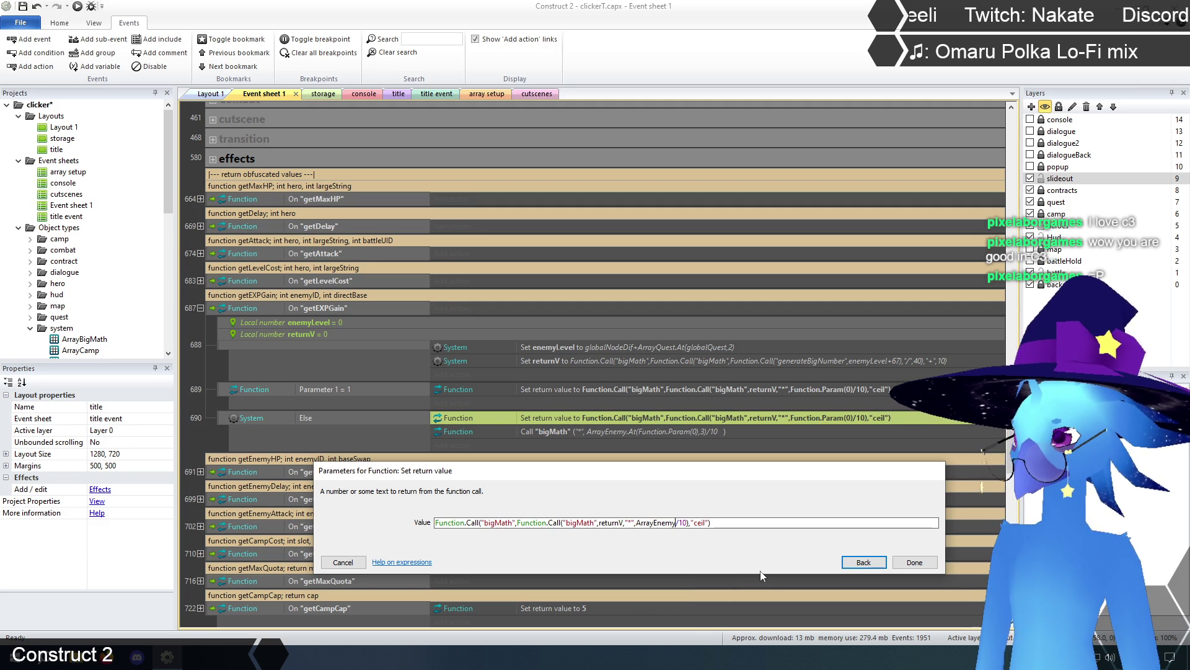
pyautogui.write('.at')
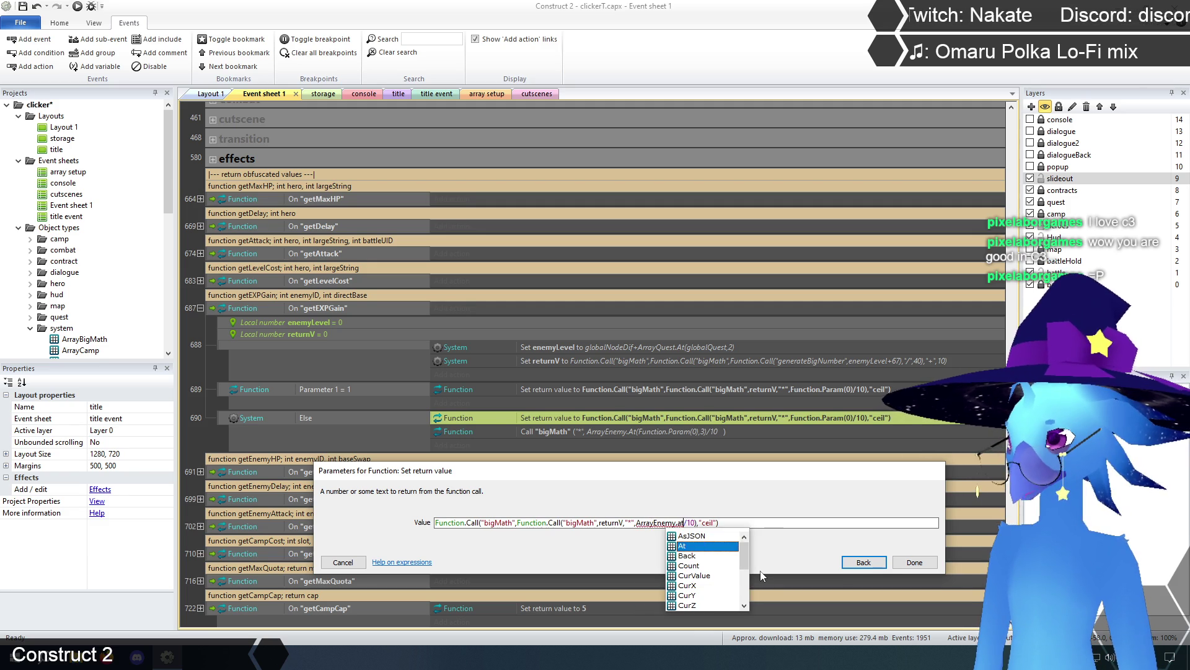
pyautogui.press('Return')
pyautogui.write('(fun')
pyautogui.press('Return')
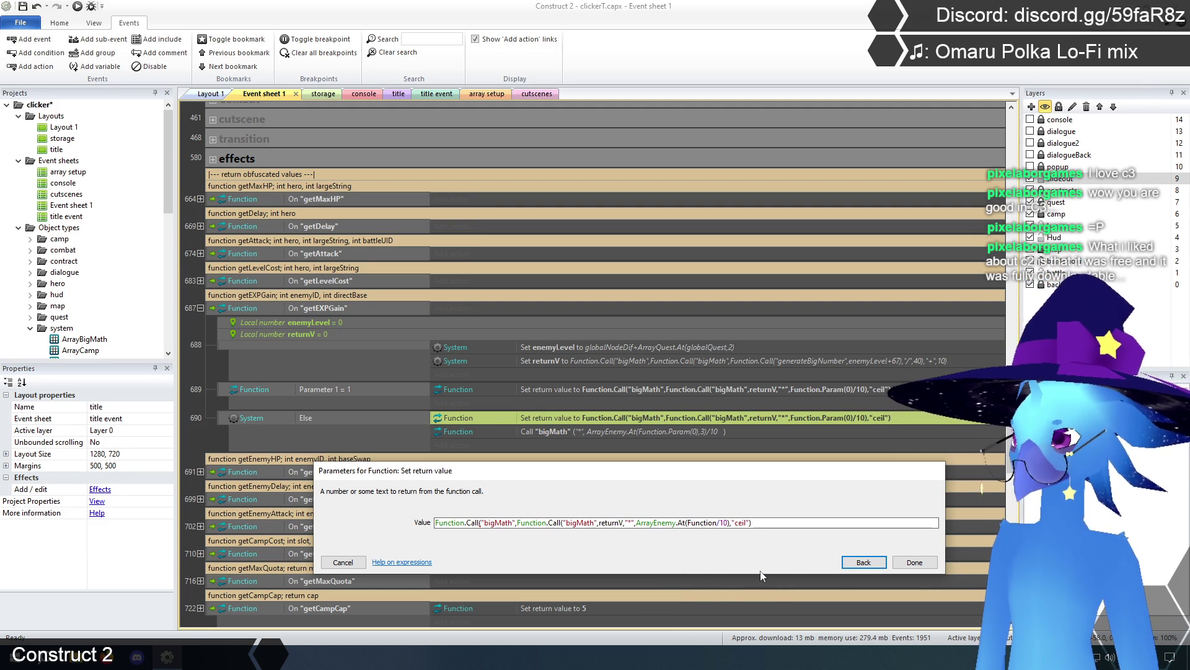
pyautogui.write('.par')
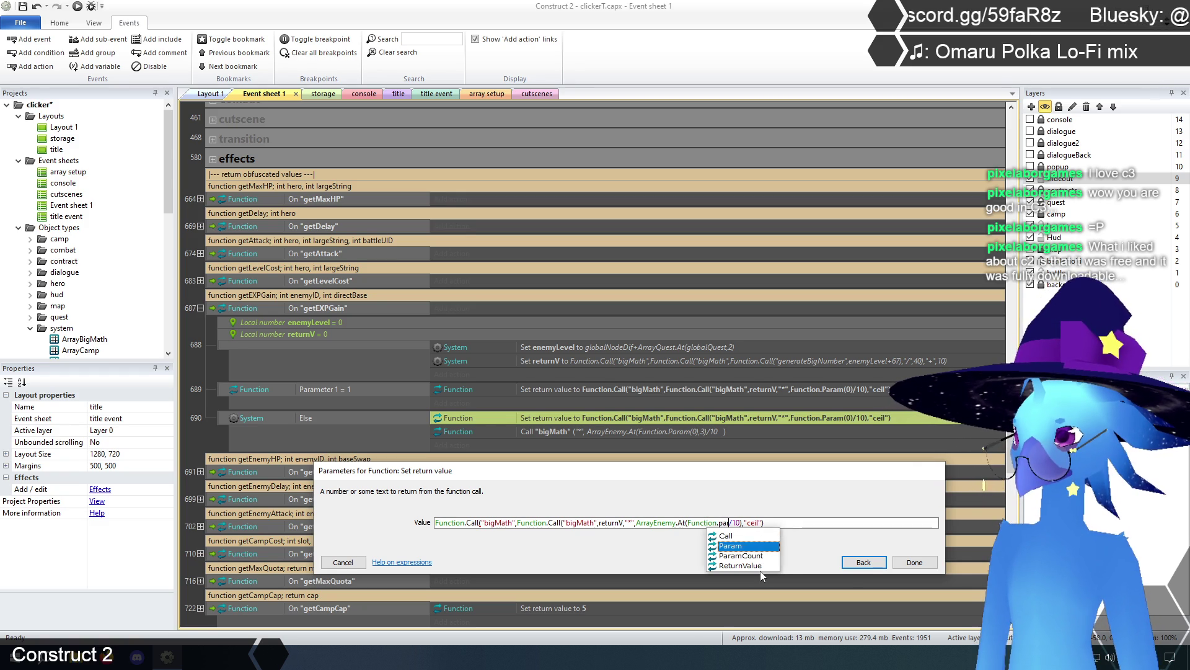
pyautogui.press('Return')
pyautogui.write('(0)')
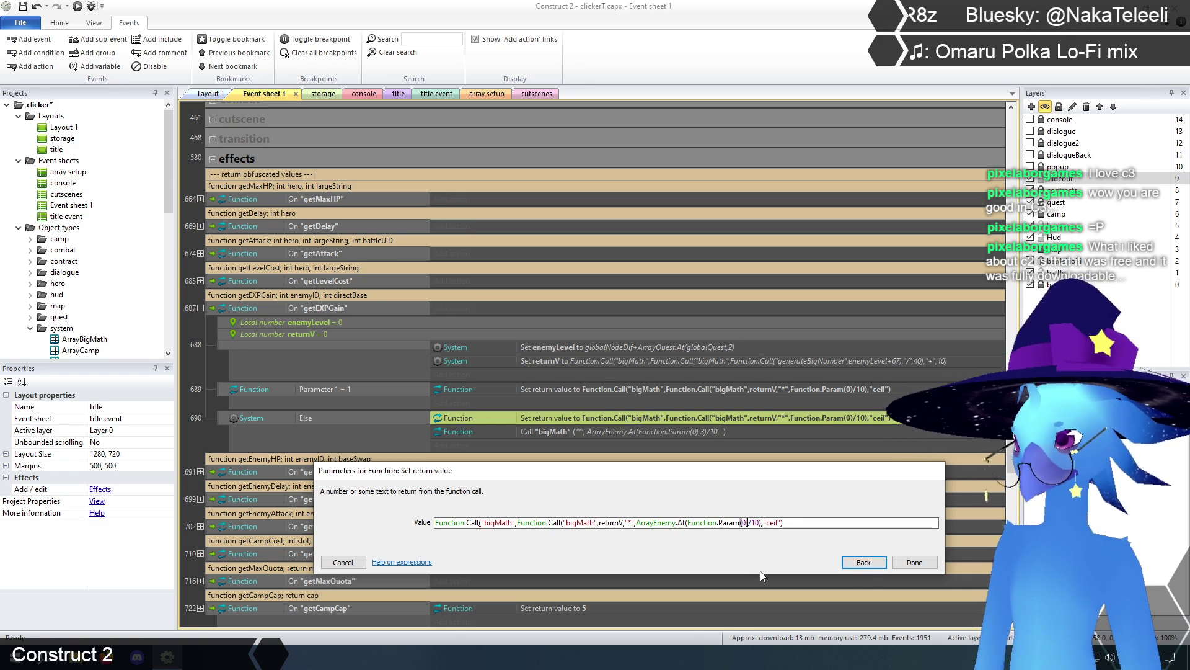
pyautogui.press('Right')
pyautogui.write(',3')
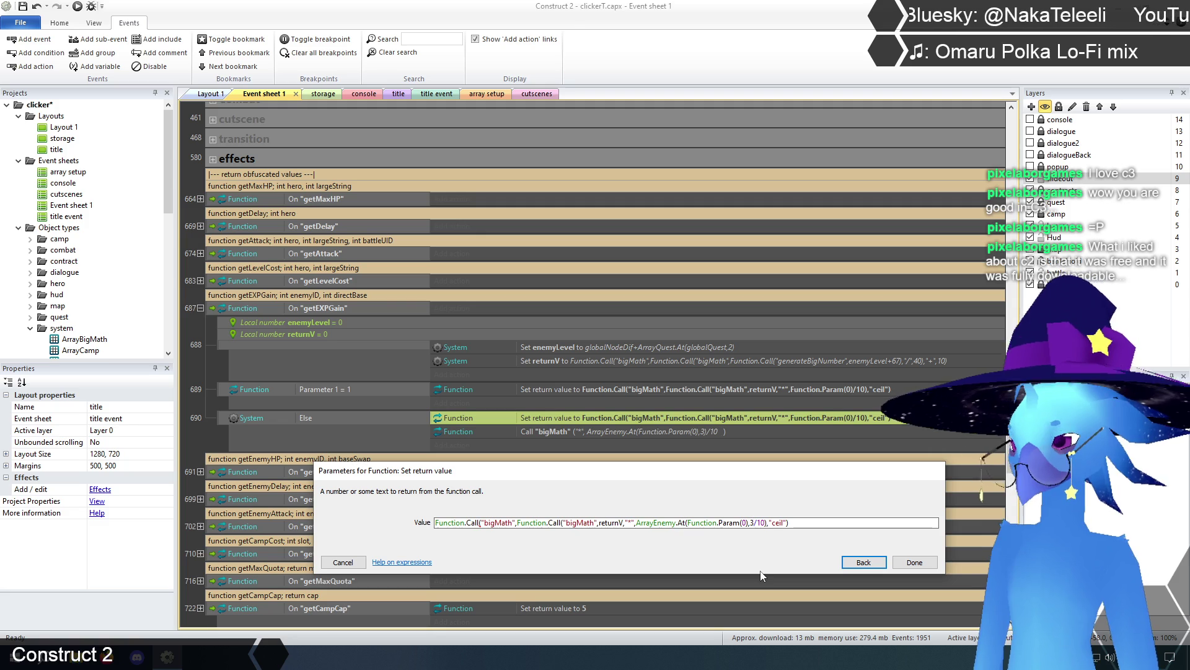
pyautogui.write(')')
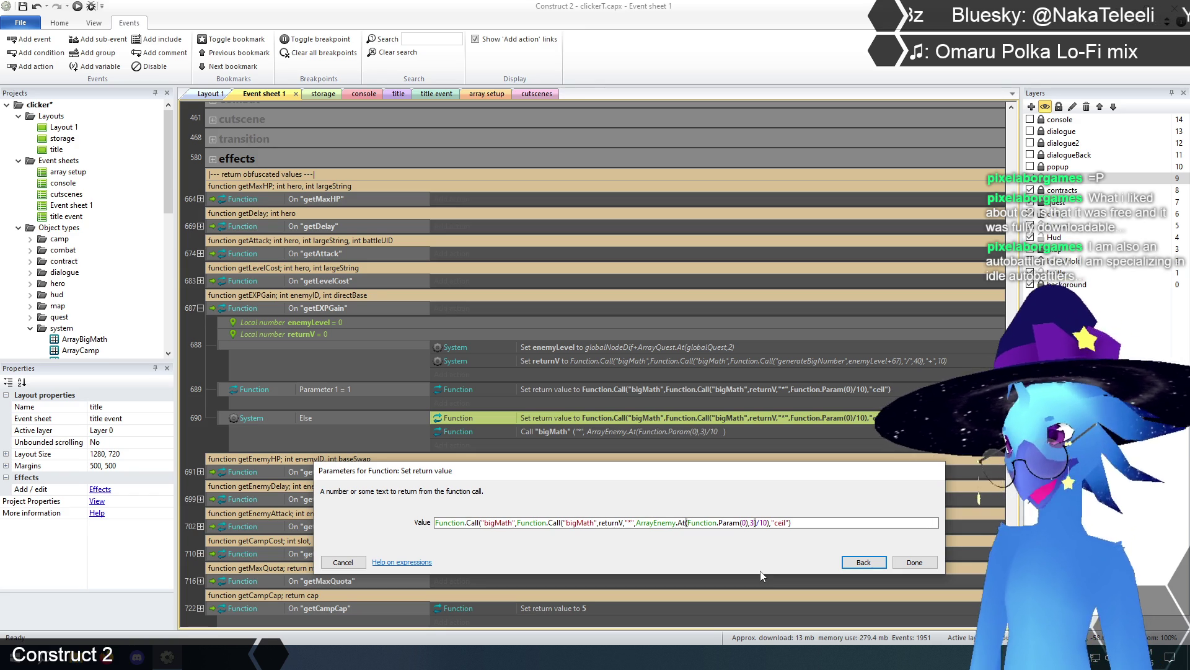
# Apply the Else return edit, delete event 690's leftover Call bigMath action, and collapse getEXPGain.
pyautogui.press('Return')
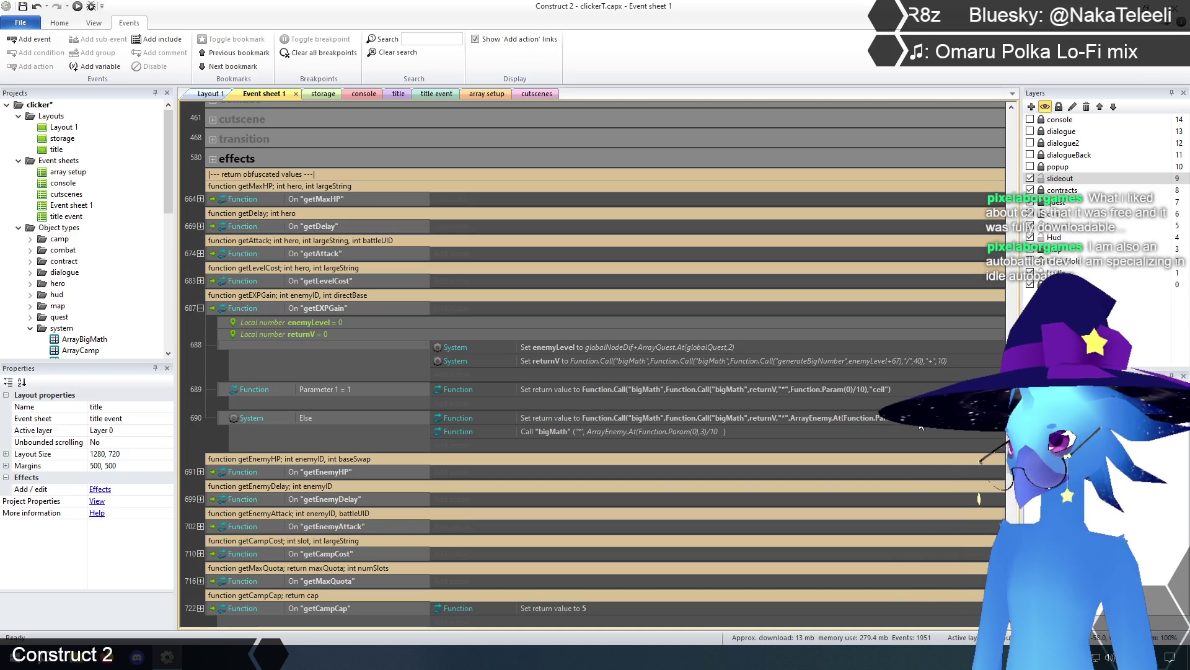
pyautogui.click(623, 430)
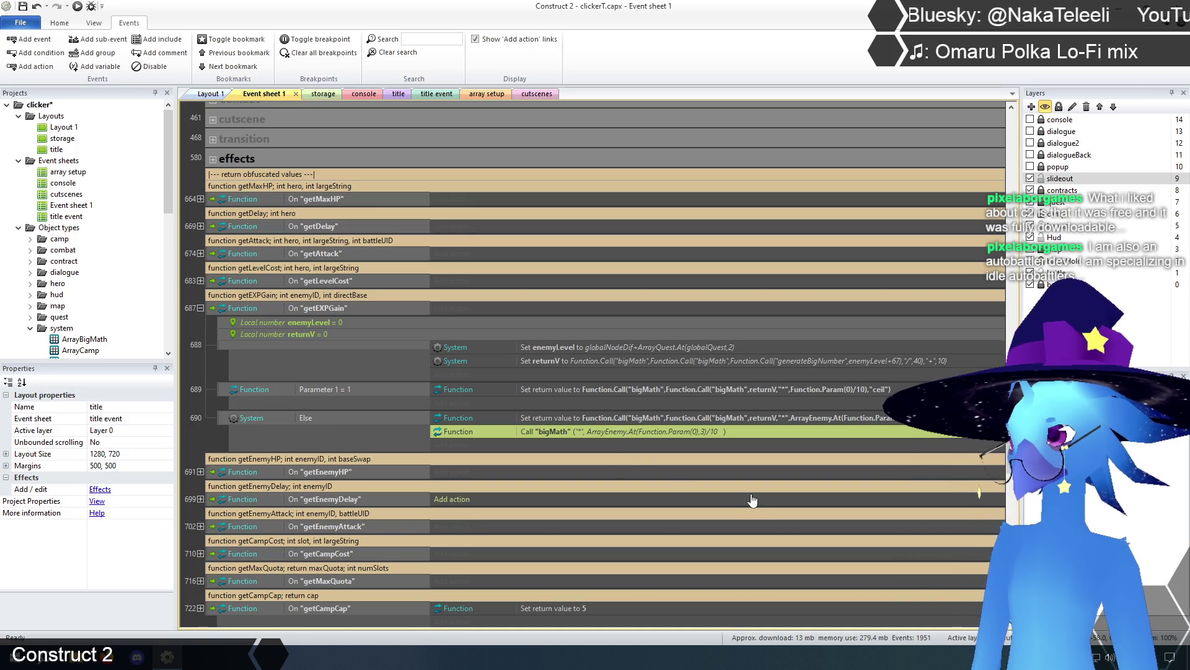
pyautogui.press('Delete')
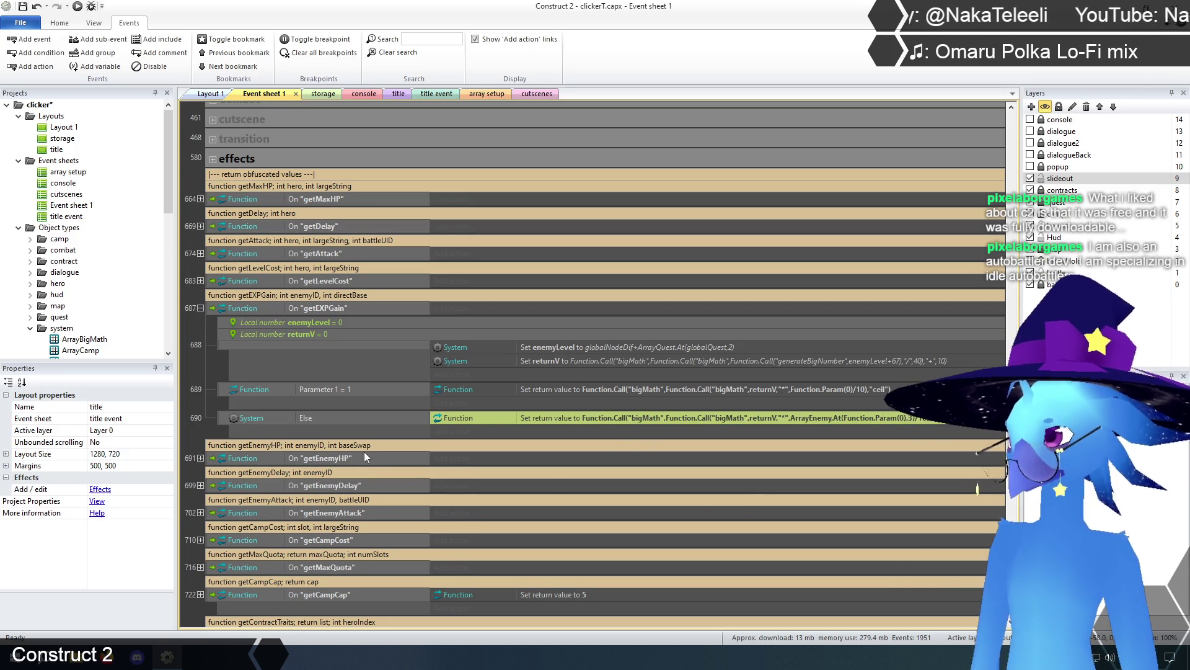
pyautogui.click(203, 381)
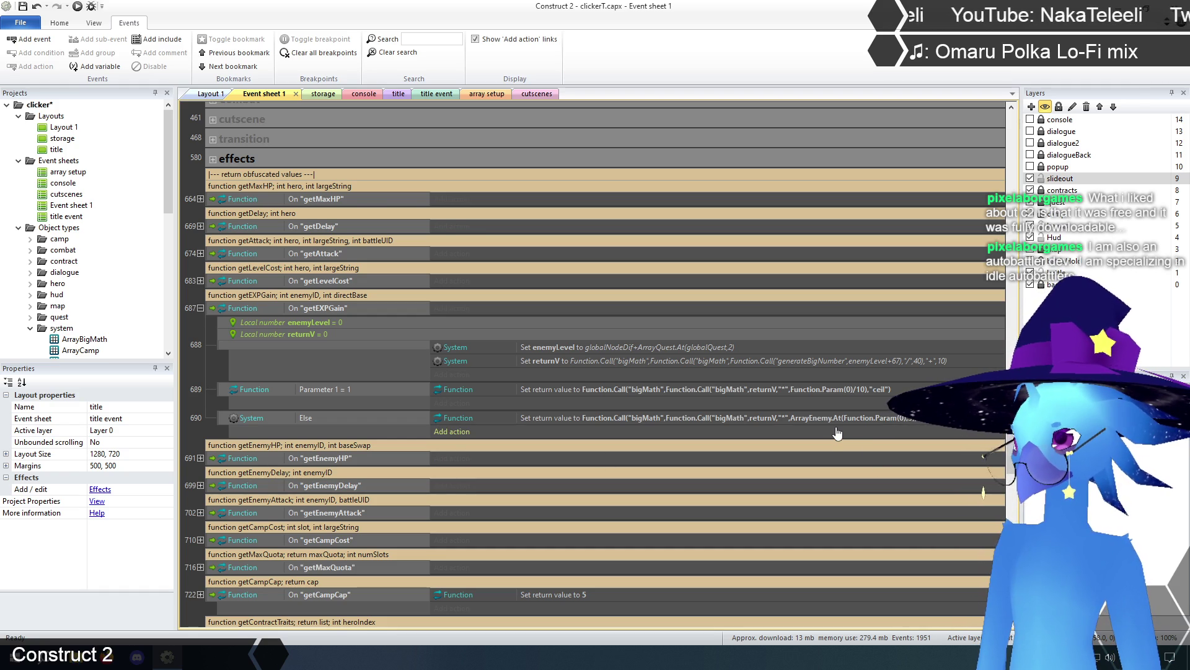
pyautogui.click(200, 308)
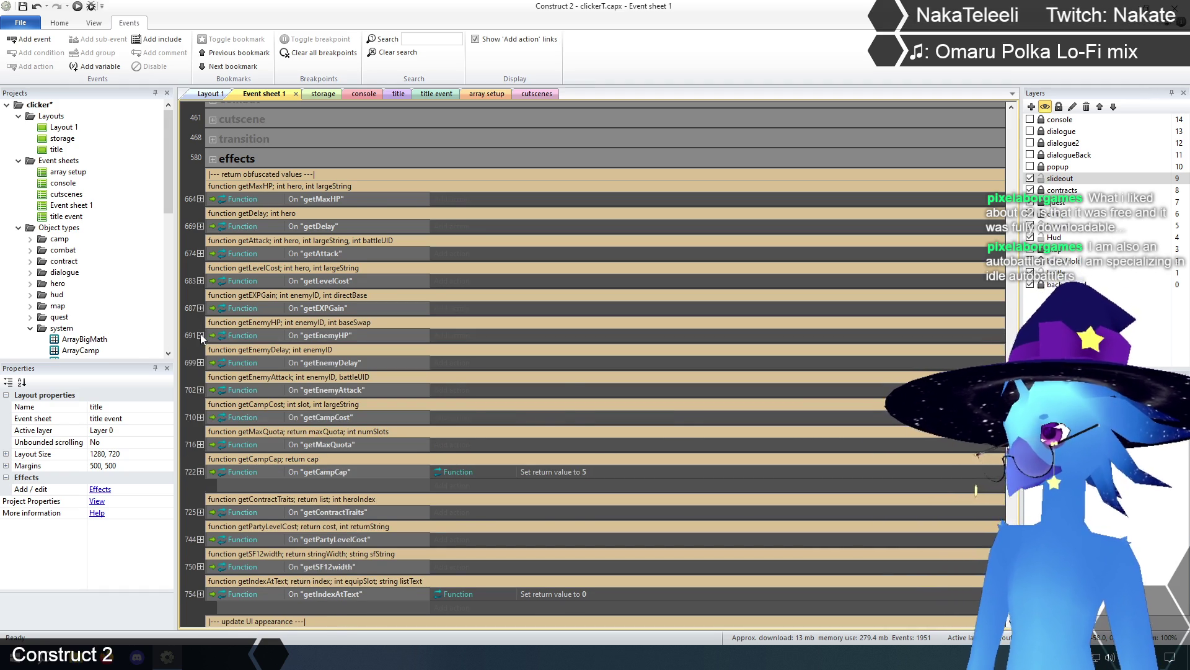
# Expand the getEnemyHP function and save the project.
pyautogui.click(199, 335)
pyautogui.scroll(-2, 199, 378)
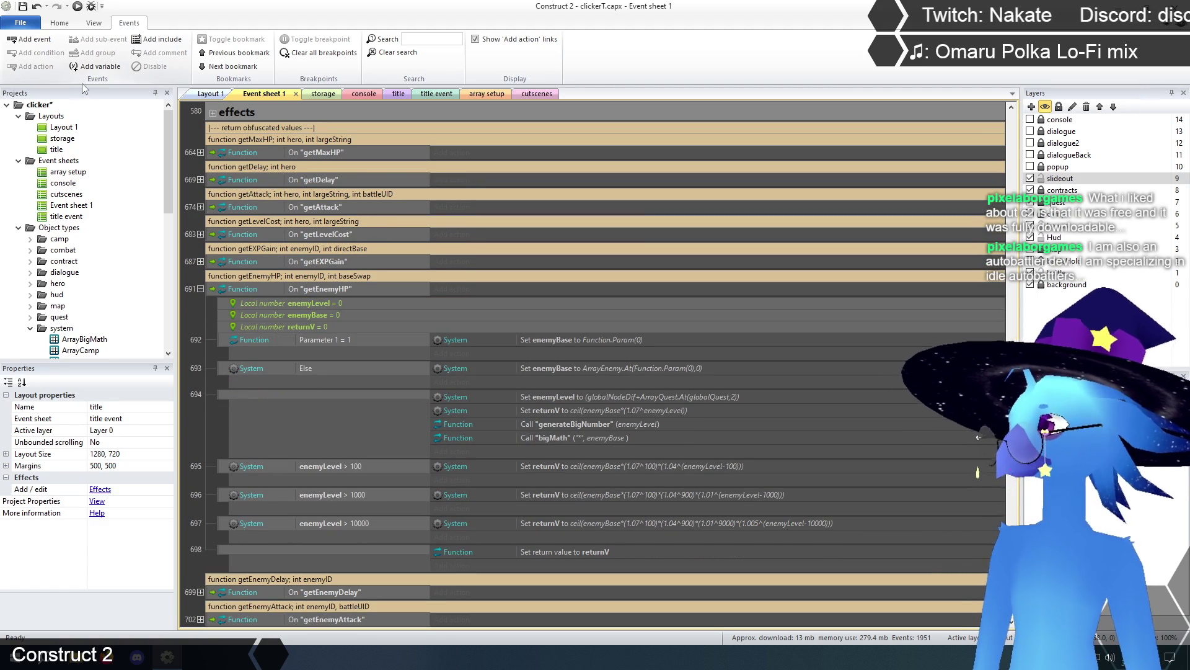
pyautogui.click(22, 7)
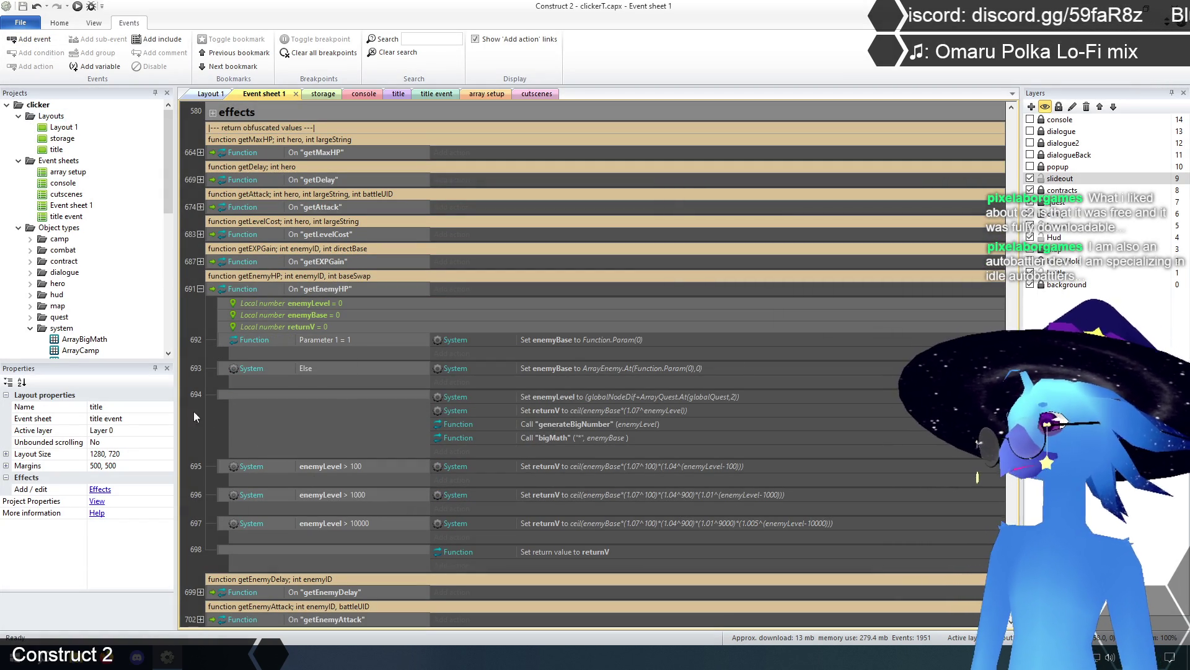
# Scroll through getEnemyHP's generateBigNumber, bigMath and enemyLevel threshold events to review them.
pyautogui.scroll(-1, 217, 428)
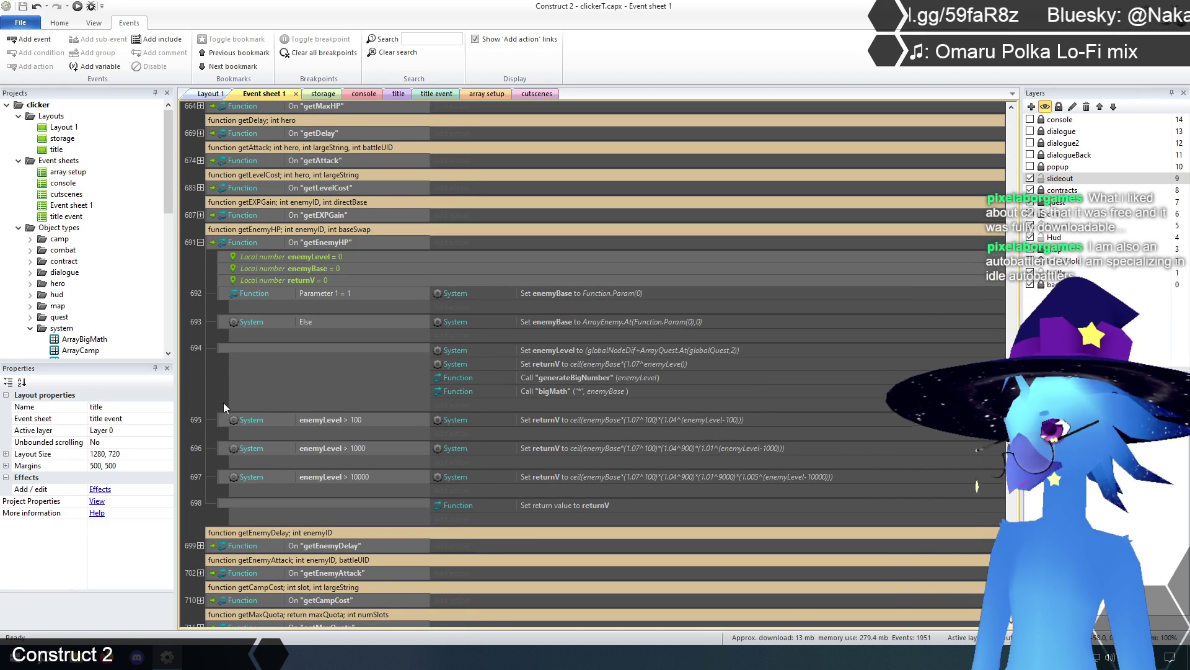
pyautogui.scroll(-5, 228, 400)
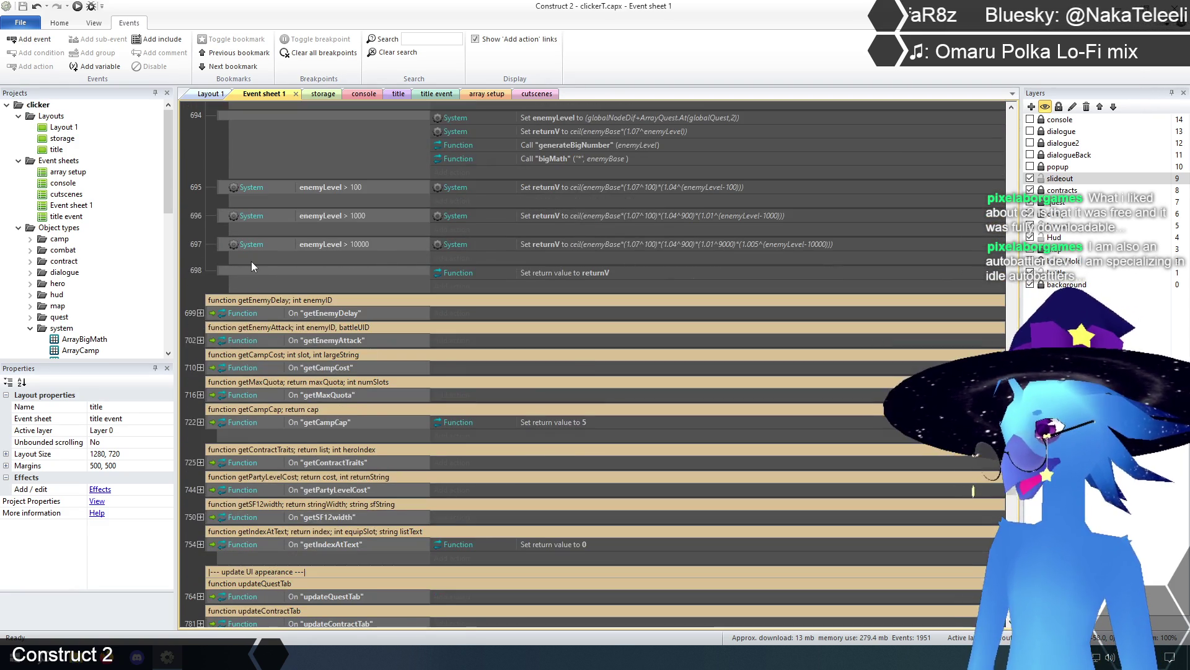
pyautogui.scroll(5, 251, 261)
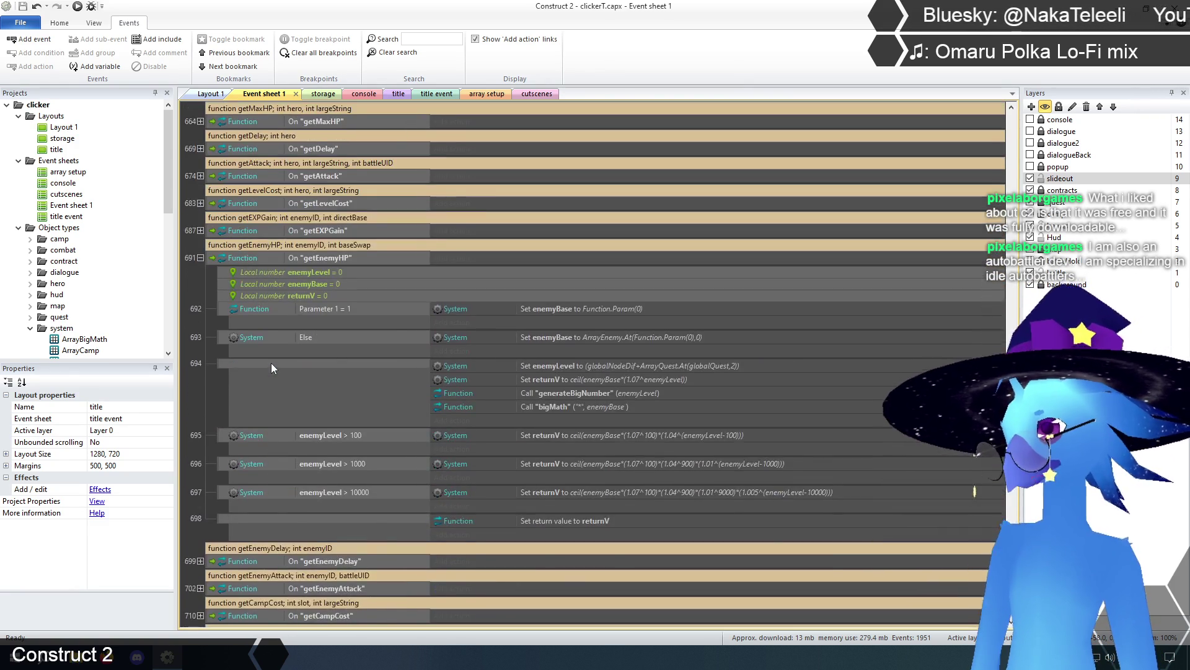
pyautogui.scroll(2, 270, 362)
pyautogui.scroll(-5, 270, 363)
pyautogui.scroll(-5, 262, 343)
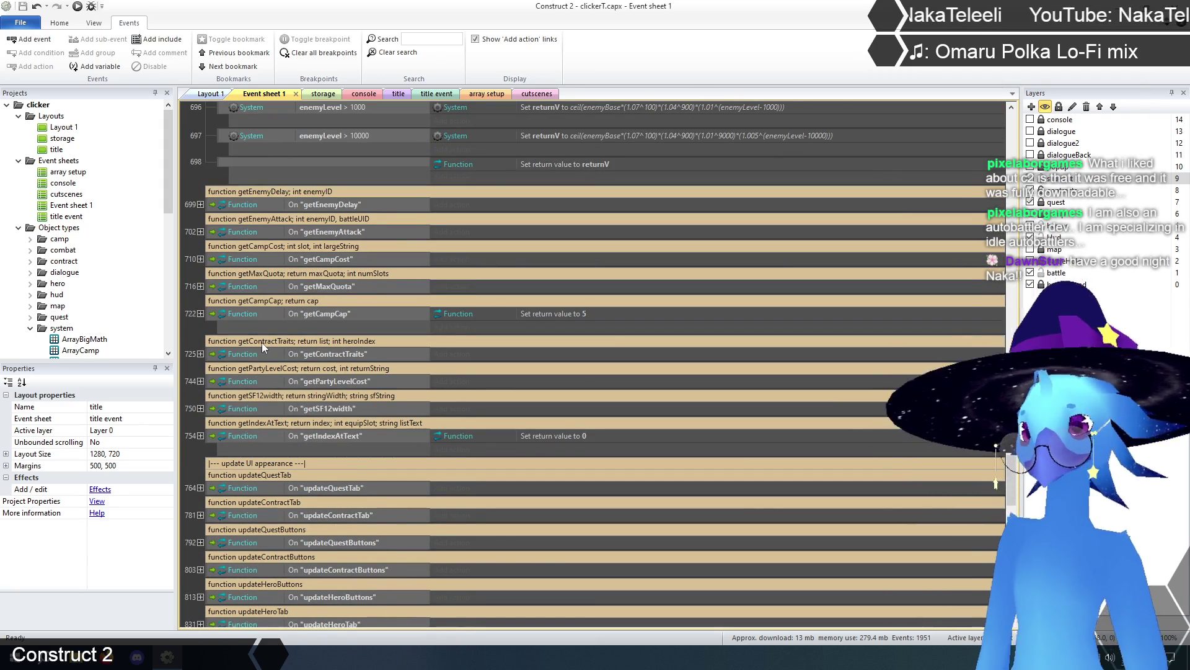
pyautogui.scroll(5, 261, 337)
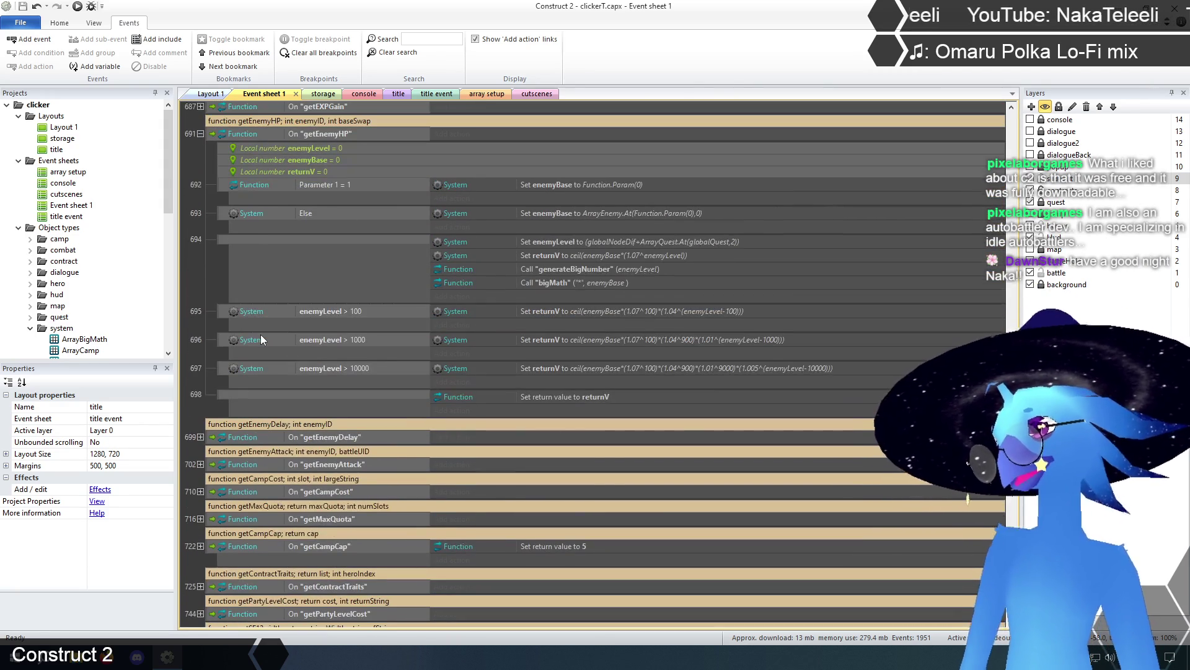
pyautogui.scroll(2, 261, 338)
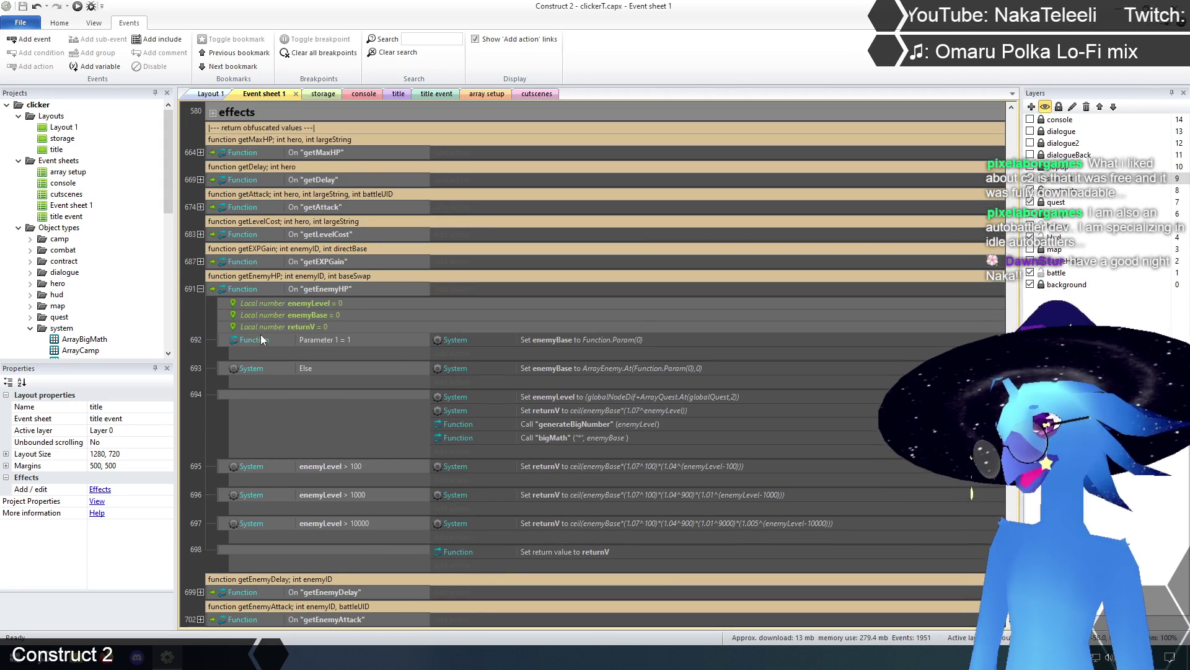
pyautogui.scroll(1, 261, 338)
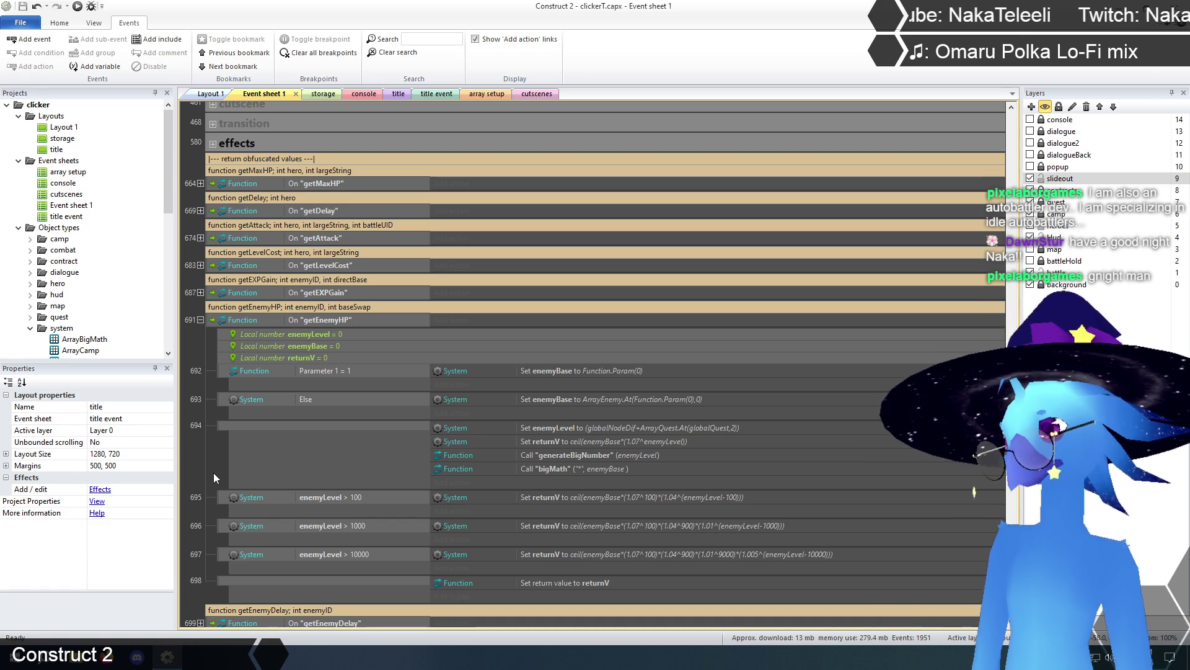
pyautogui.scroll(-1, 212, 457)
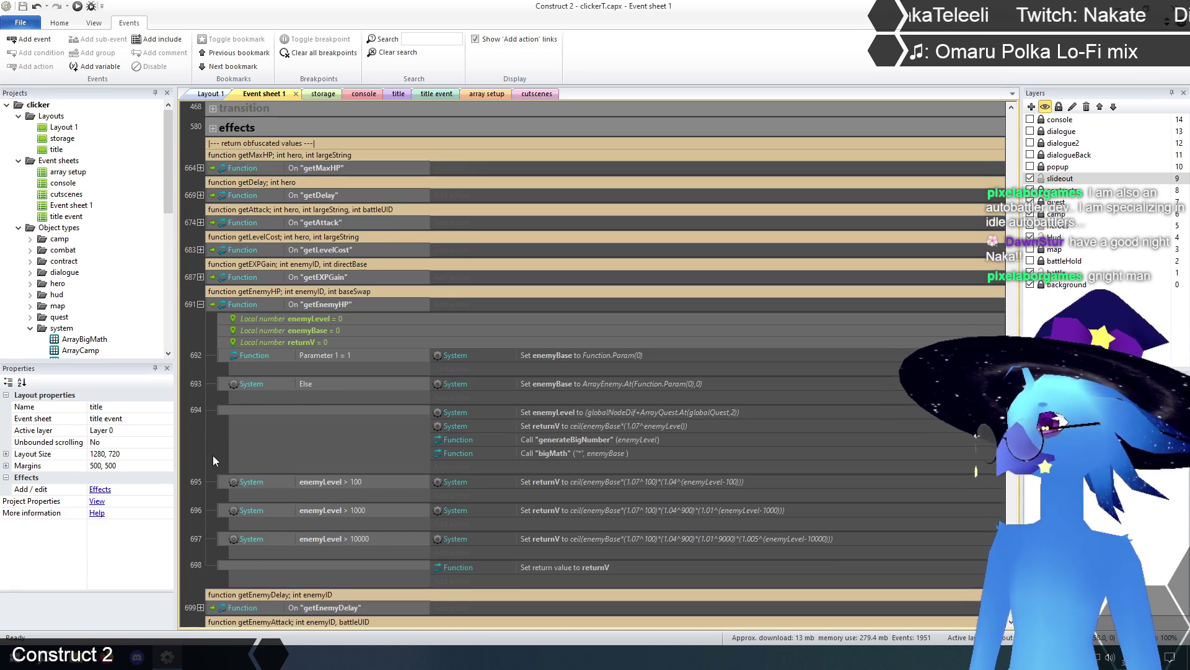
# Switch to the title layout, close clickerT.capx, and reopen clicker.capx from Recent Projects.
pyautogui.click(401, 94)
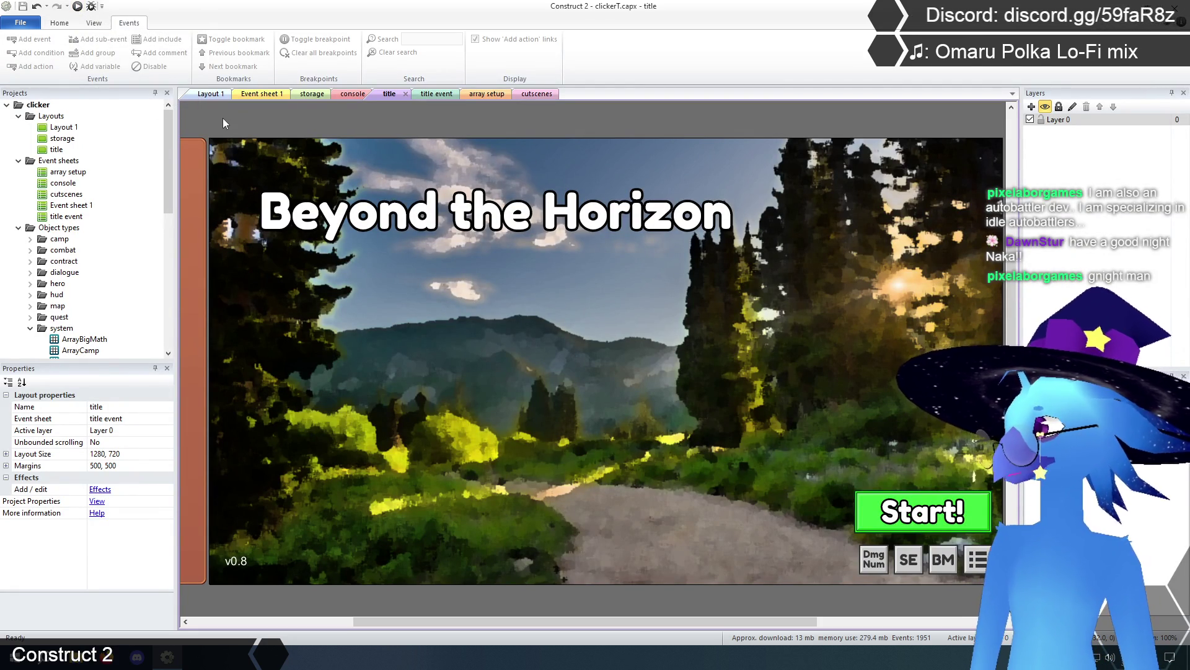
pyautogui.click(21, 23)
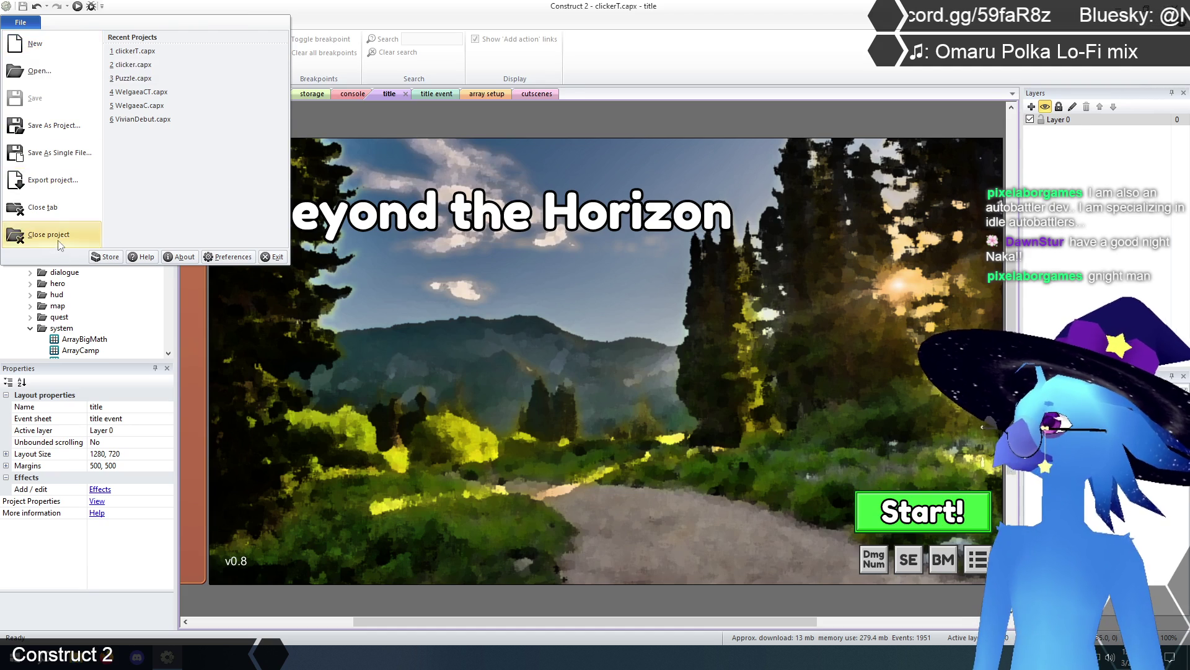
pyautogui.click(49, 235)
pyautogui.click(22, 22)
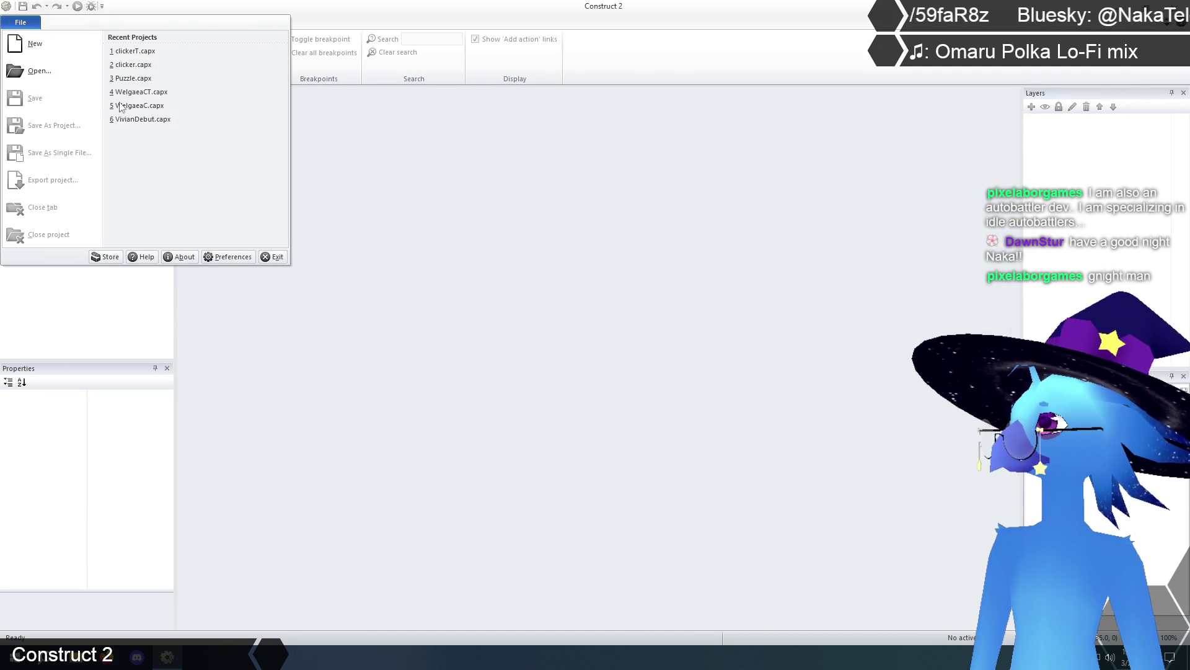
pyautogui.click(151, 66)
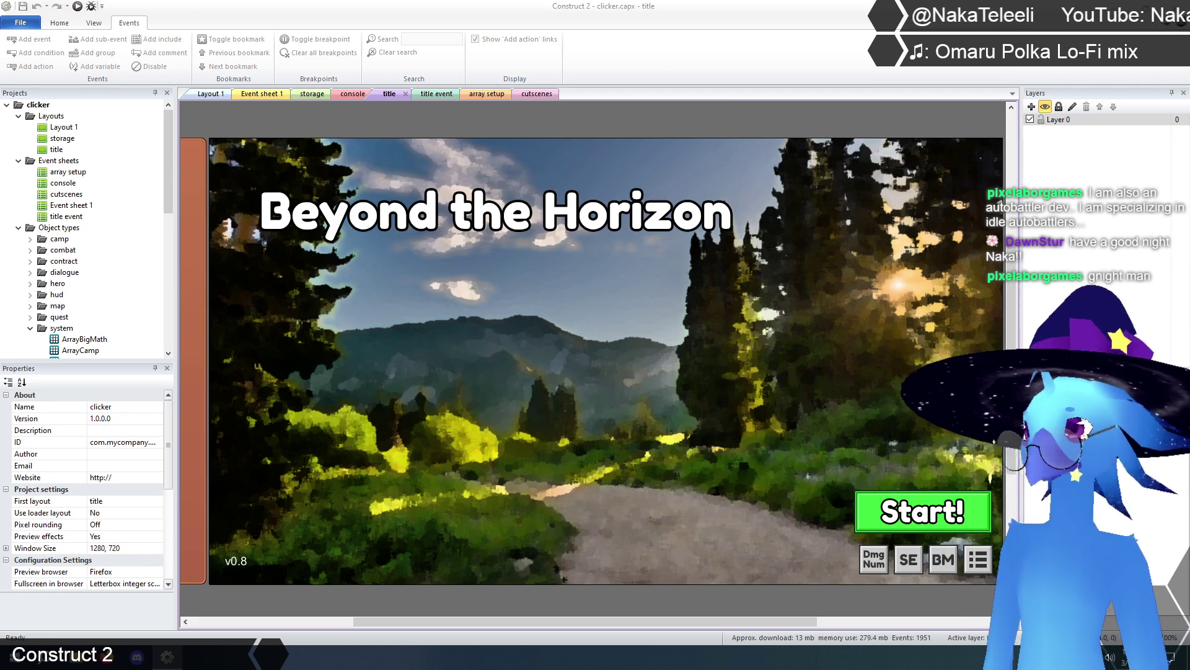
# Preview the game in the browser with F5, start it, and open Alicia's character details.
pyautogui.press('F5')
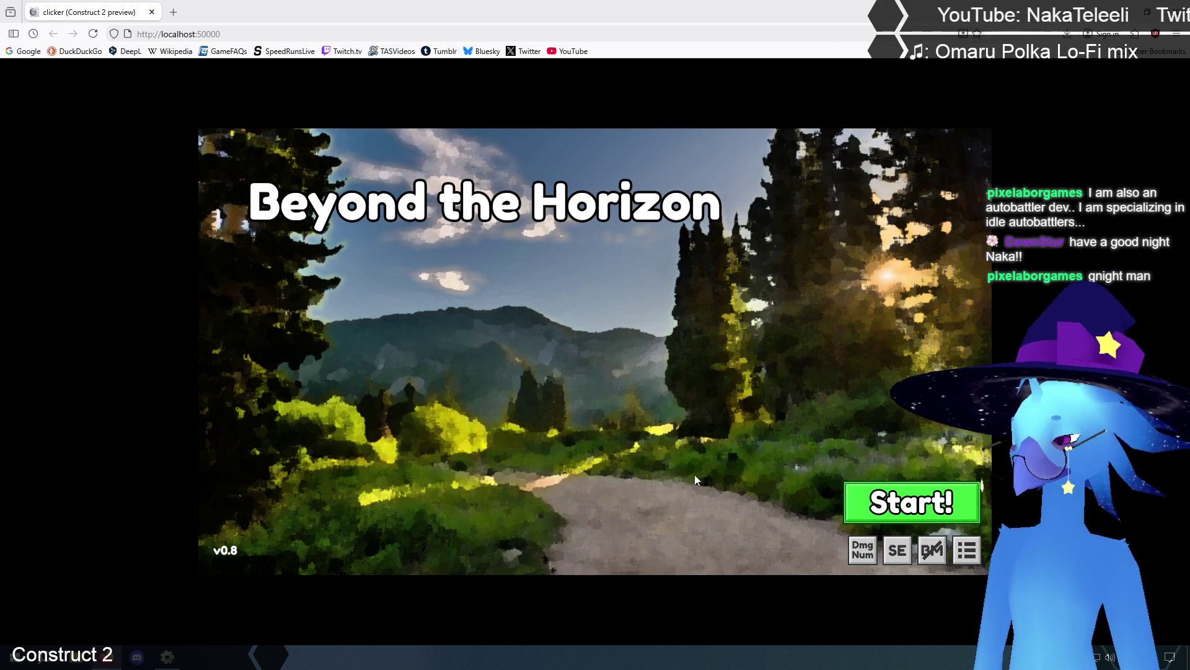
pyautogui.click(918, 510)
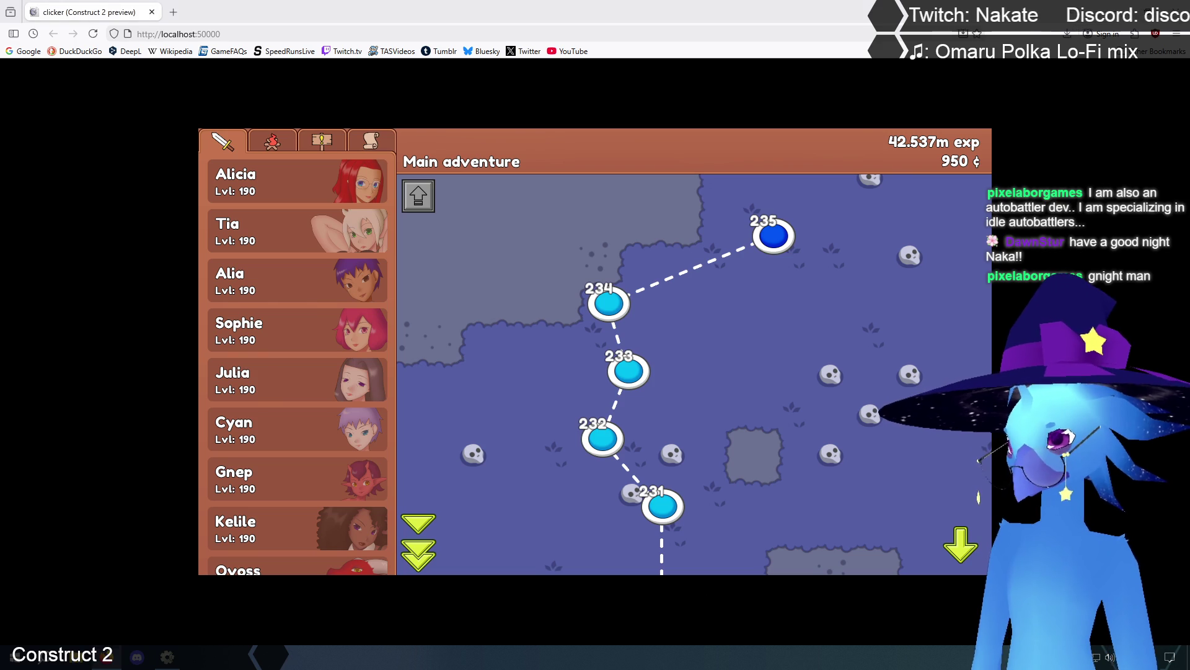
pyautogui.scroll(-2, 345, 356)
pyautogui.scroll(2, 347, 355)
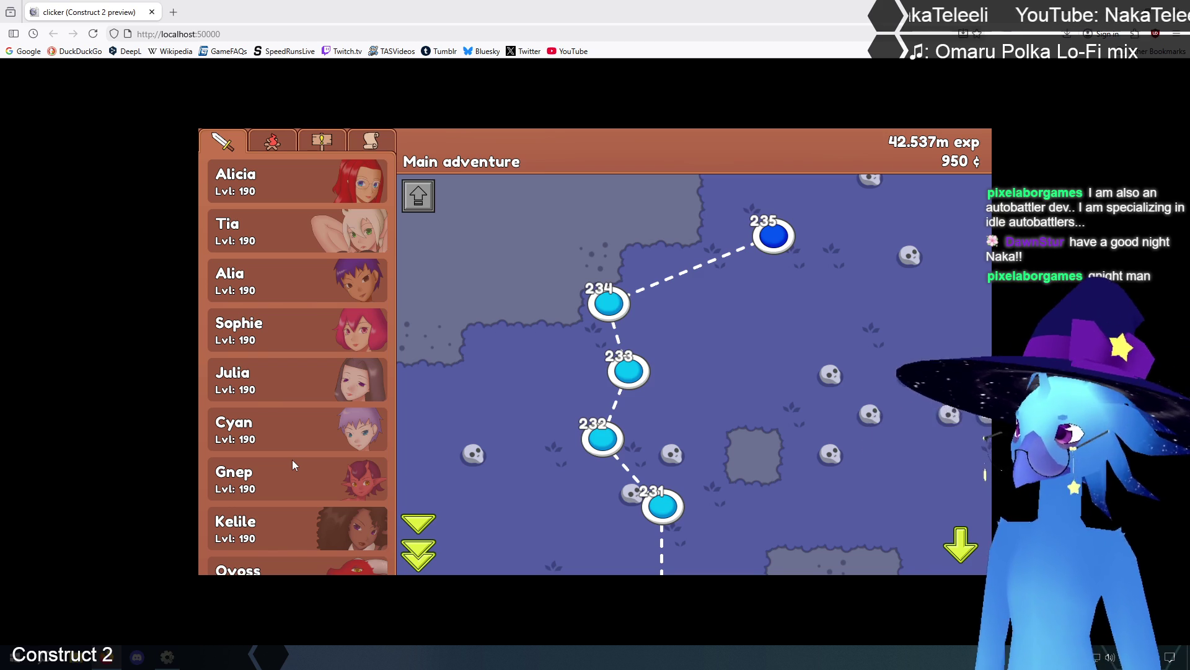
pyautogui.click(273, 187)
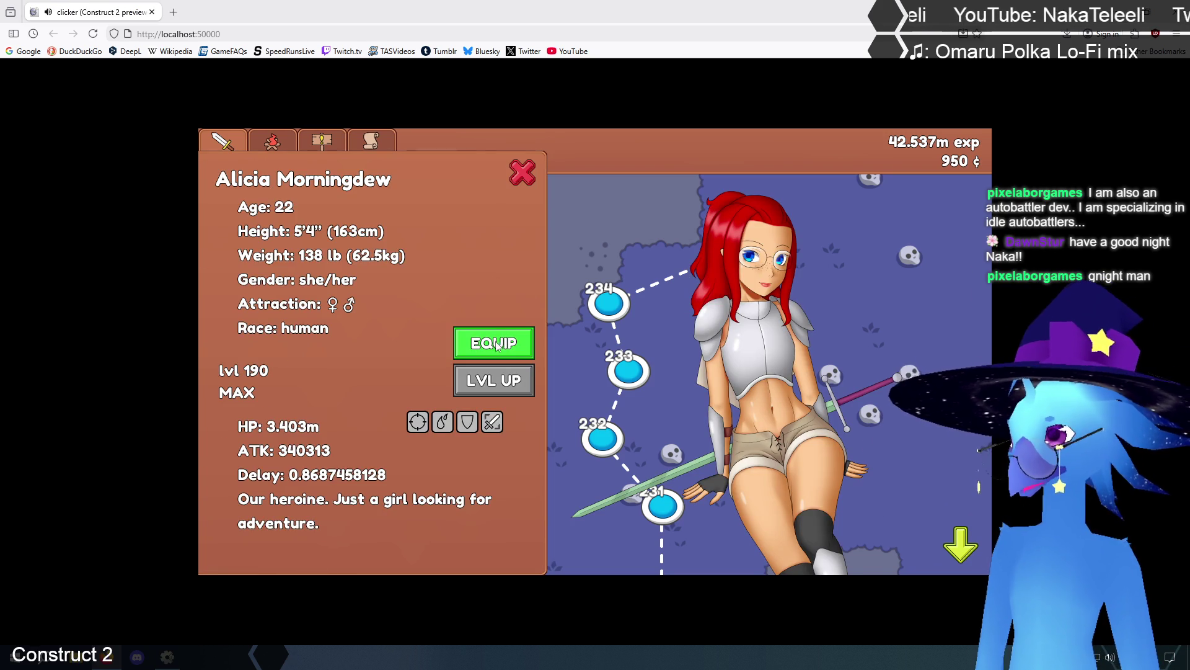
pyautogui.click(496, 344)
pyautogui.click(415, 180)
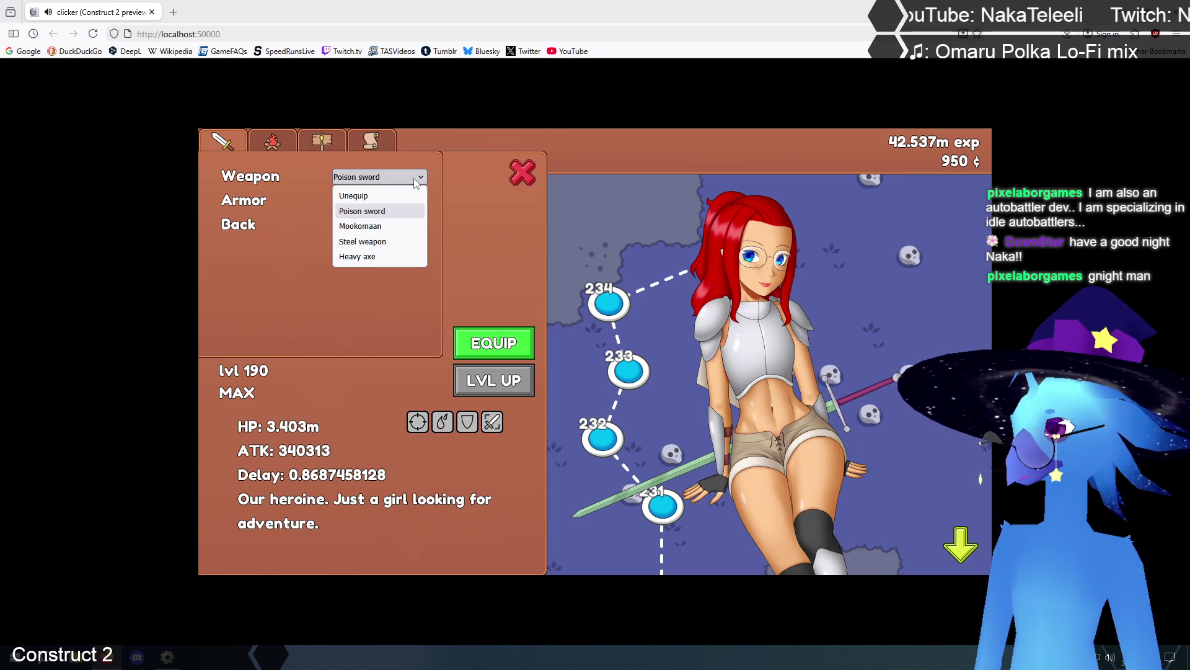
pyautogui.click(422, 207)
pyautogui.click(422, 206)
pyautogui.click(421, 206)
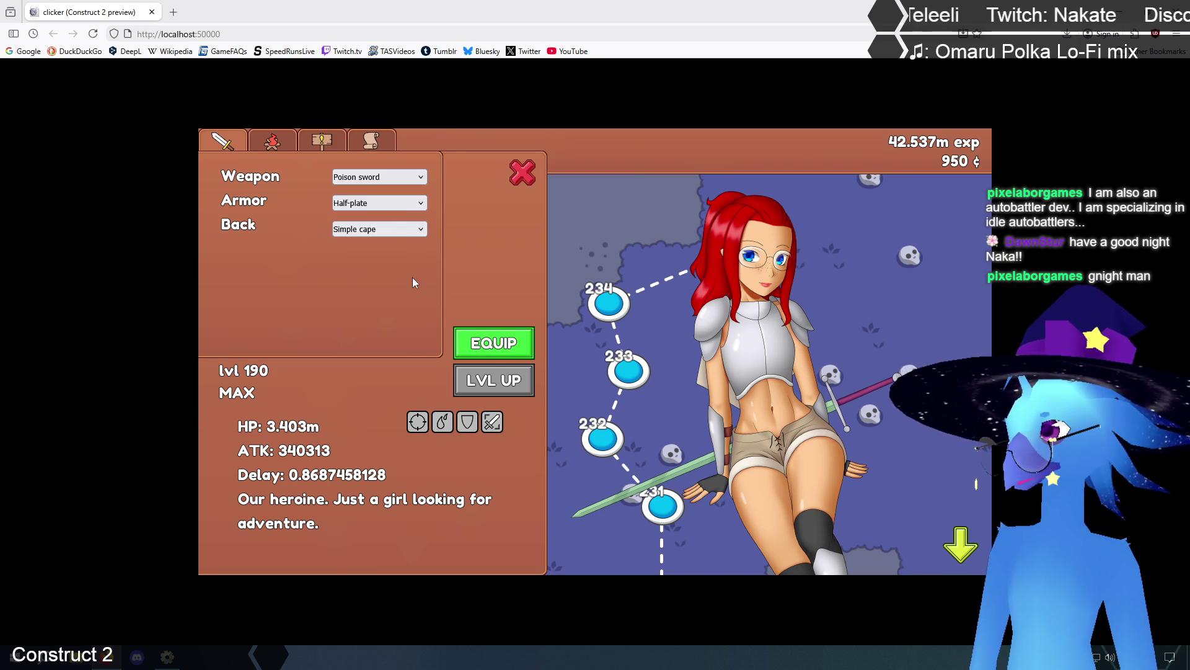
pyautogui.click(514, 178)
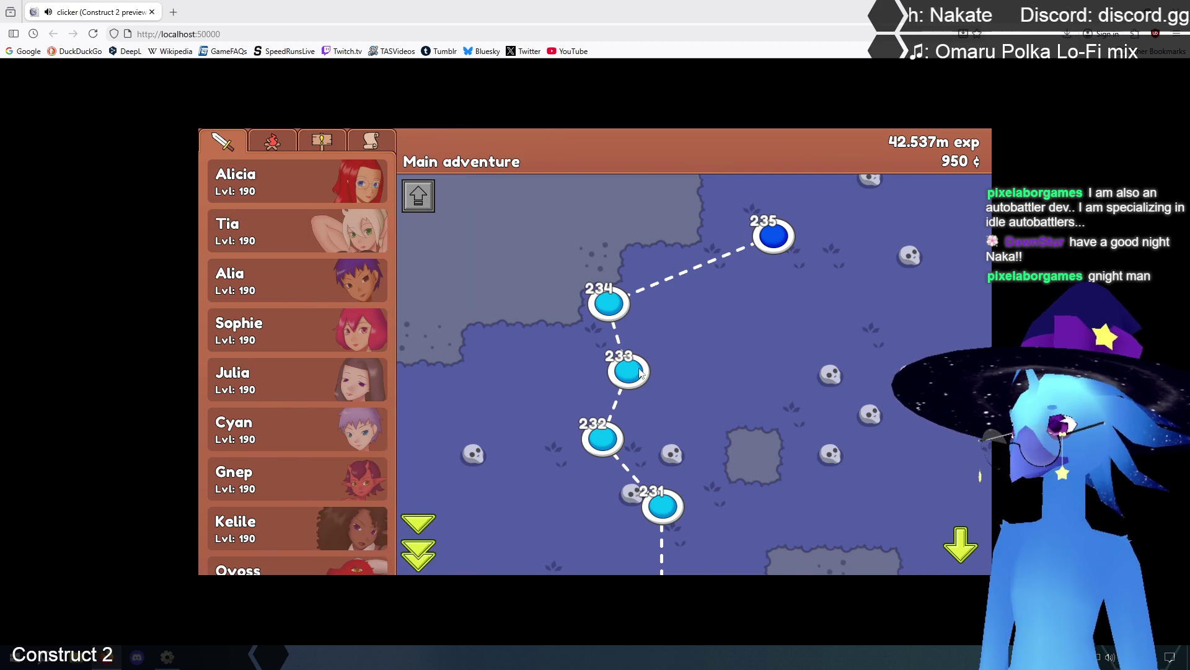
# Fight the battle at map node 232 to VICTORY!, then open and close Alicia's details panel.
pyautogui.click(616, 440)
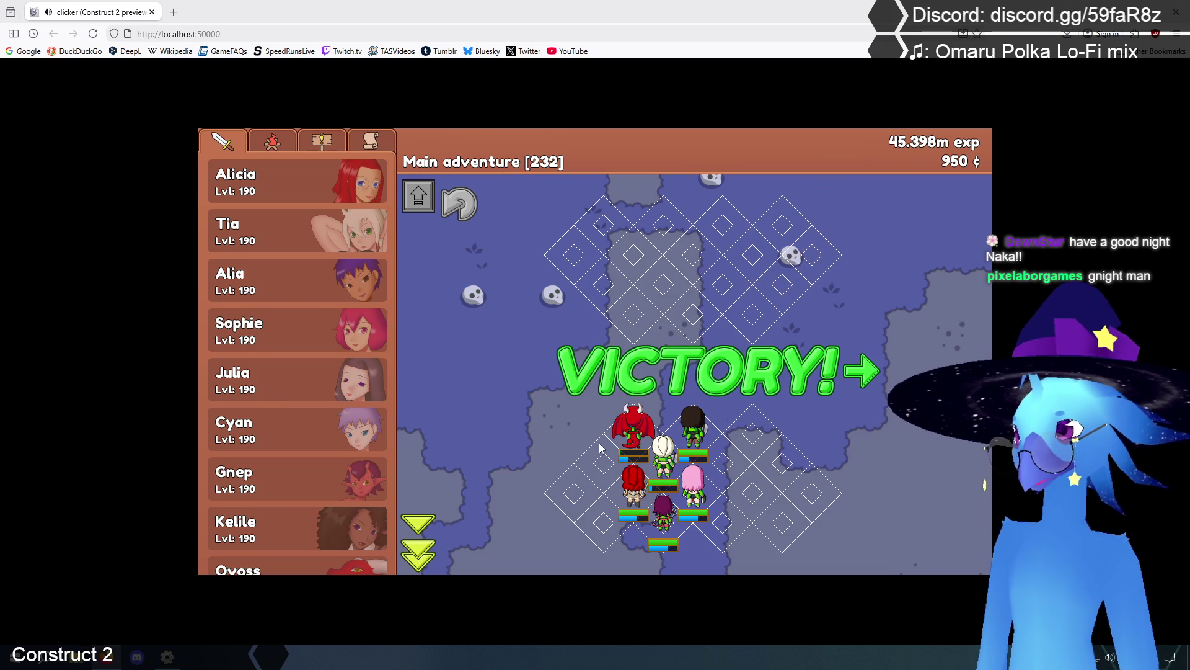
pyautogui.moveTo(633, 431)
pyautogui.mouseDown()
pyautogui.moveTo(734, 437)
pyautogui.moveTo(605, 454)
pyautogui.moveTo(631, 434)
pyautogui.mouseUp()
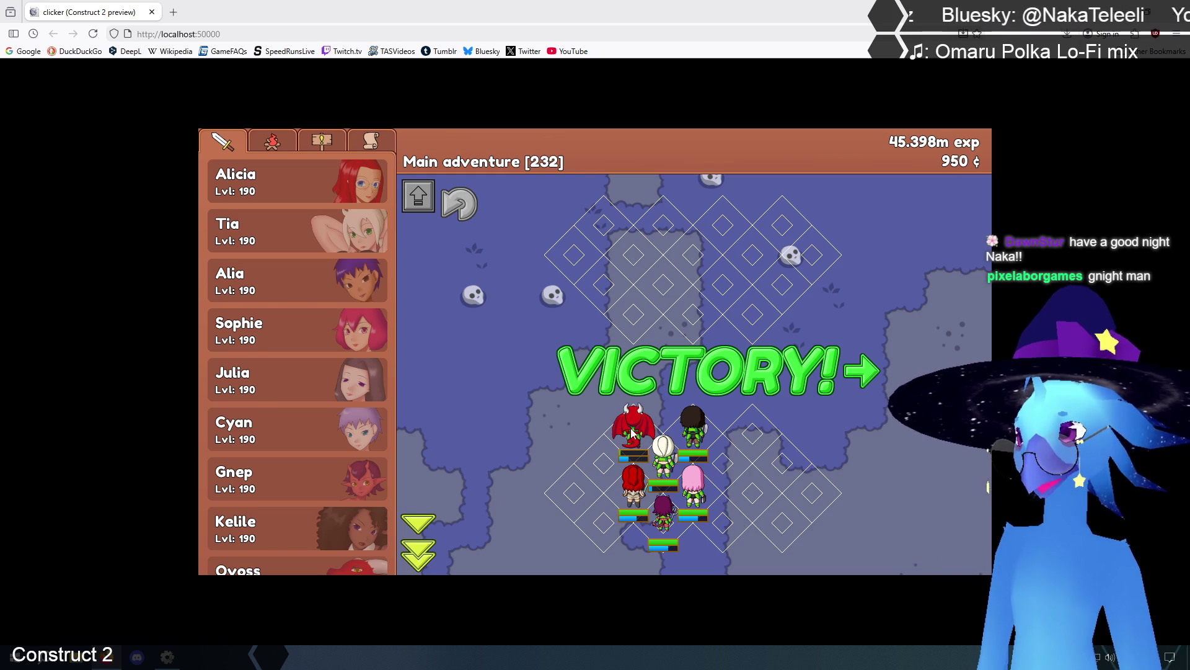
pyautogui.moveTo(633, 434)
pyautogui.mouseDown()
pyautogui.moveTo(766, 428)
pyautogui.moveTo(636, 434)
pyautogui.mouseUp()
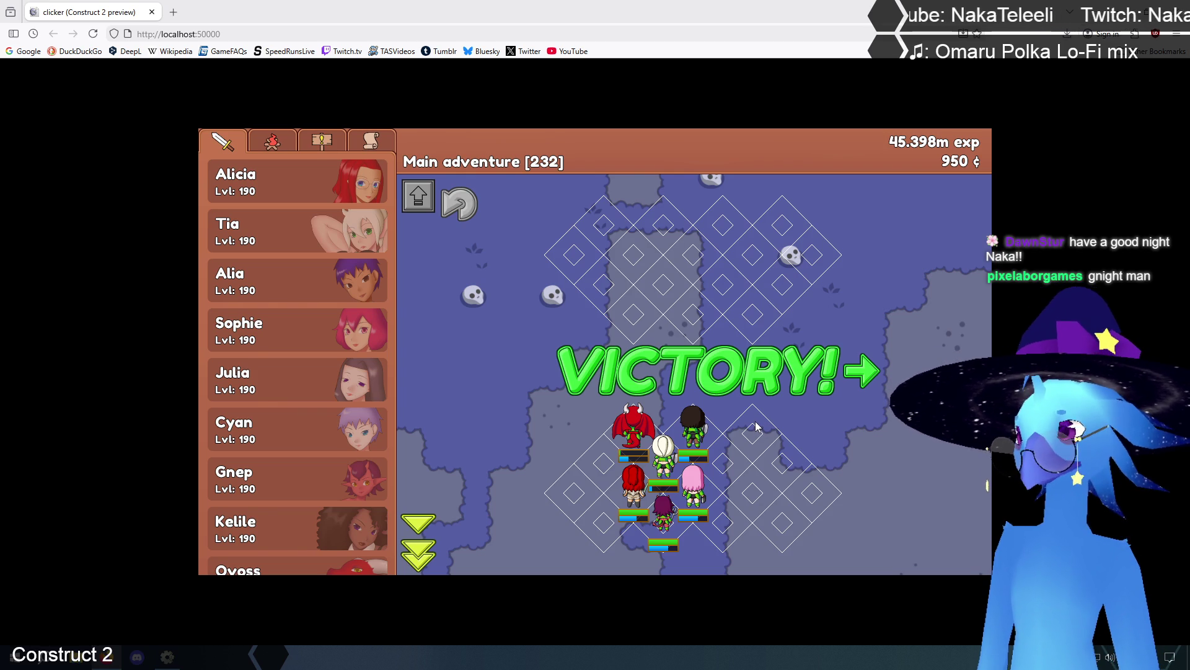
pyautogui.click(270, 181)
pyautogui.click(523, 175)
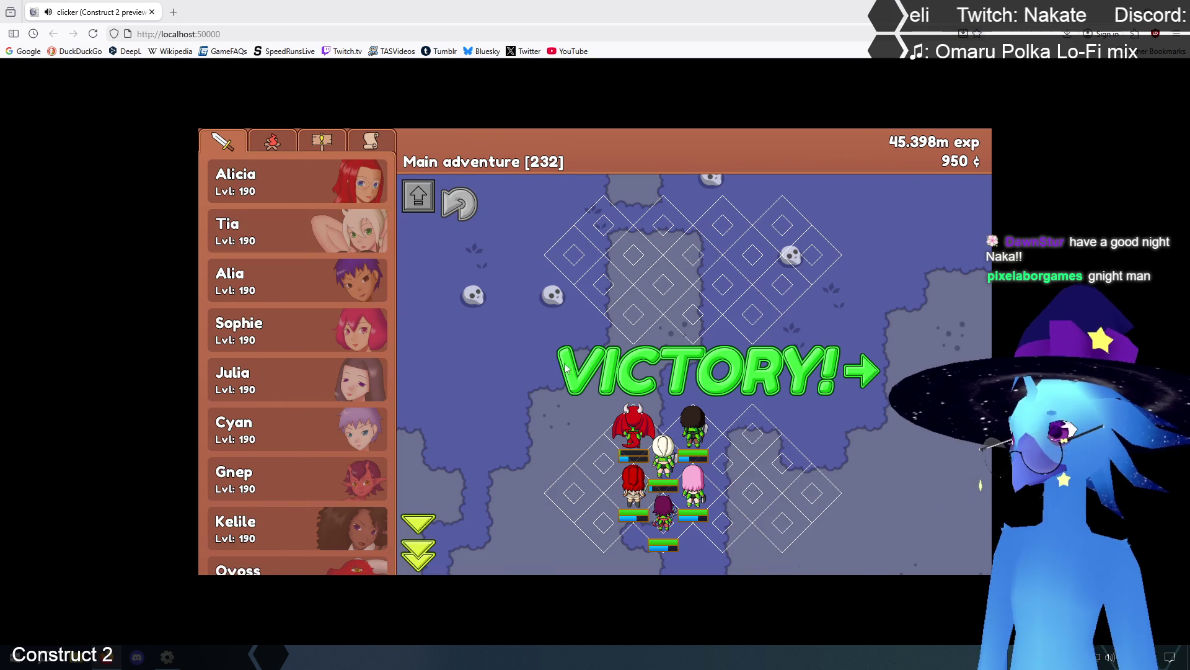
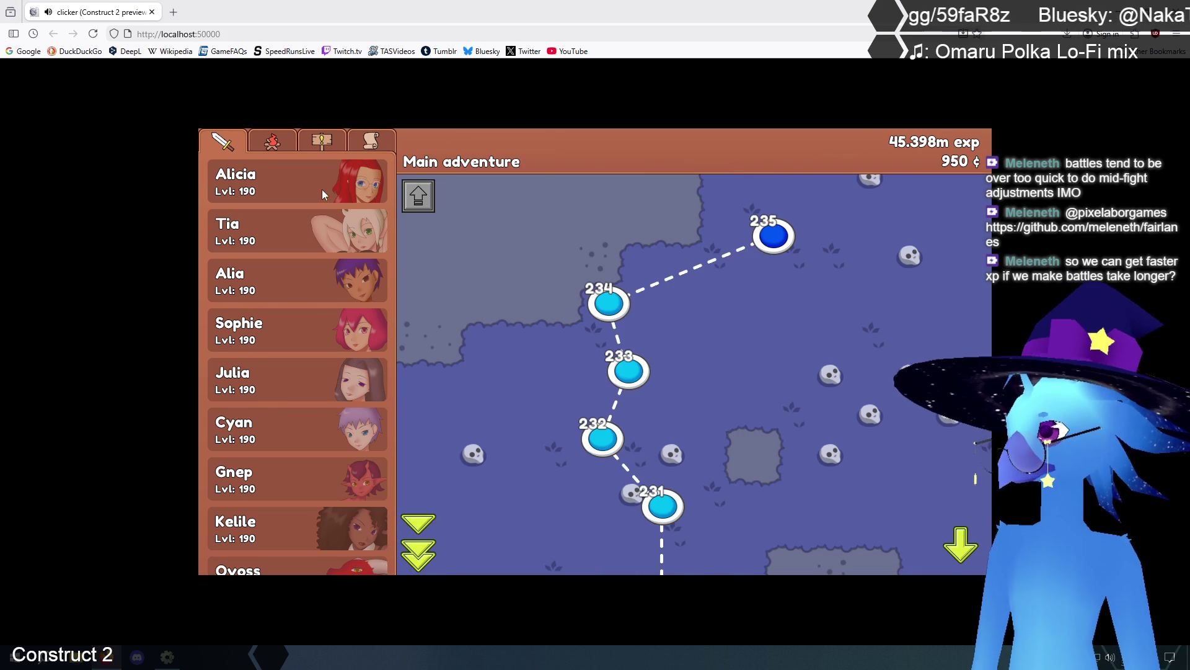
# In the game preview, browse the camp buildings, quest list and equipment list, then return to the hero roster.
pyautogui.click(277, 142)
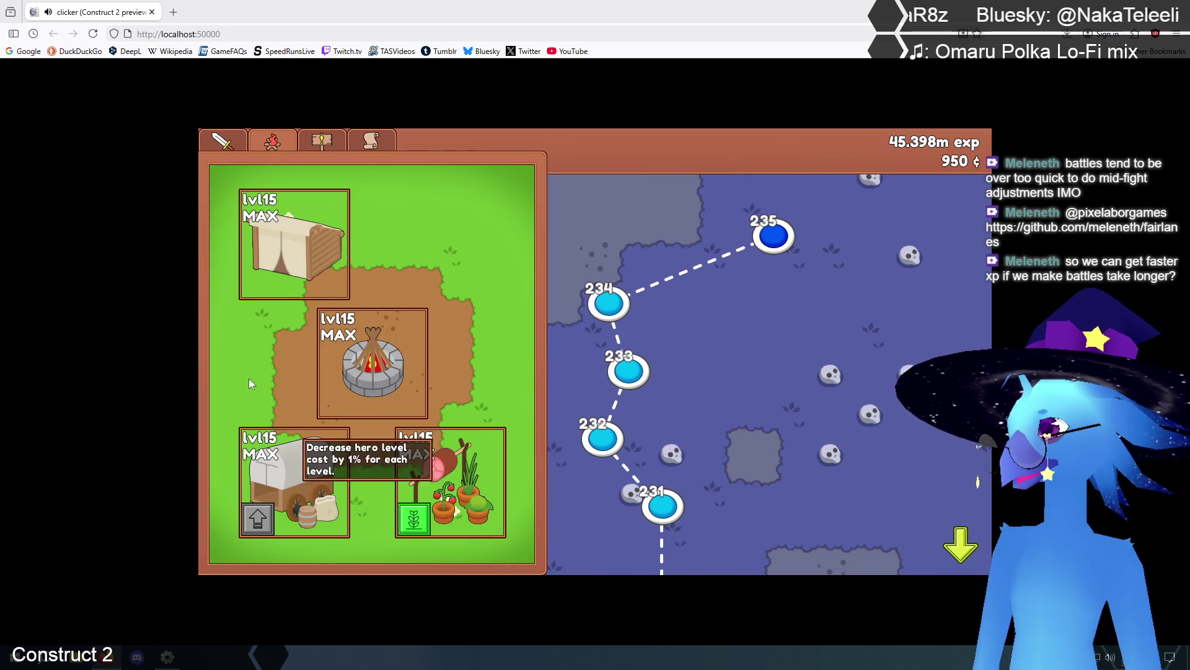
pyautogui.click(320, 140)
pyautogui.scroll(-3, 304, 514)
pyautogui.scroll(3, 297, 244)
pyautogui.click(363, 141)
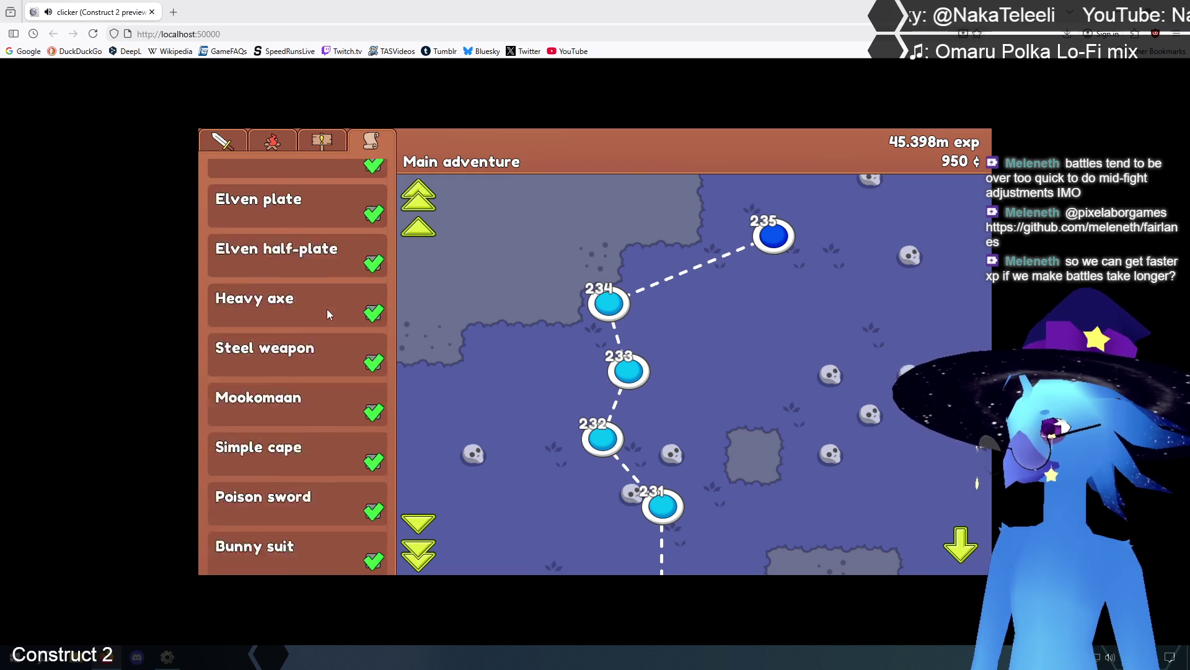
pyautogui.click(227, 139)
pyautogui.scroll(-2, 340, 337)
pyautogui.scroll(2, 333, 328)
pyautogui.scroll(-2, 333, 329)
# View and close the profiles of the ex-knight, imp, red dragon and pink-haired recluse heroes.
pyautogui.click(316, 269)
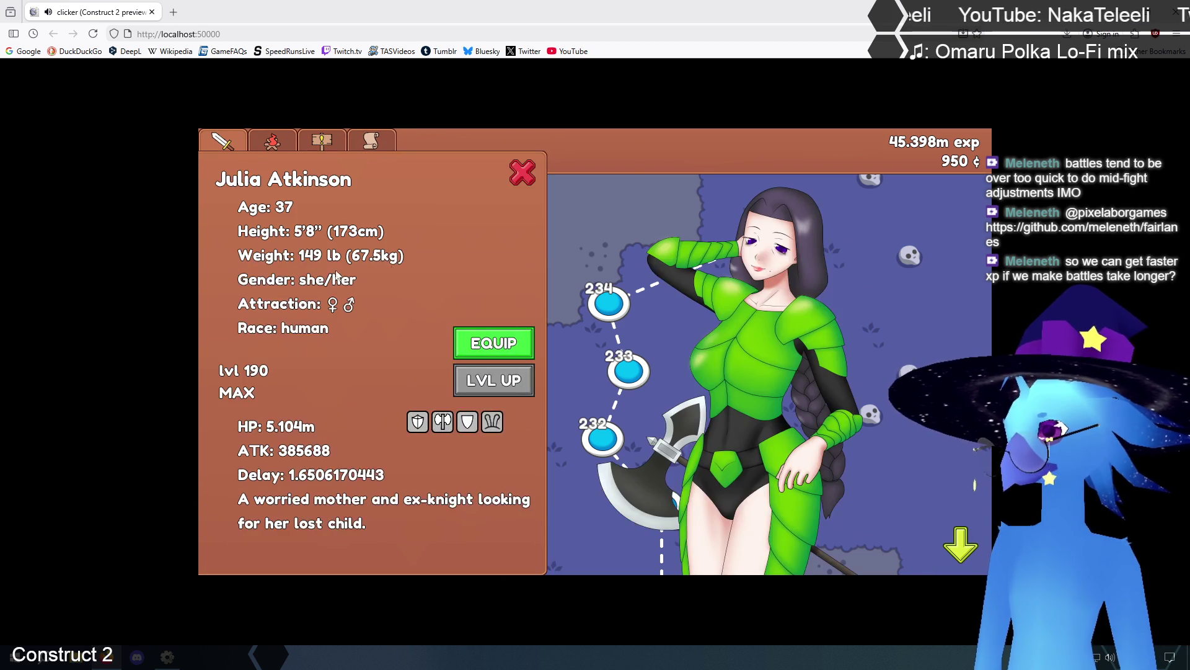
pyautogui.click(523, 169)
pyautogui.click(321, 381)
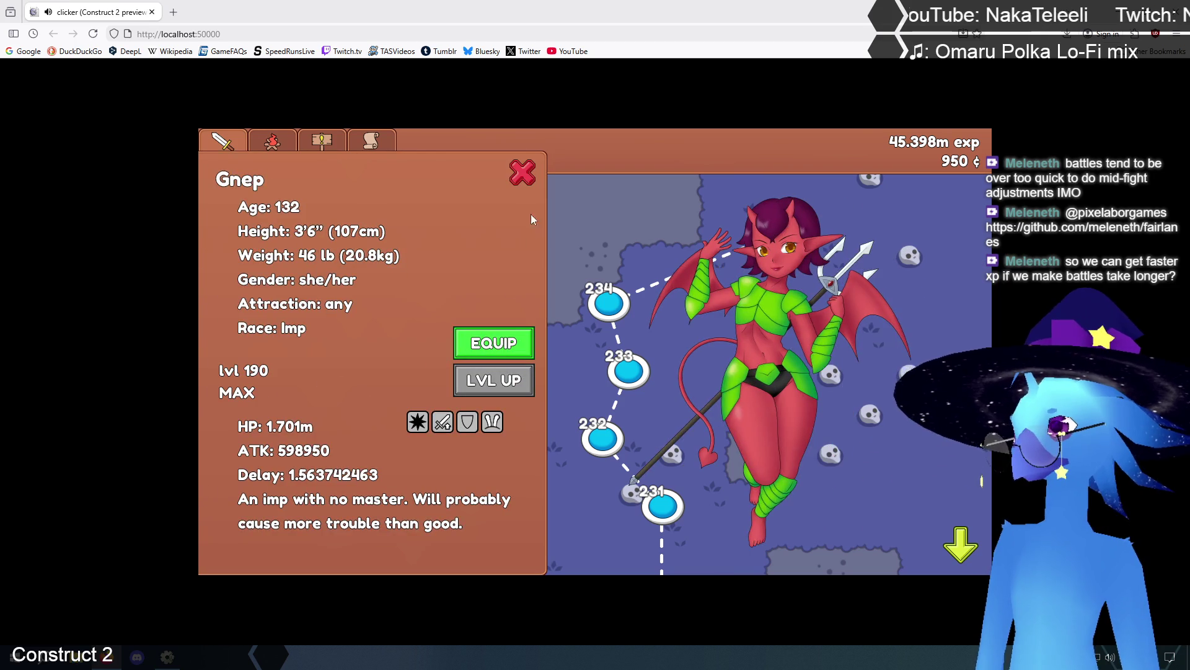
pyautogui.click(524, 171)
pyautogui.click(300, 481)
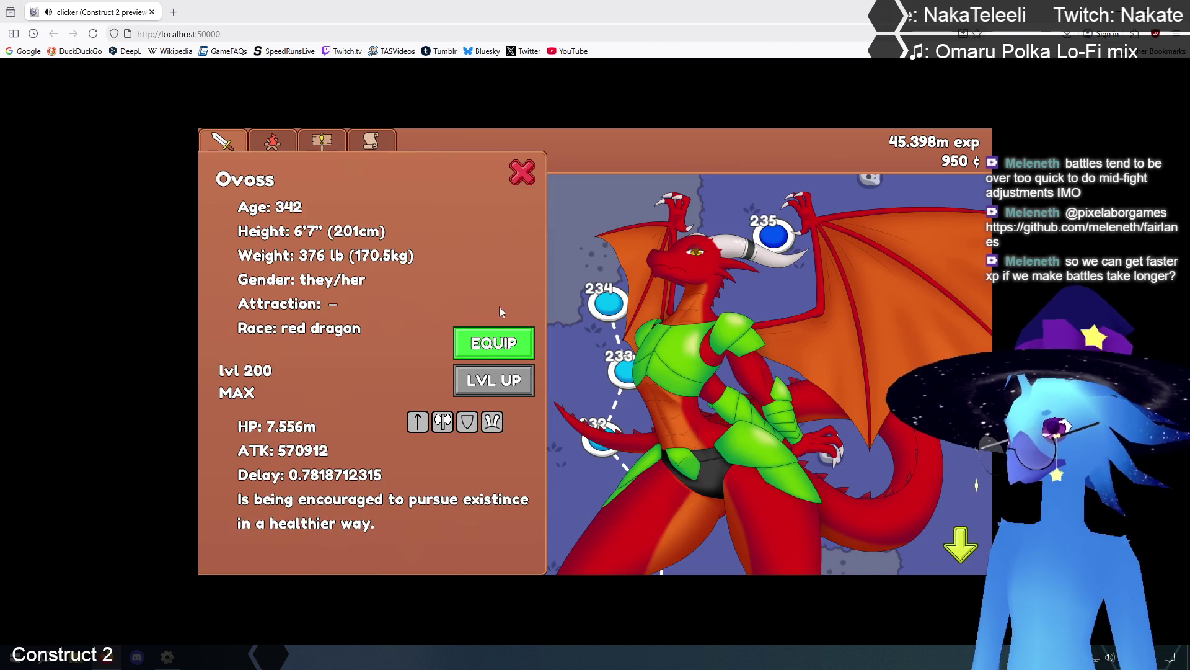
pyautogui.click(524, 171)
pyautogui.click(300, 522)
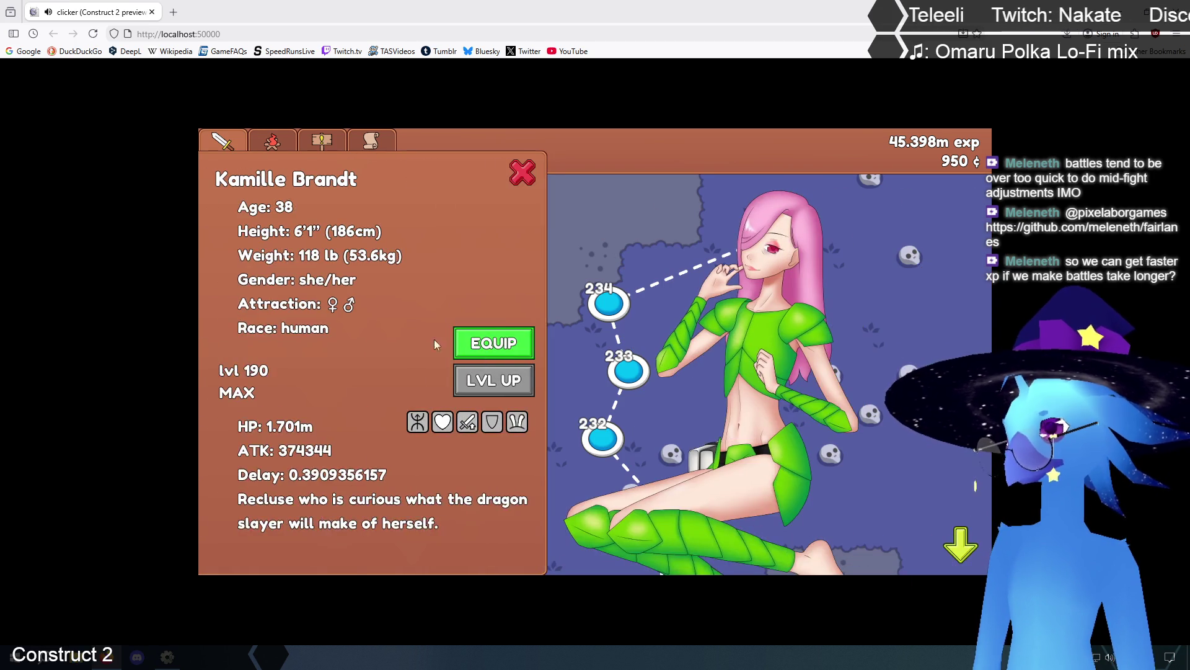
pyautogui.click(521, 177)
pyautogui.scroll(2, 326, 376)
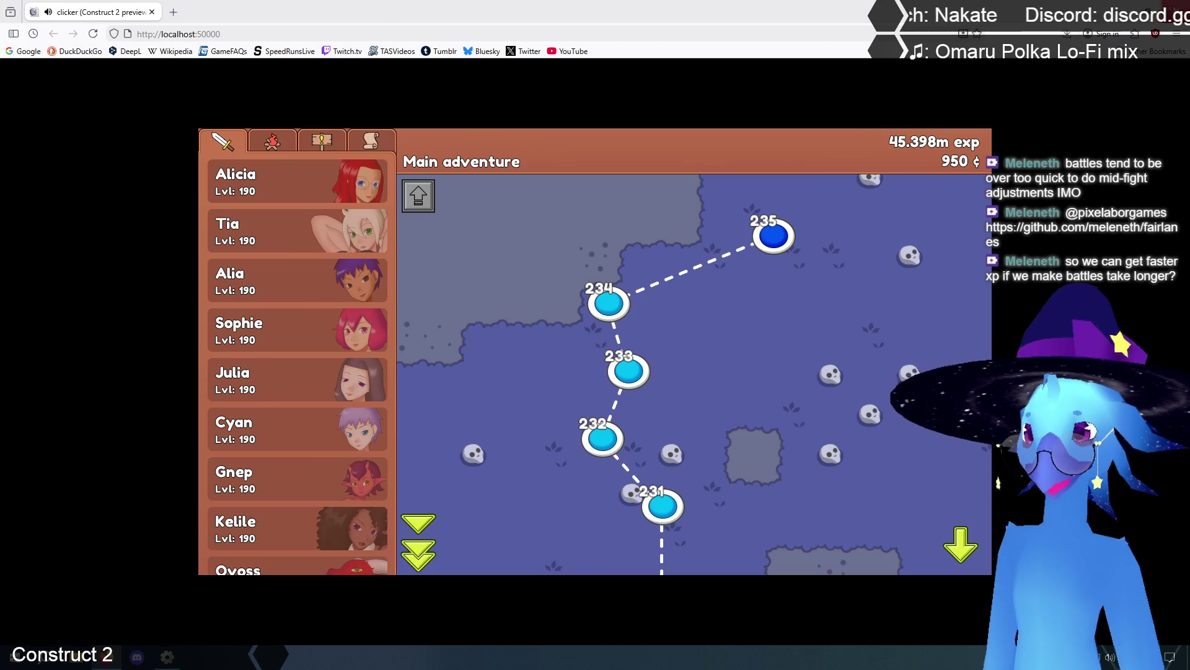
# Return to the Construct 2 editor on the title layout and show the ribbon KeyTips.
pyautogui.hotkey('alt', 'Tab')
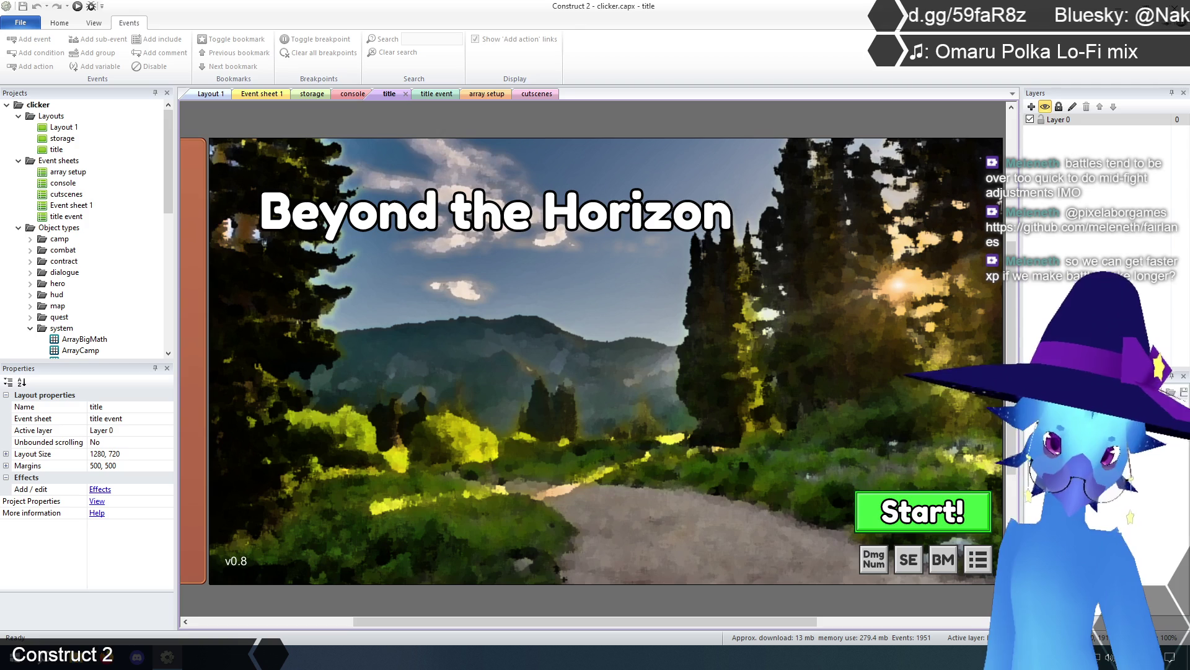
pyautogui.press('alt')
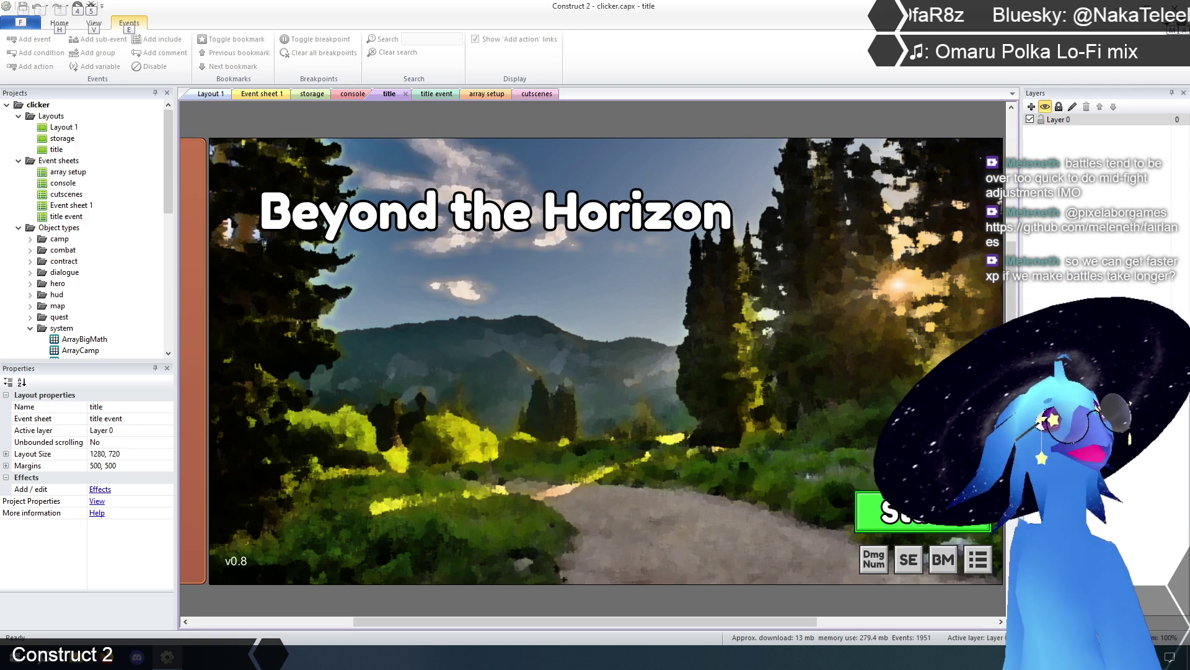